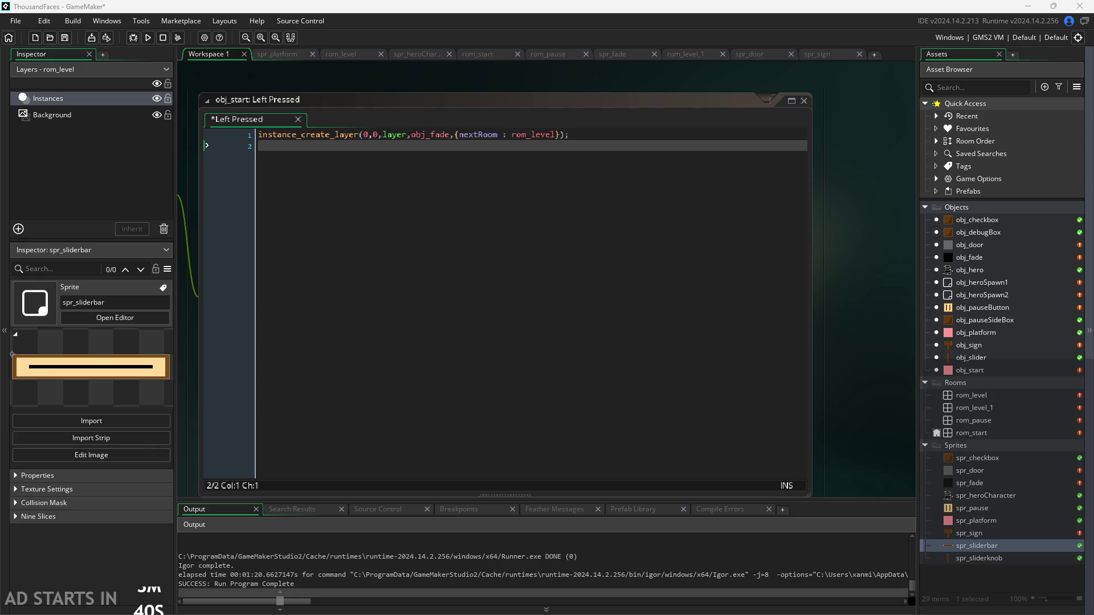
Scroll through the obj_start Left Pressed code to review it.
click(647, 226)
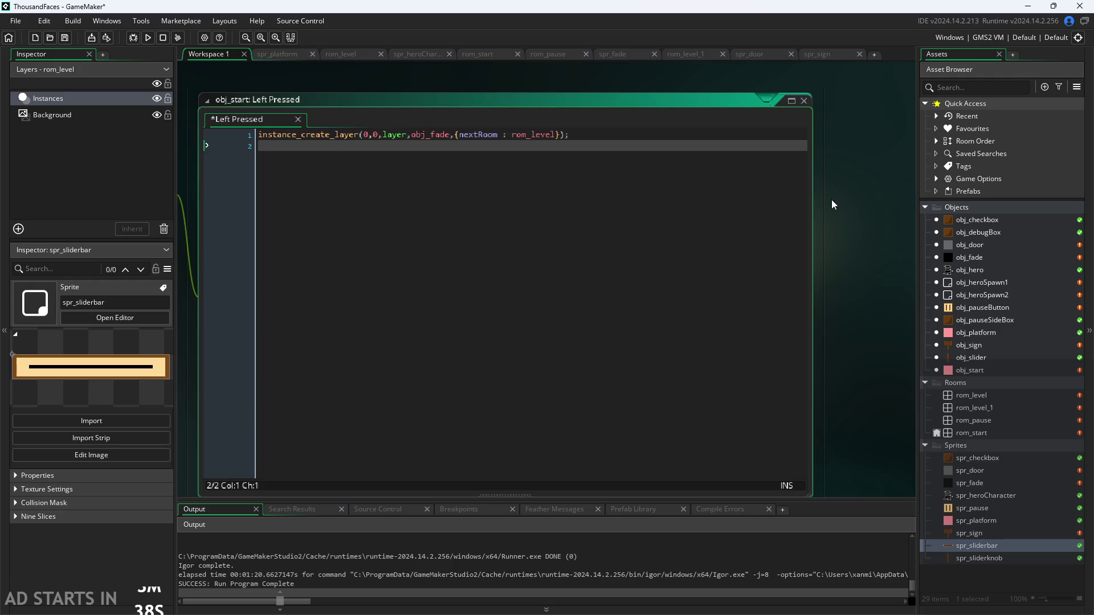
scroll(831, 199, down, 6)
scroll(669, 131, up, 2)
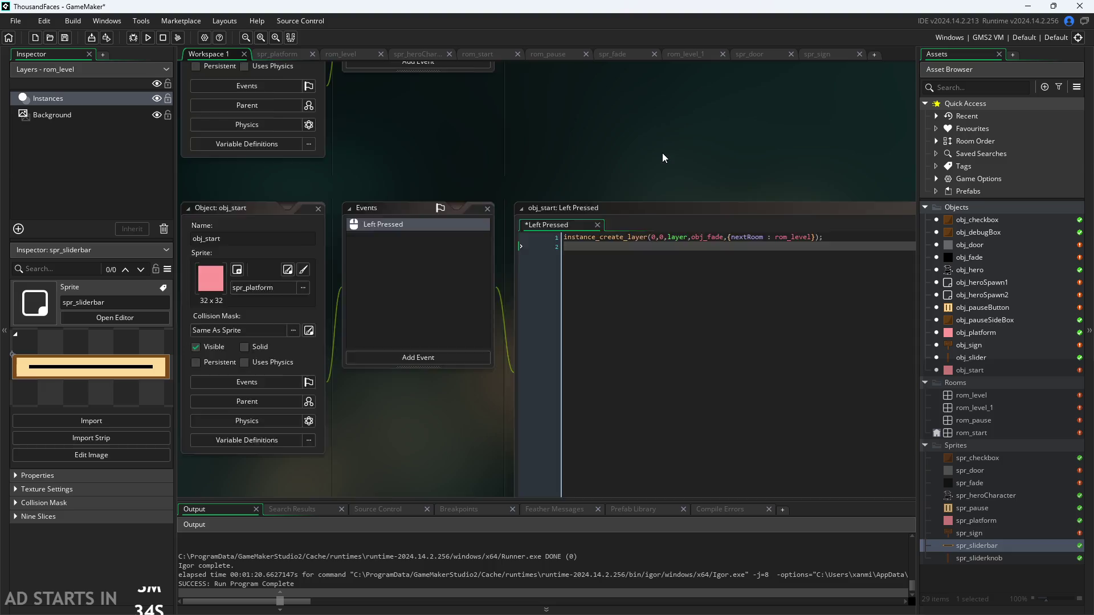
scroll(662, 153, down, 3)
scroll(597, 244, up, 2)
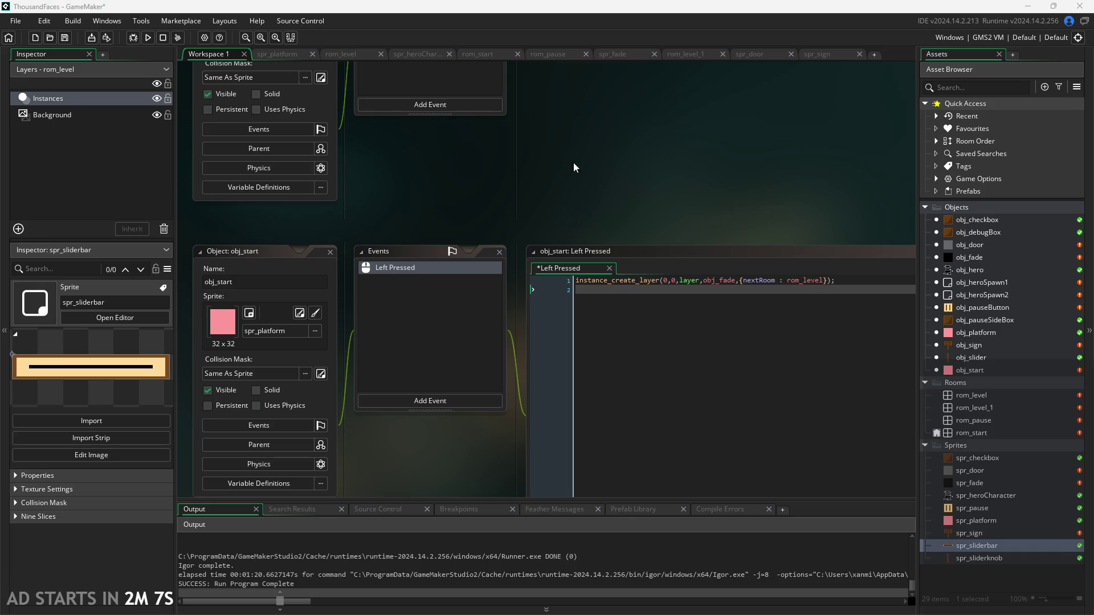
scroll(623, 193, down, 3)
scroll(587, 244, up, 4)
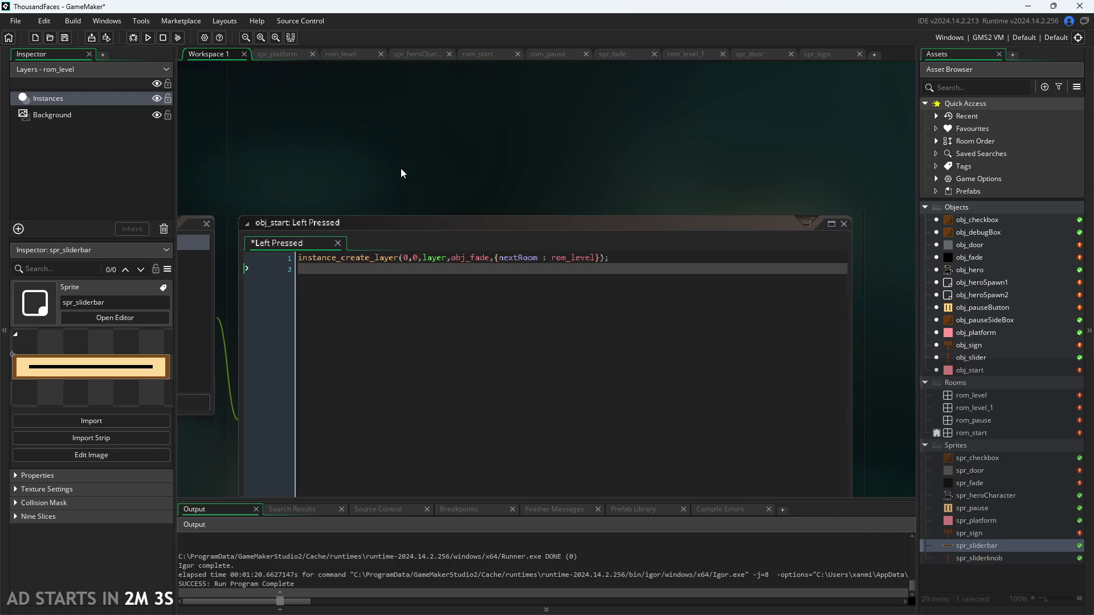
scroll(401, 171, down, 2)
scroll(422, 170, down, 2)
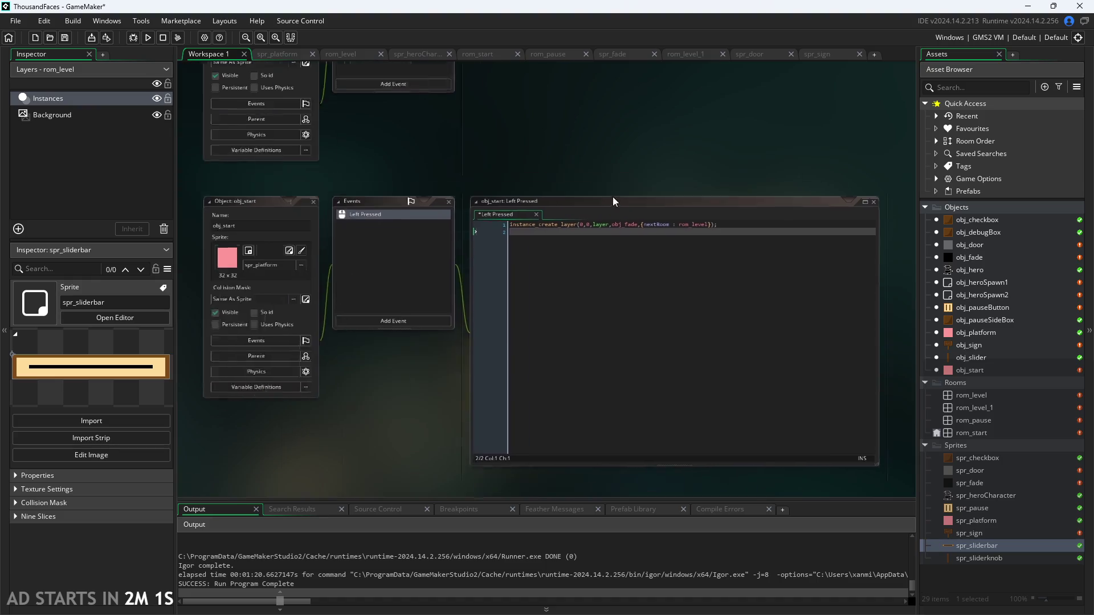
scroll(589, 190, up, 3)
Open obj_slider and review its Create and Draw code, checking the draw_sprite_ext documentation.
double_click(981, 359)
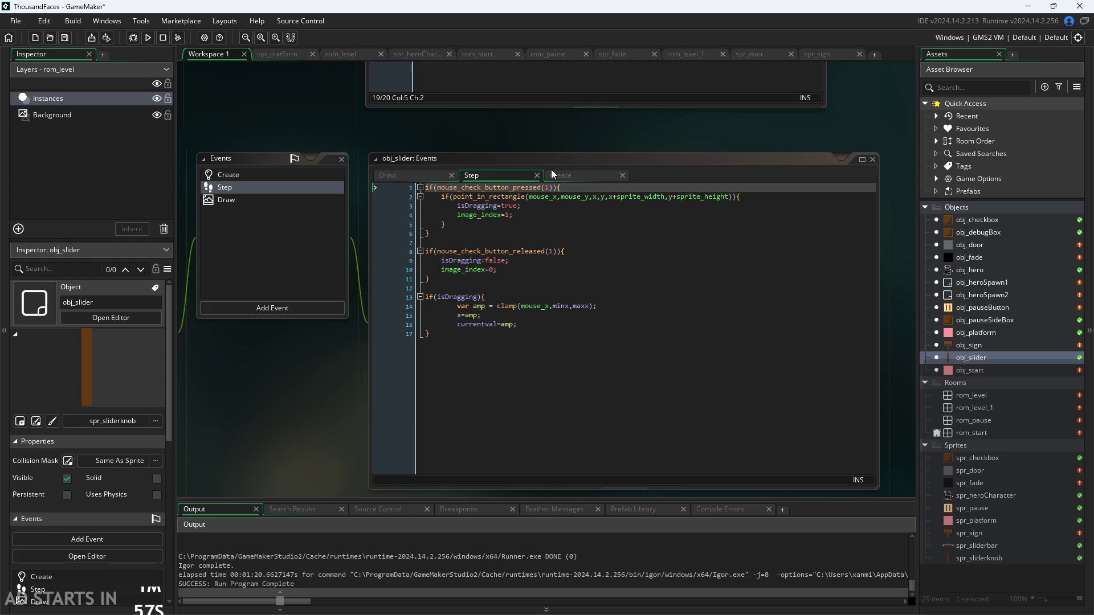
click(554, 175)
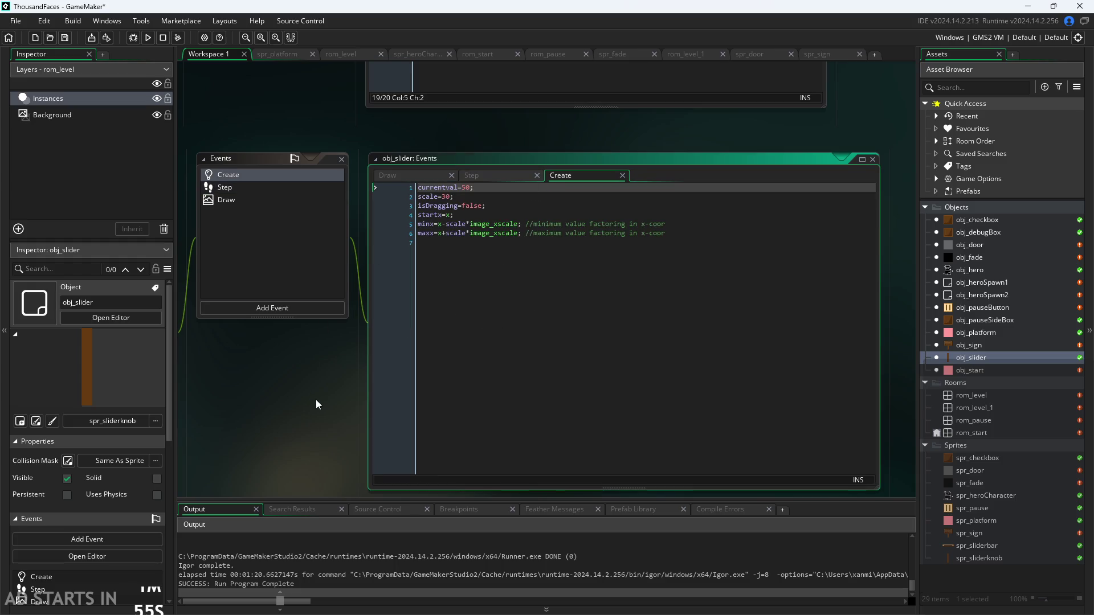
scroll(336, 374, up, 1)
click(422, 133)
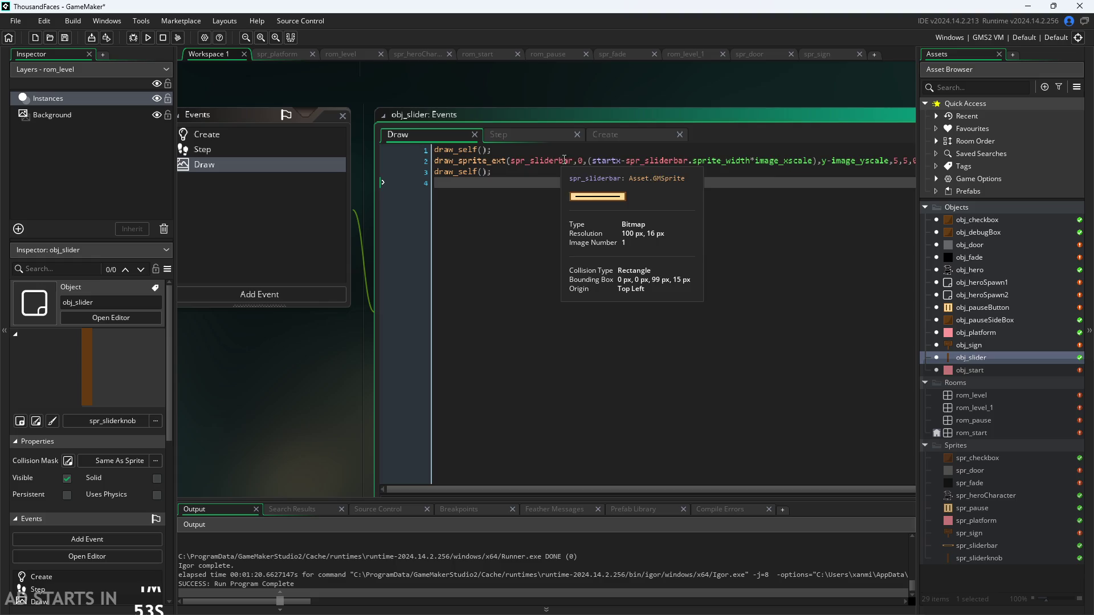
drag(300, 407, 175, 428)
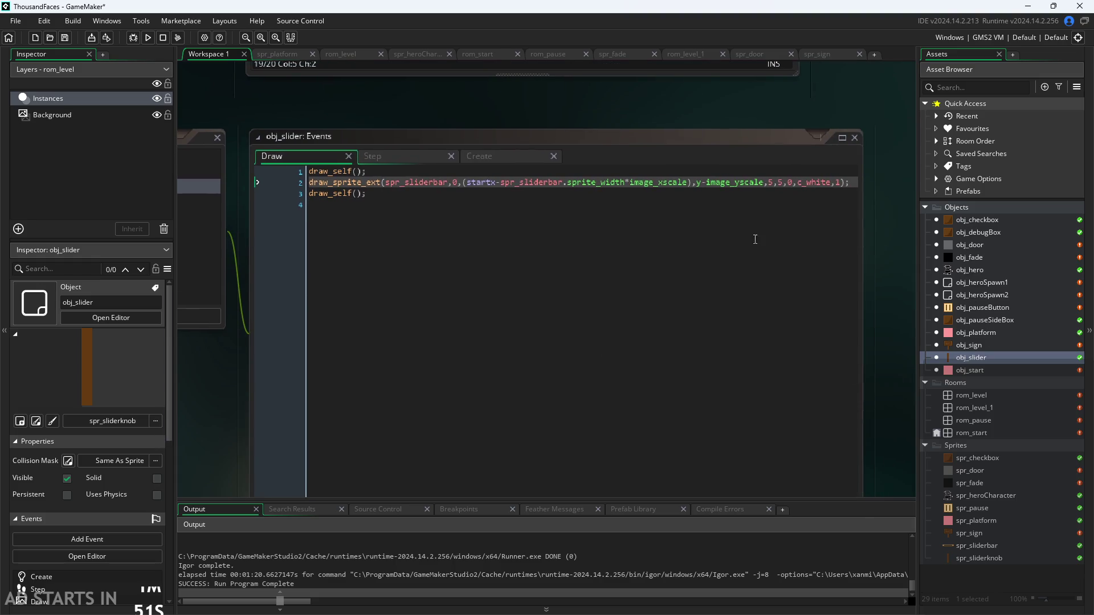
click(486, 182)
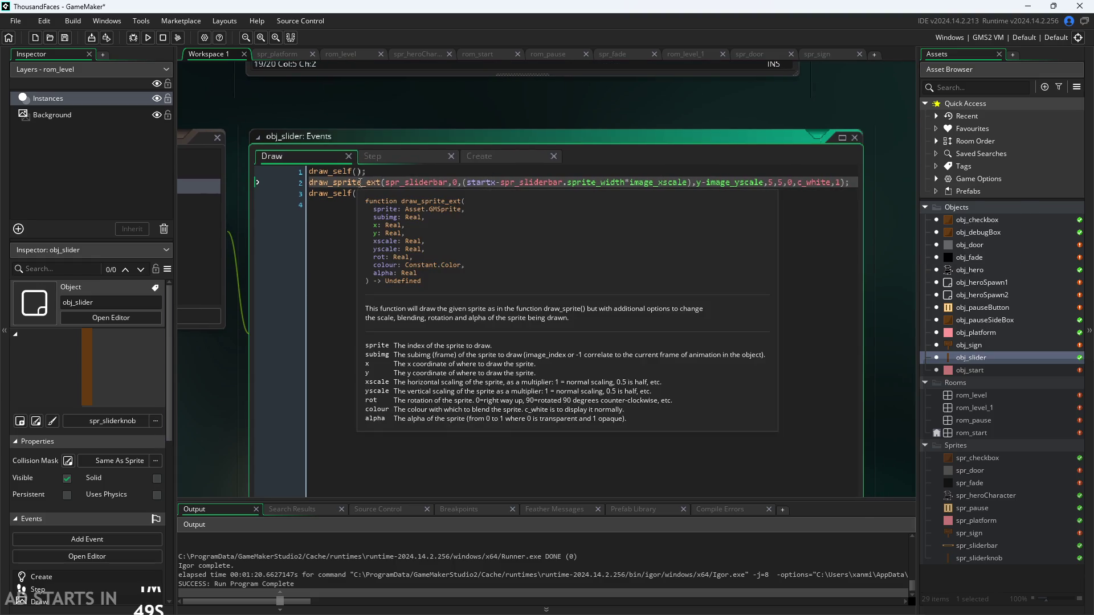
click(556, 194)
click(634, 182)
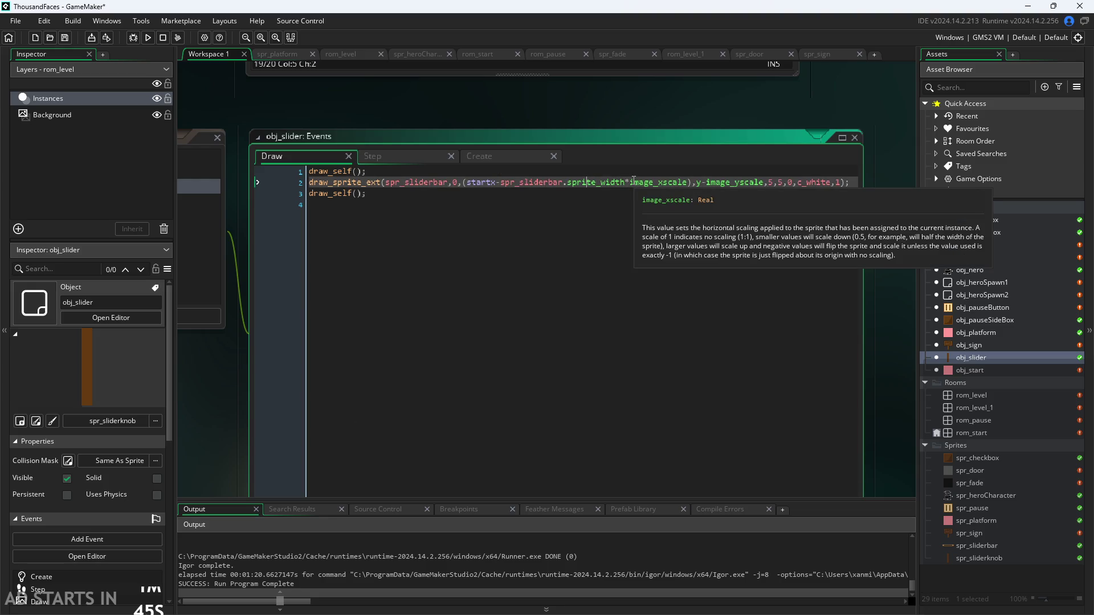
double_click(980, 353)
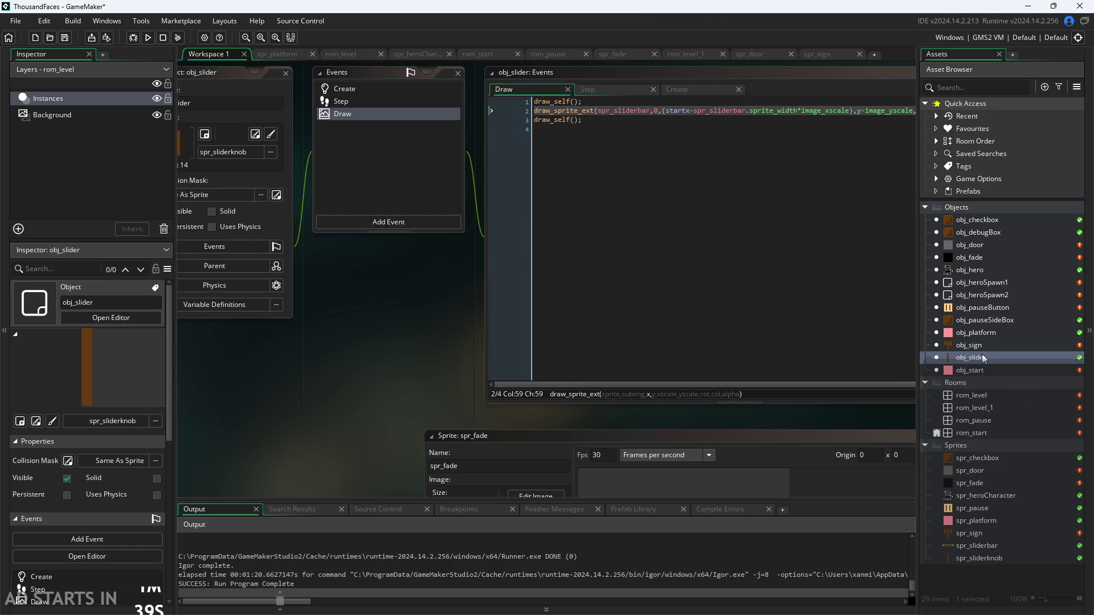
Delete the two draw_sprite_ext lines so the Draw event holds only draw_self();.
drag(582, 121, 313, 89)
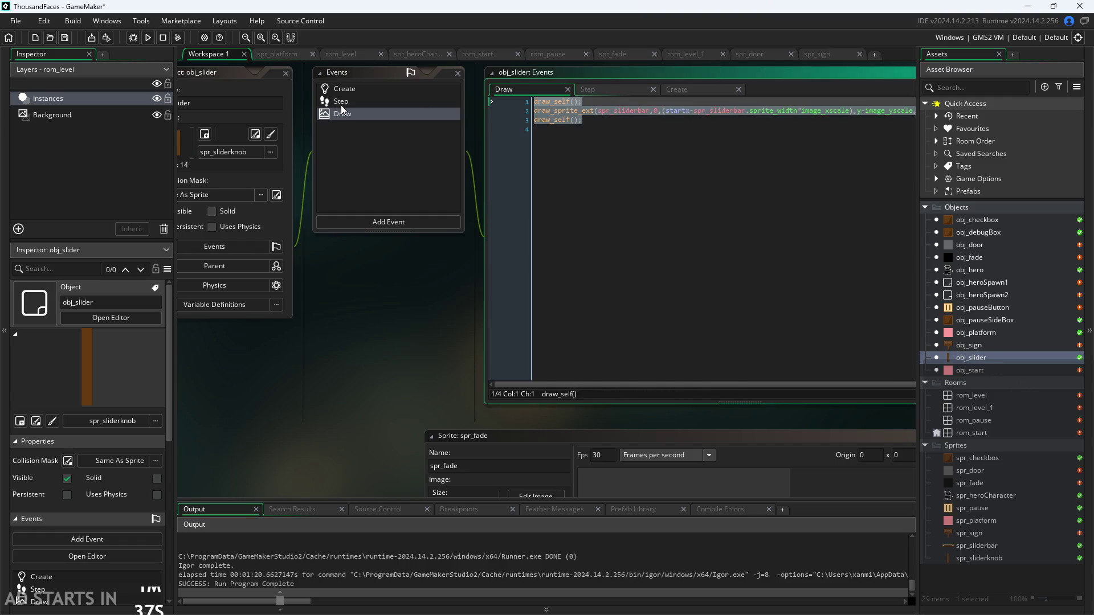
key(Delete)
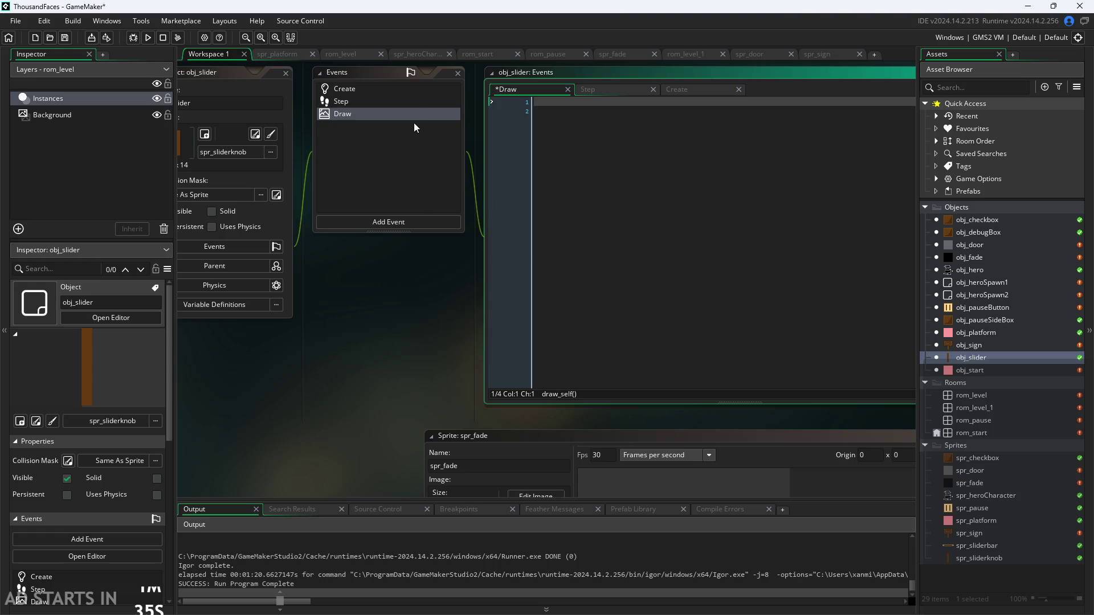
key(ctrl+z)
drag(609, 126, 472, 111)
key(Delete)
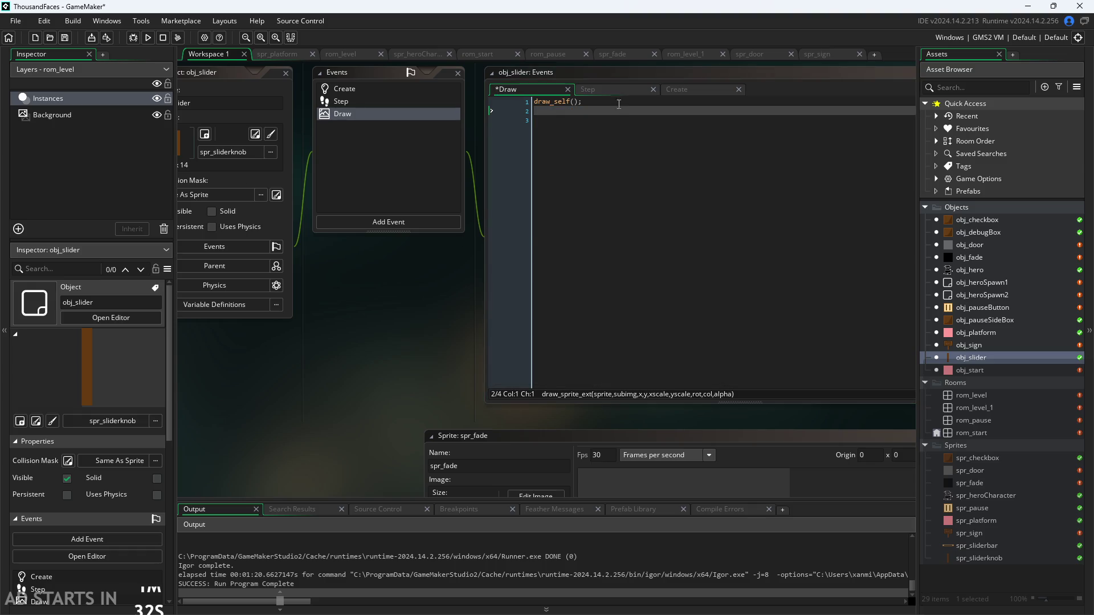
click(618, 90)
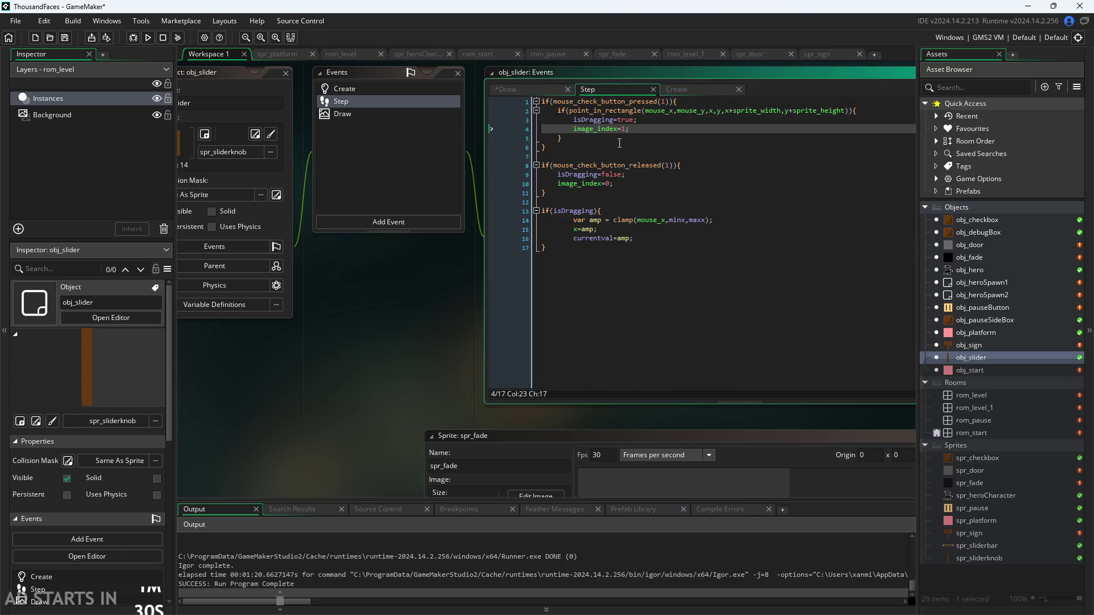
drag(439, 337, 375, 358)
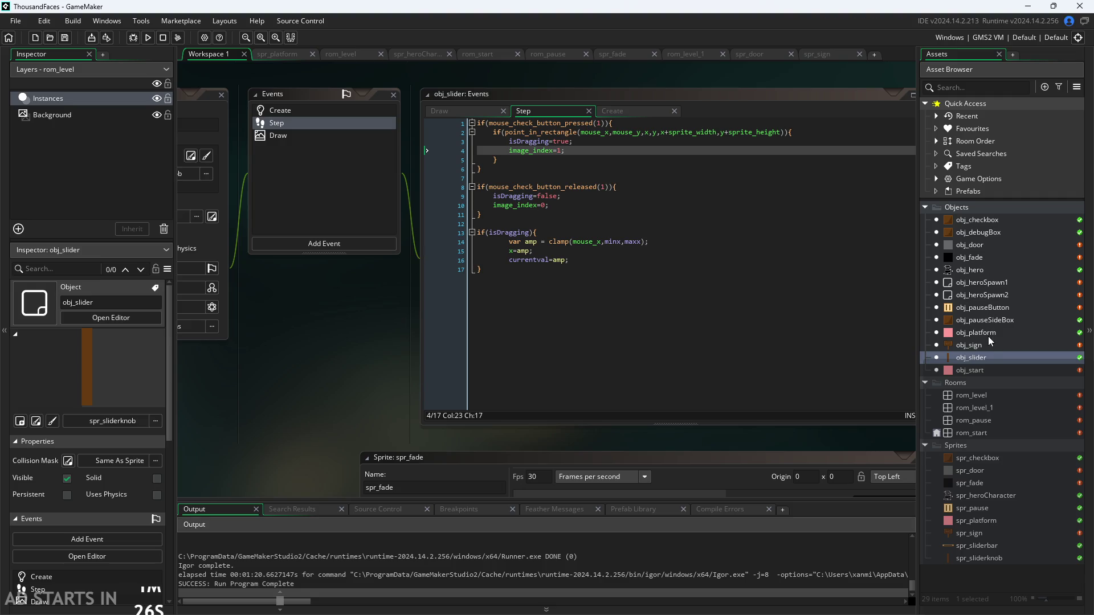
Open rom_pause and place an obj_slider instance in the room.
double_click(986, 424)
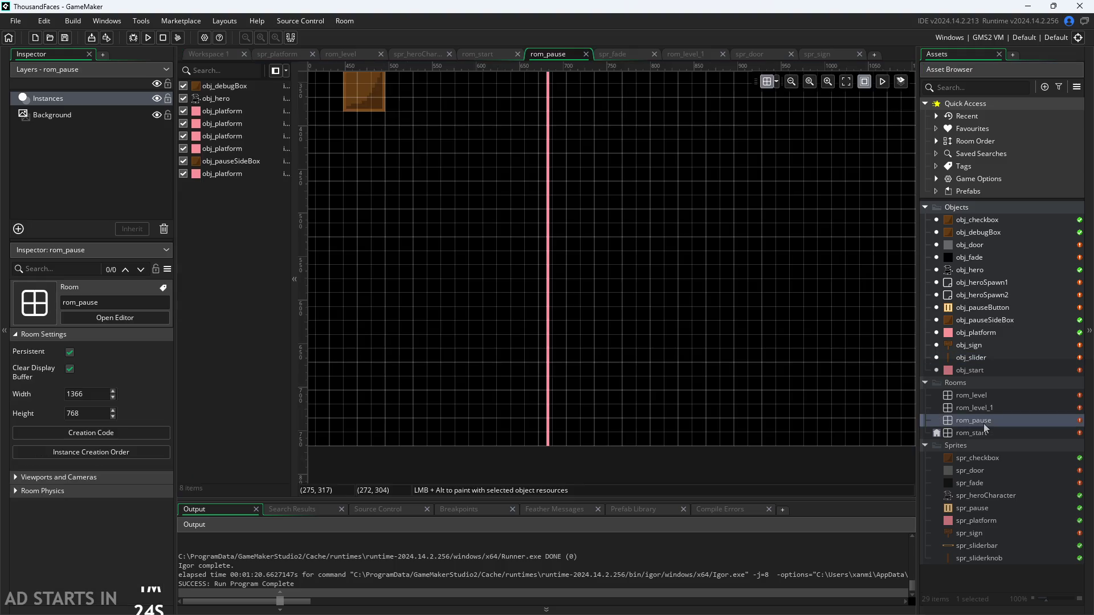
mouse_move(971, 357)
mouse_down()
mouse_move(906, 374)
mouse_move(549, 313)
mouse_move(539, 271)
mouse_up()
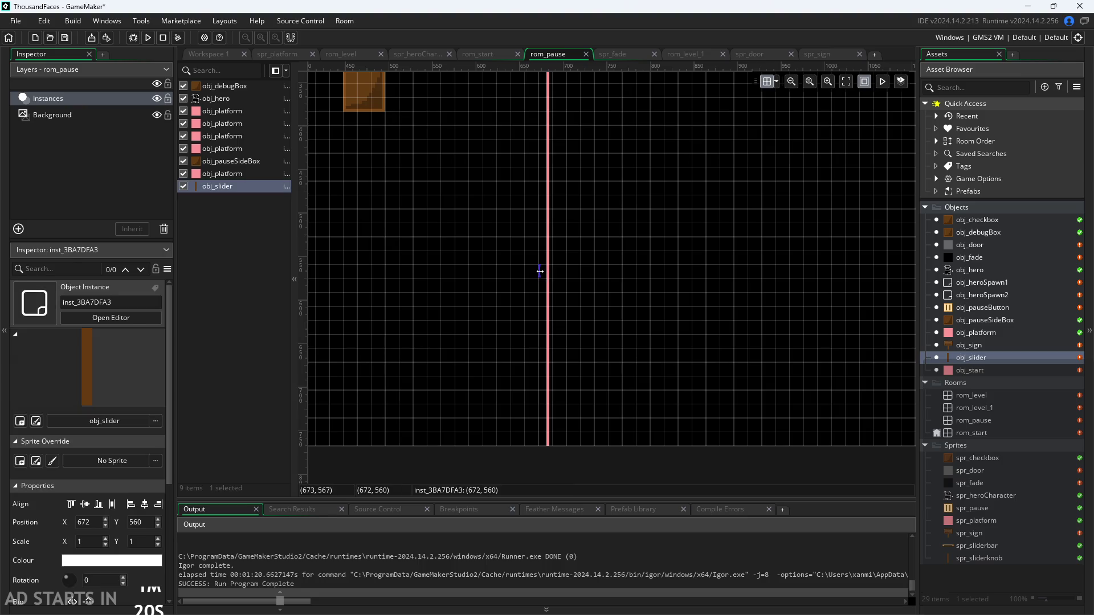
scroll(539, 291, up, 2)
scroll(537, 288, up, 4)
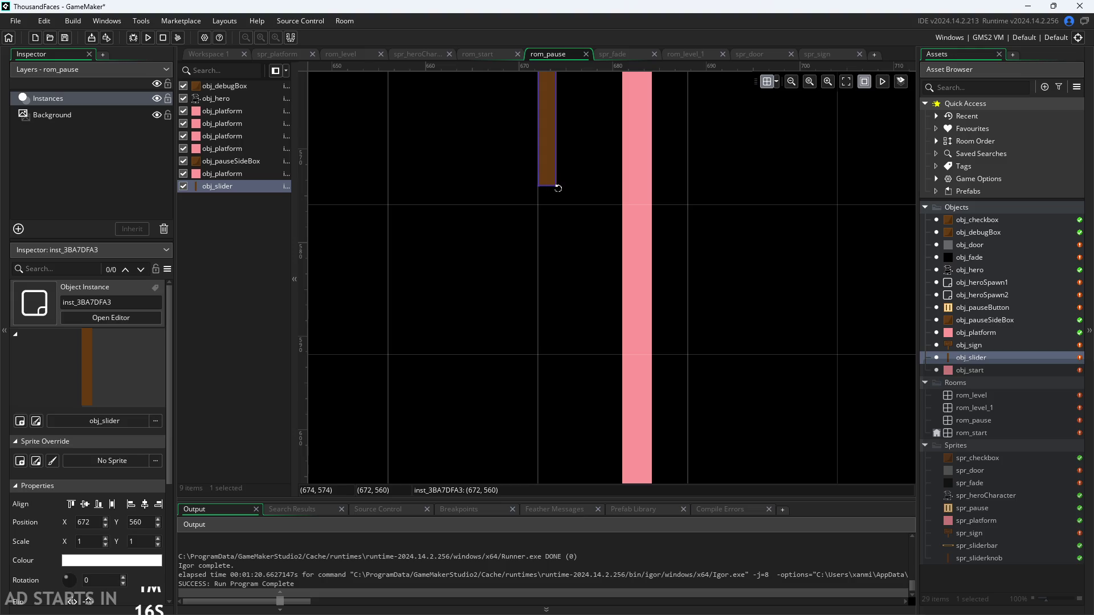
drag(556, 222, 556, 347)
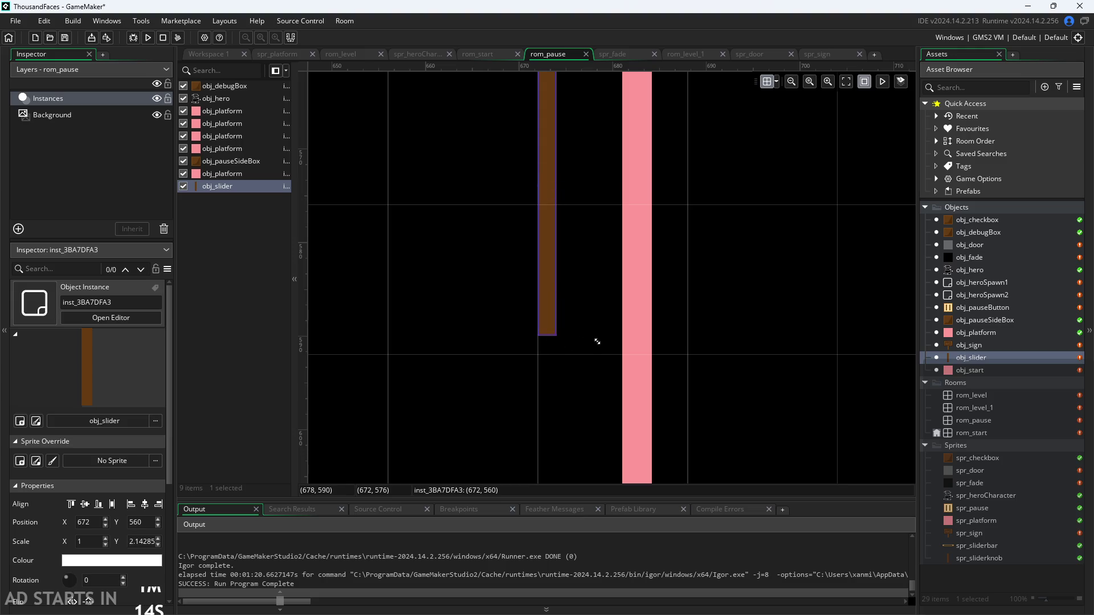
drag(689, 342, 721, 340)
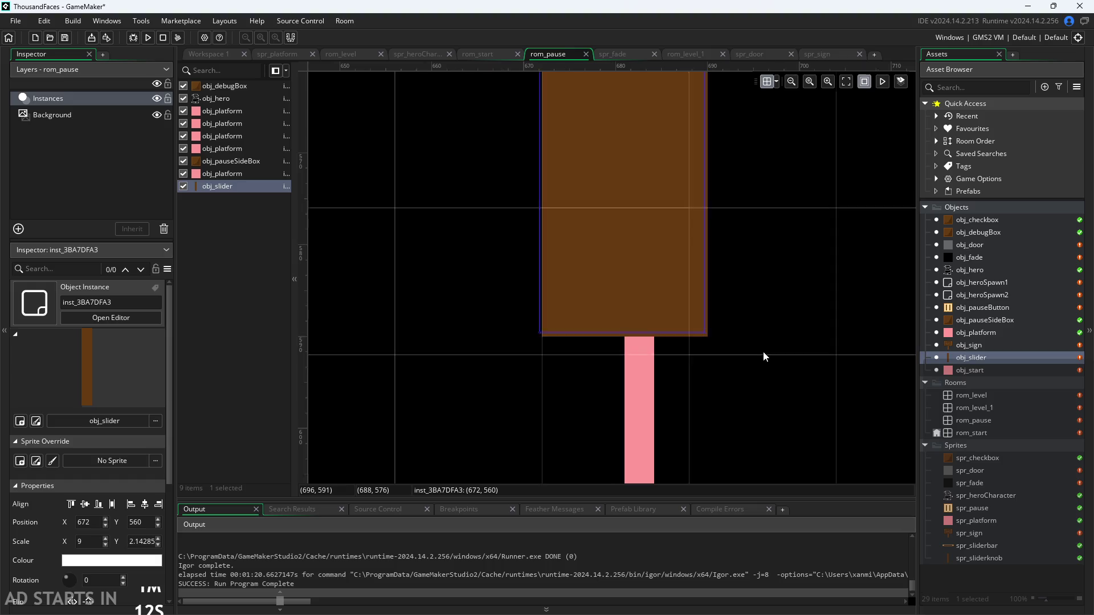
scroll(764, 351, down, 2)
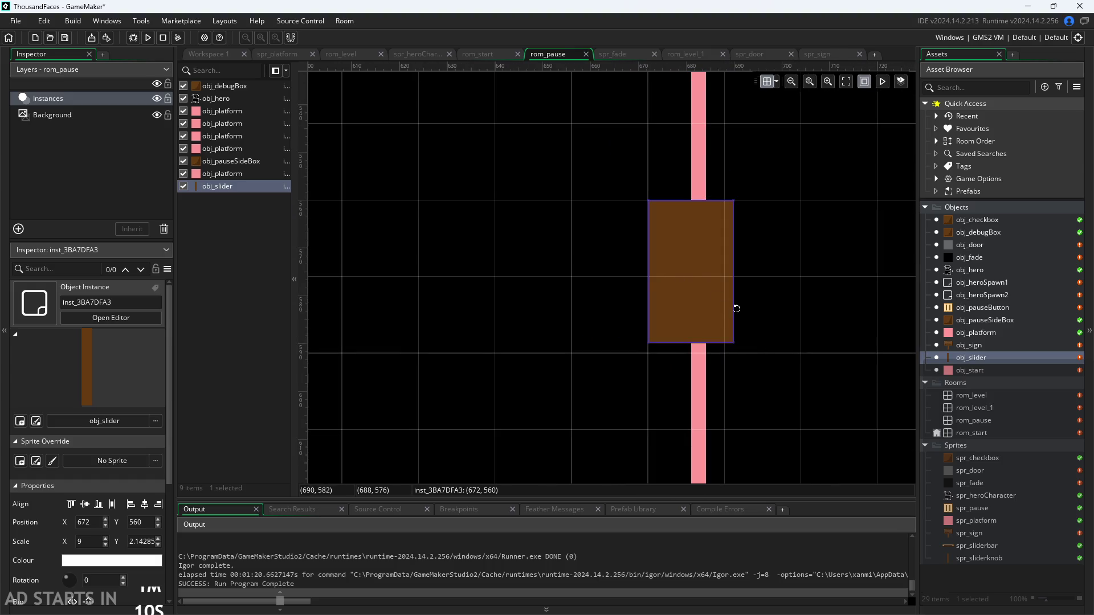
key(ctrl+z)
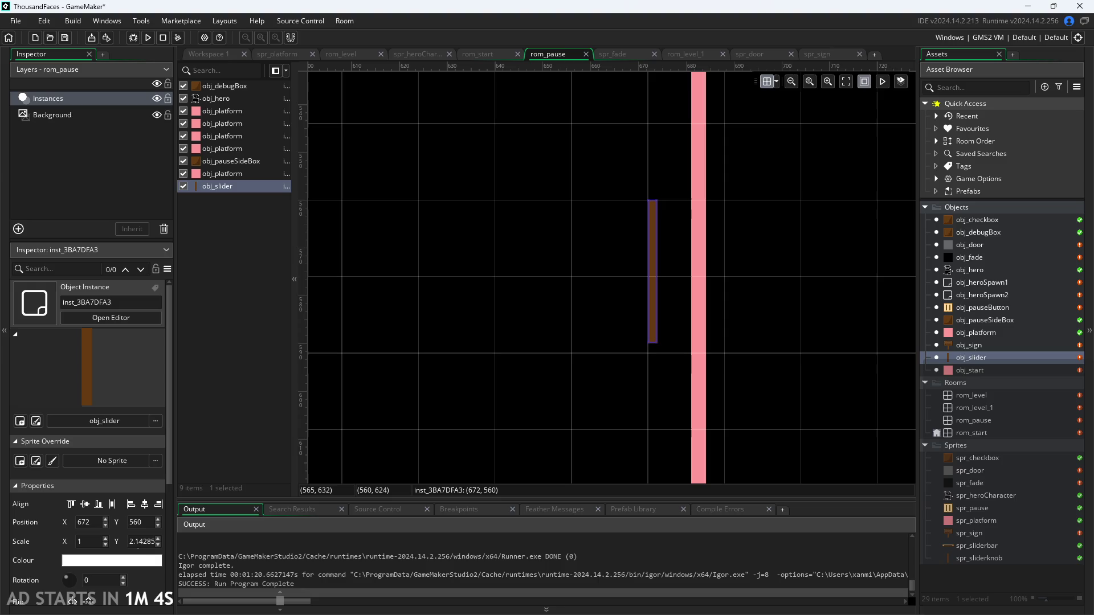
Set the slider instance's Scale X and Y to 3 and align it vertically.
click(138, 543)
text(2)
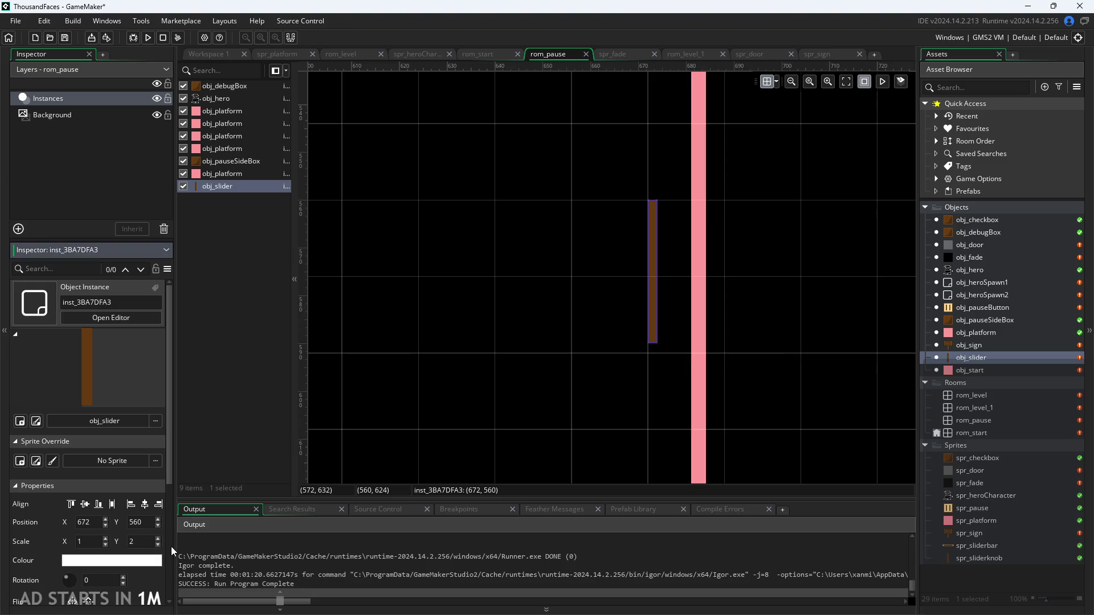
key(BackSpace)
text(3)
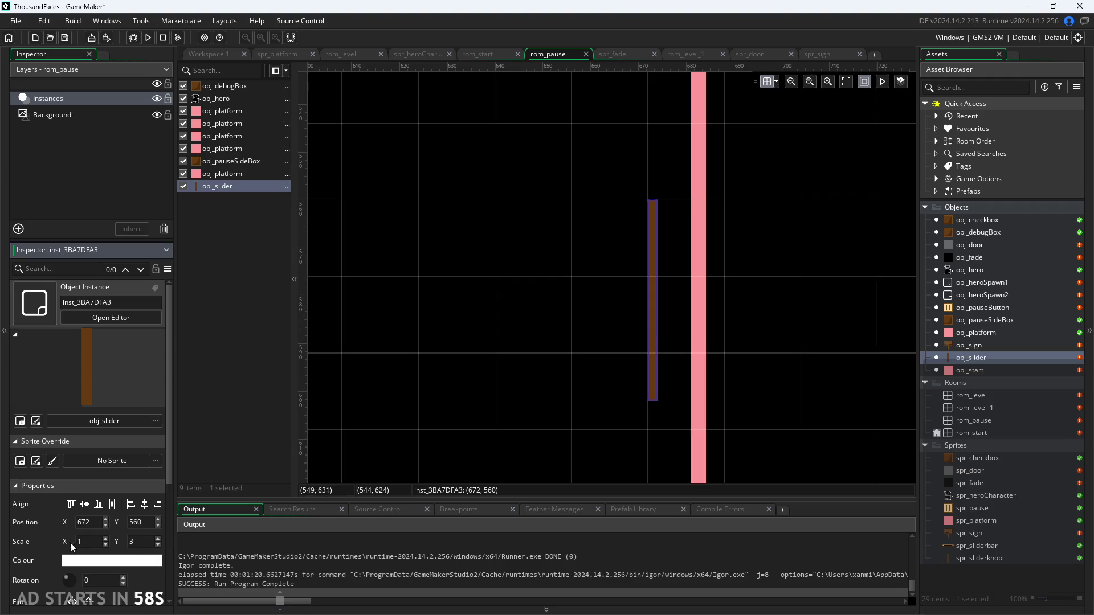
click(80, 540)
text(3)
key(Return)
scroll(556, 444, up, 1)
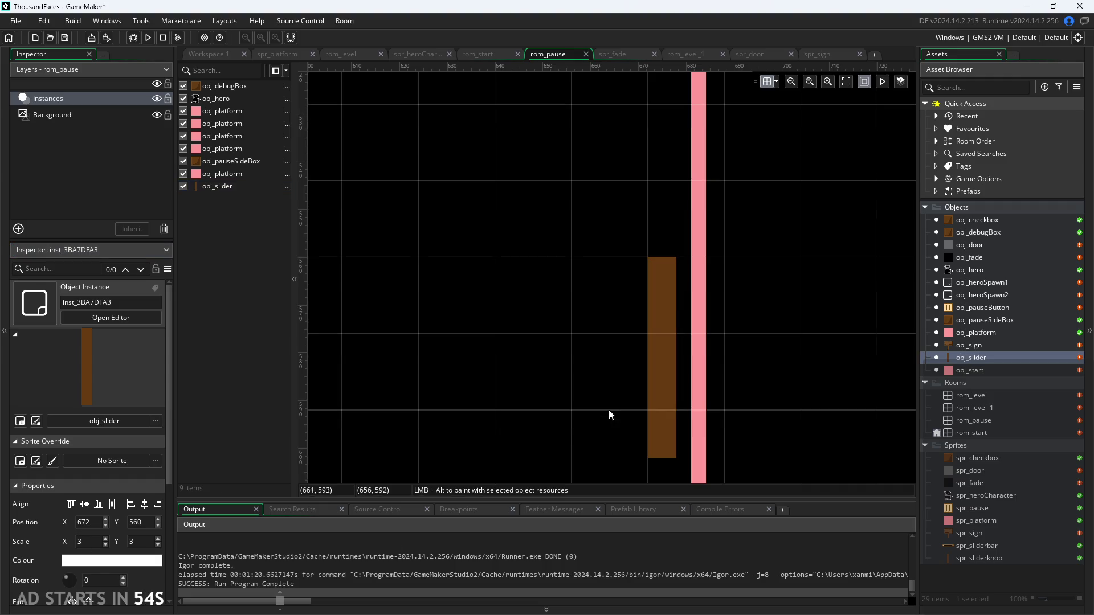
mouse_move(678, 379)
mouse_down()
mouse_move(716, 379)
mouse_move(698, 383)
mouse_up()
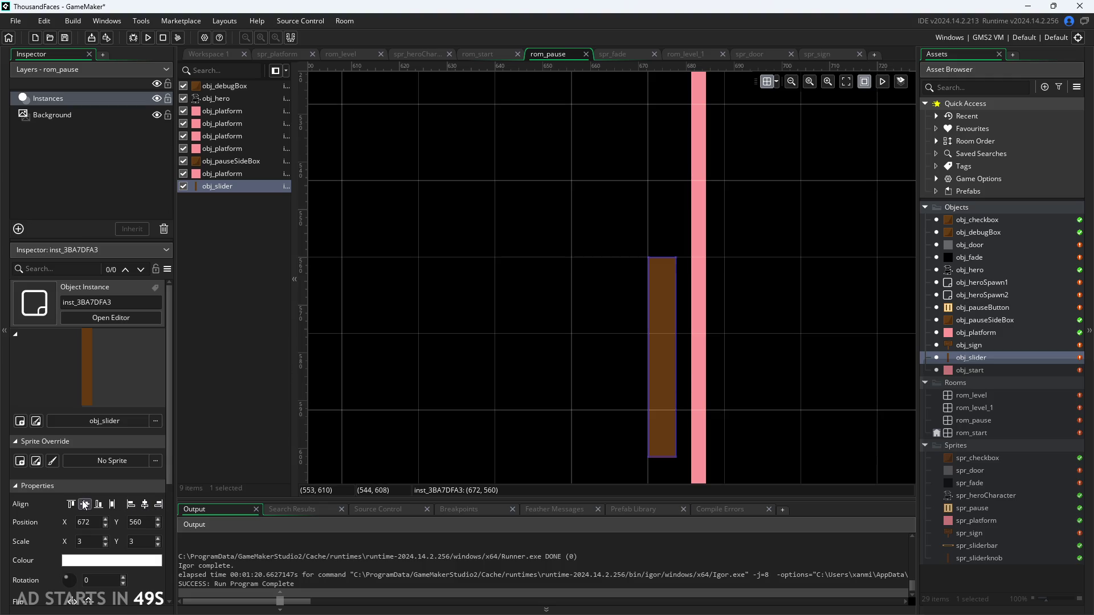
click(112, 507)
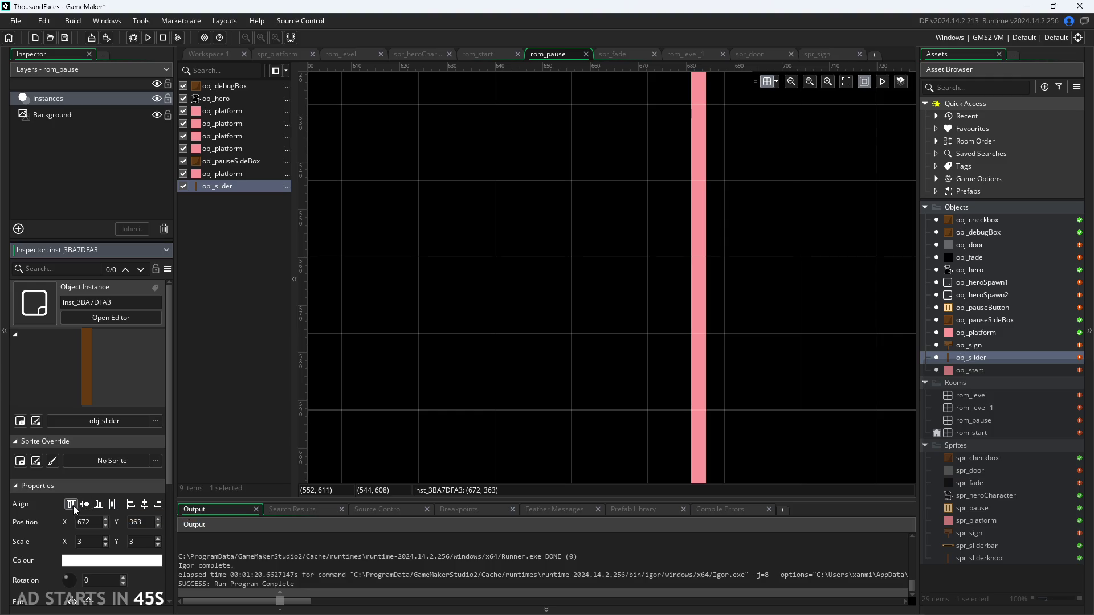
Move the slider knob down onto the pink bar and centre it horizontally at X 680.
scroll(570, 350, down, 5)
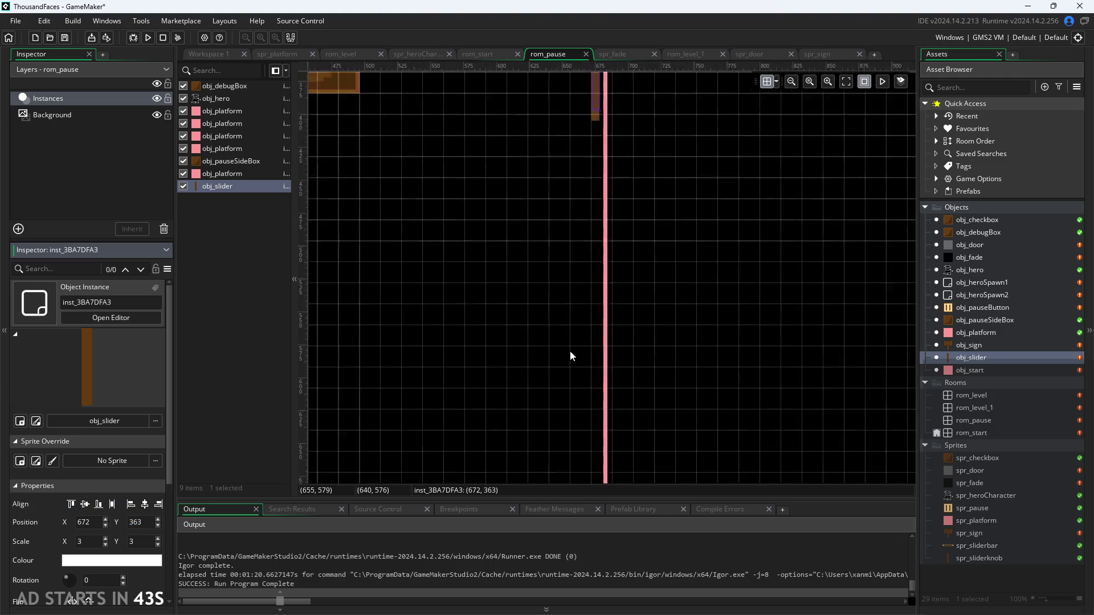
scroll(570, 351, down, 1)
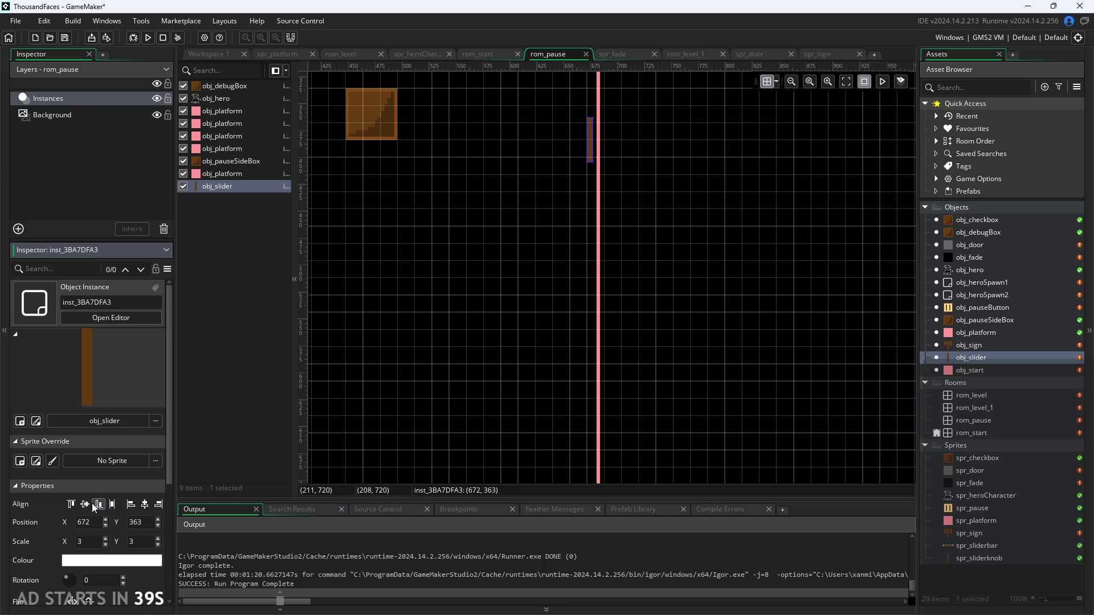
click(778, 85)
click(754, 200)
mouse_move(600, 150)
mouse_down()
mouse_move(598, 314)
mouse_move(600, 292)
mouse_up()
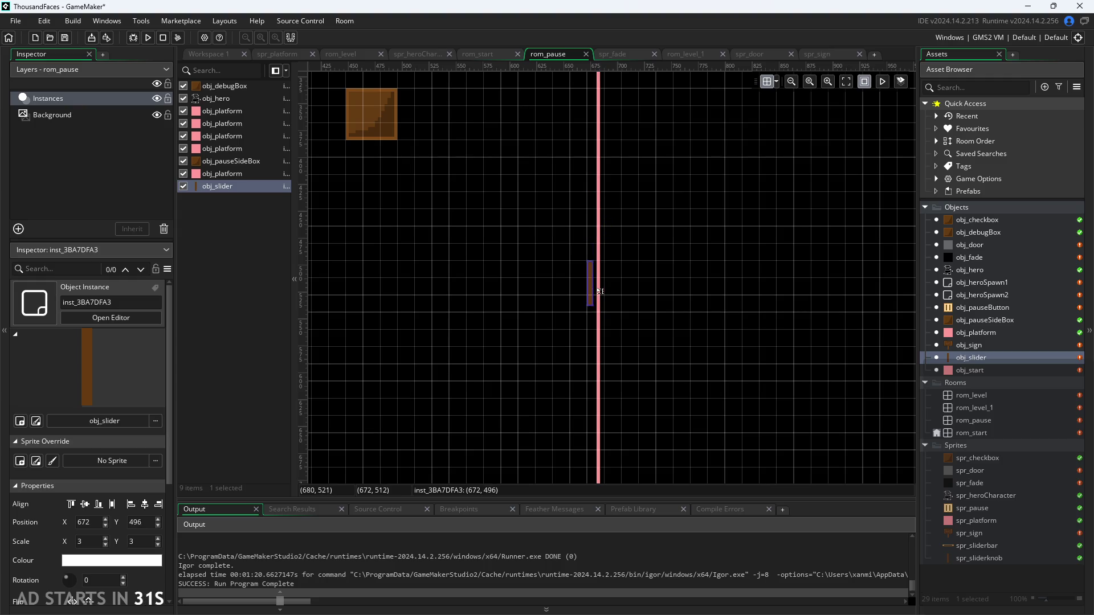
click(144, 505)
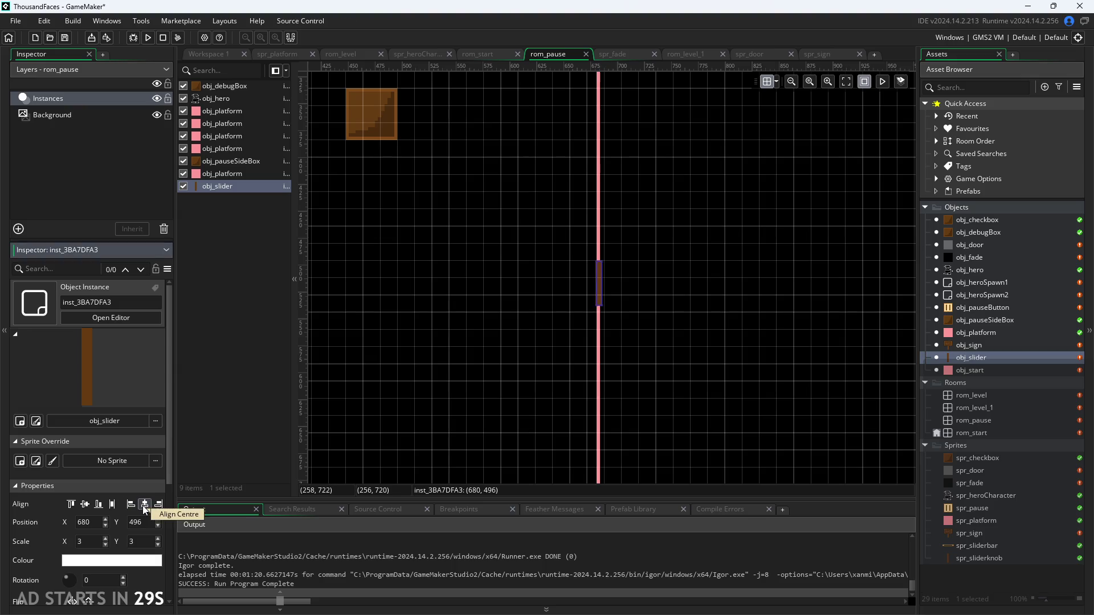
Select the pink bar instance to align it, then reselect and deselect the slider knob.
scroll(624, 348, up, 5)
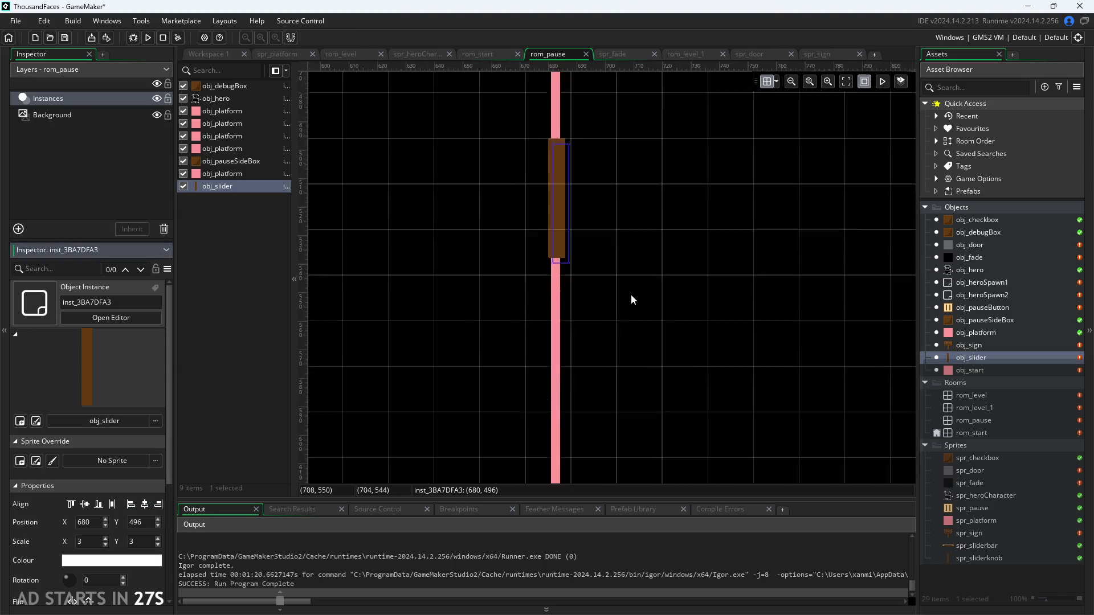
scroll(594, 219, up, 3)
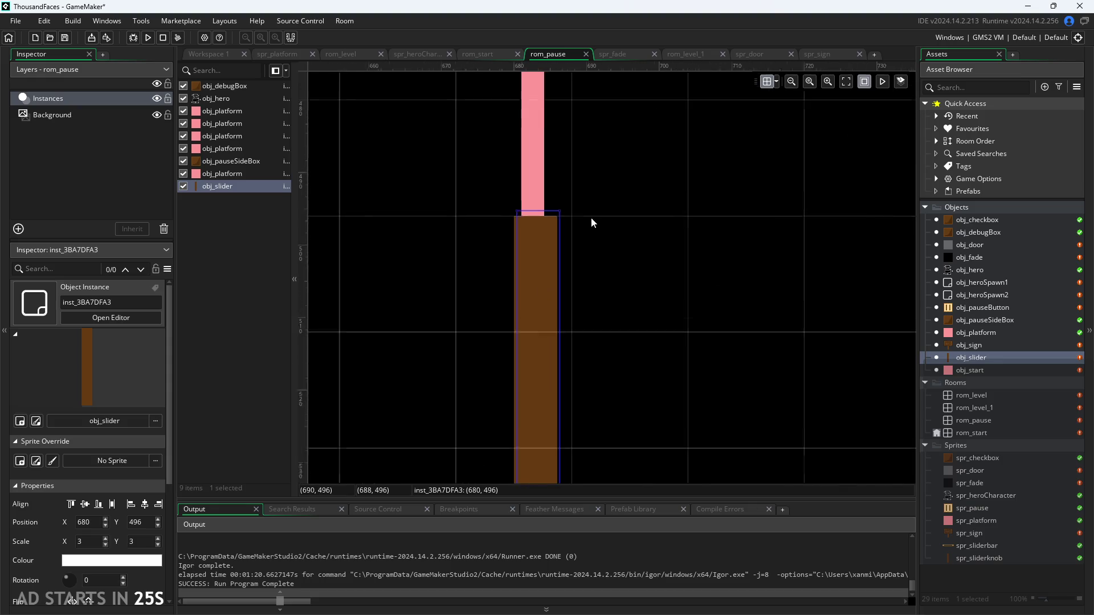
scroll(419, 197, up, 1)
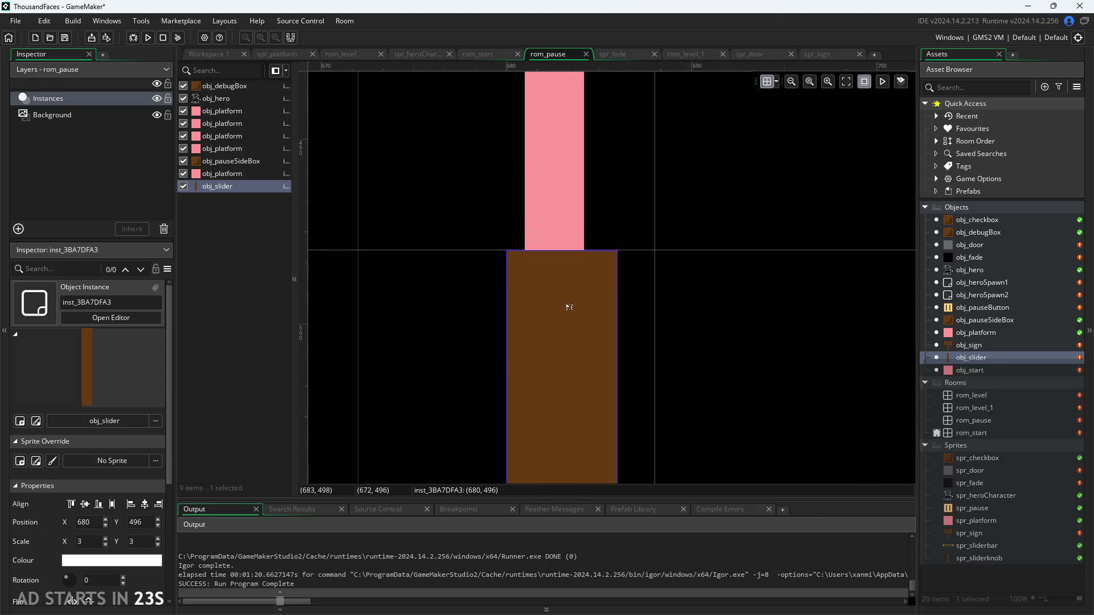
click(552, 222)
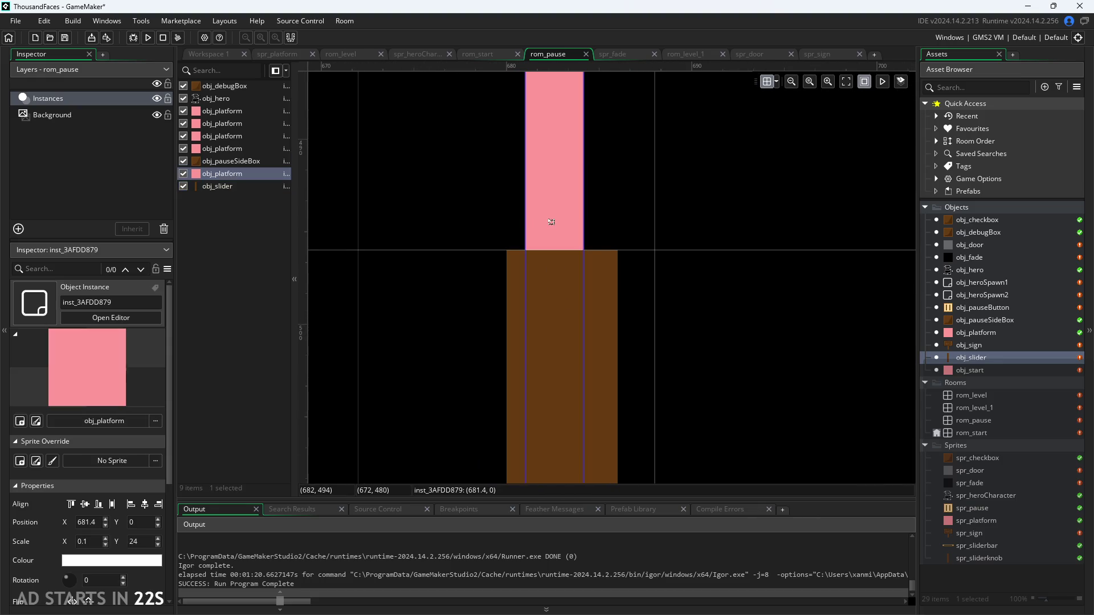
click(146, 505)
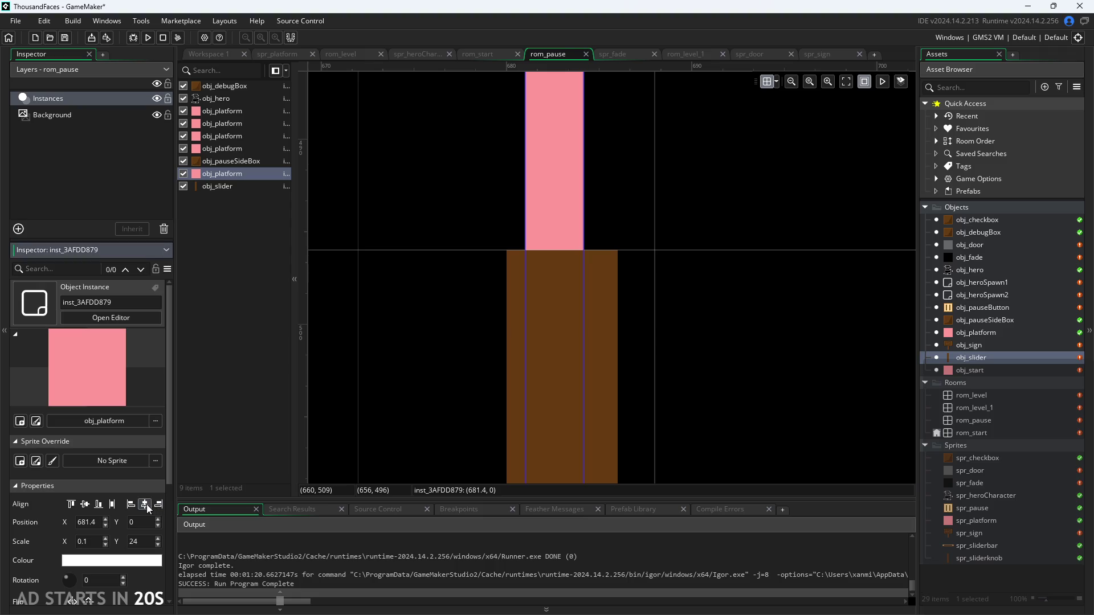
click(509, 323)
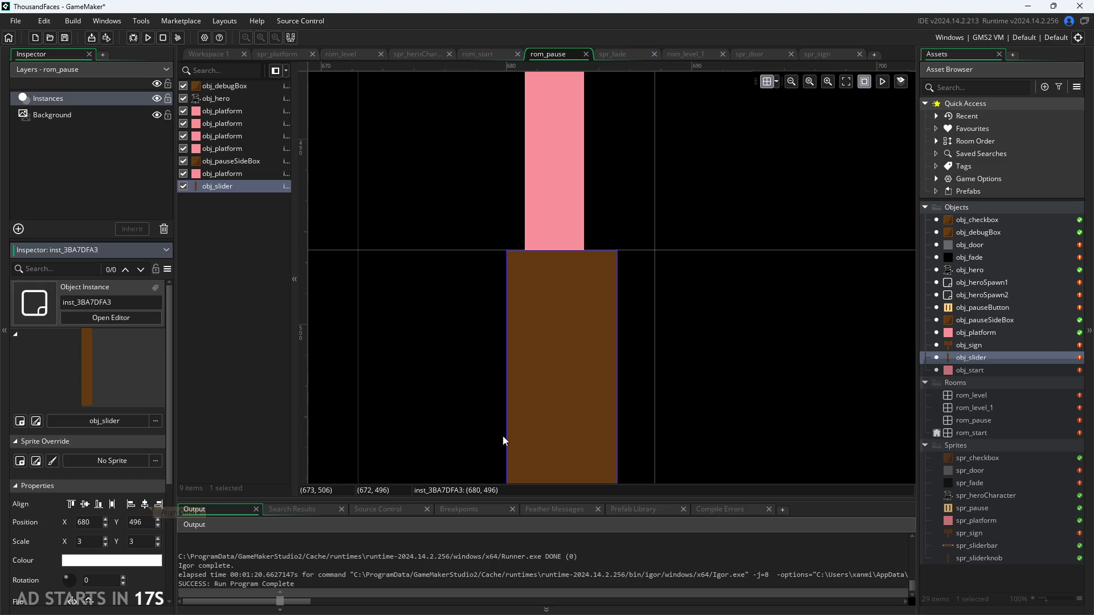
click(719, 337)
Open spr_sliderknob and resize it from 14 to 16 pixels high.
double_click(963, 358)
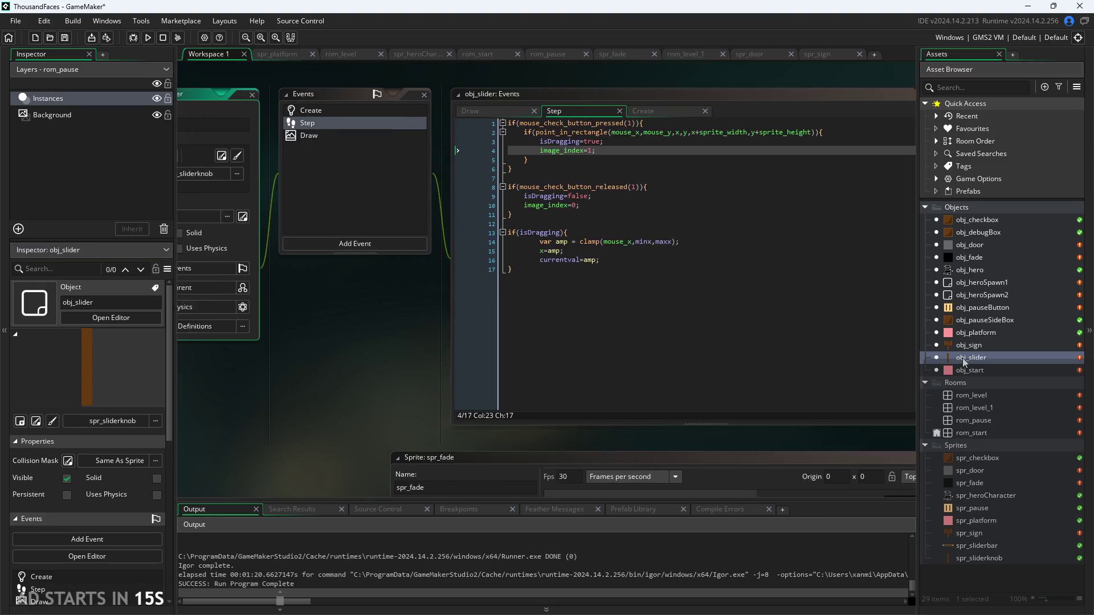
double_click(982, 521)
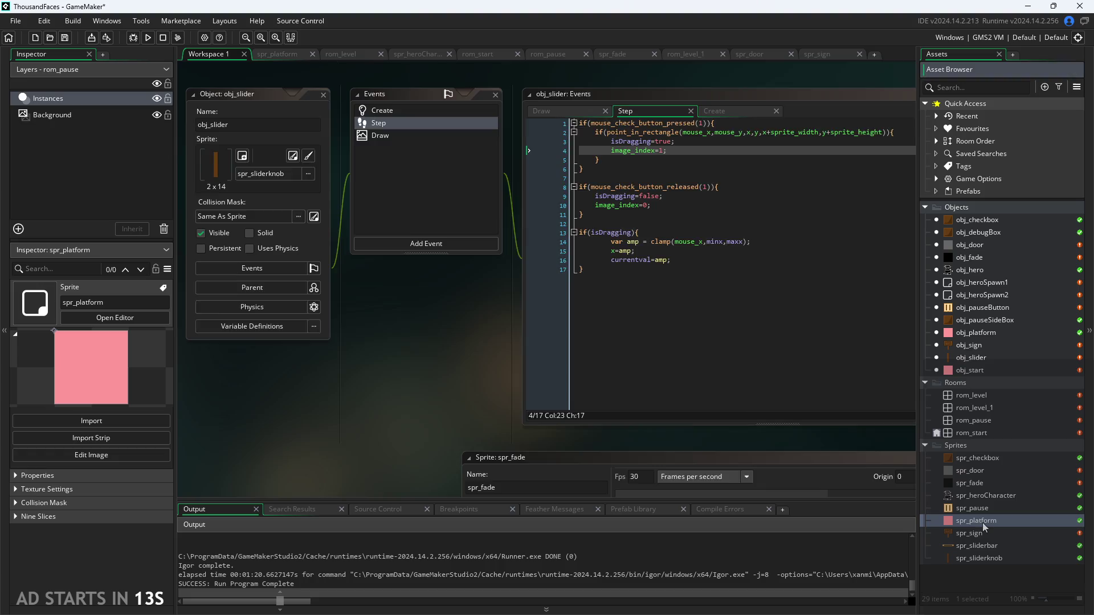
click(980, 560)
double_click(979, 559)
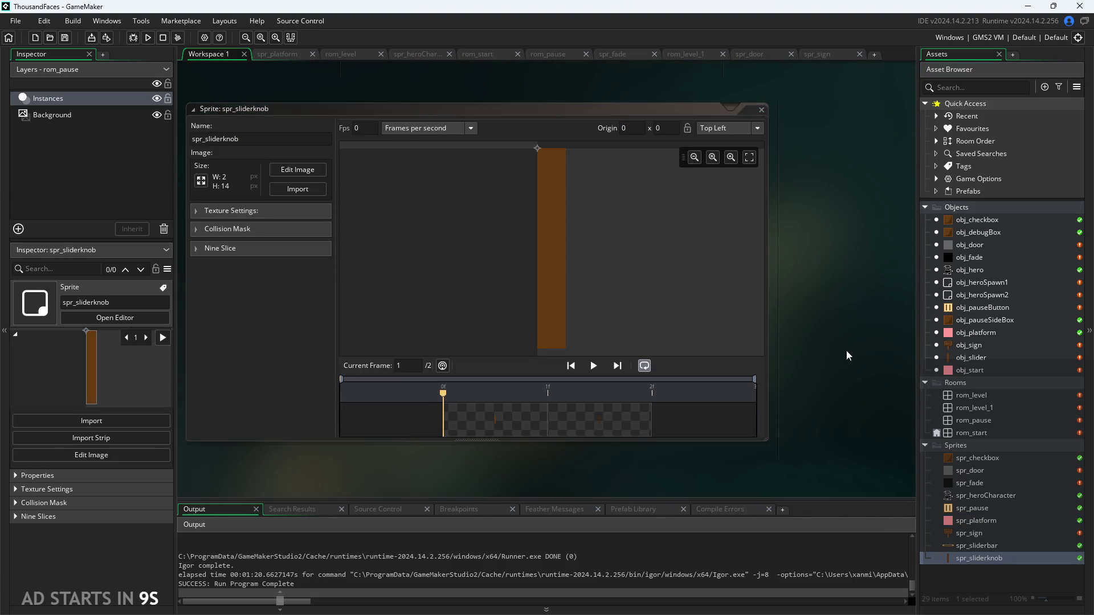
click(201, 182)
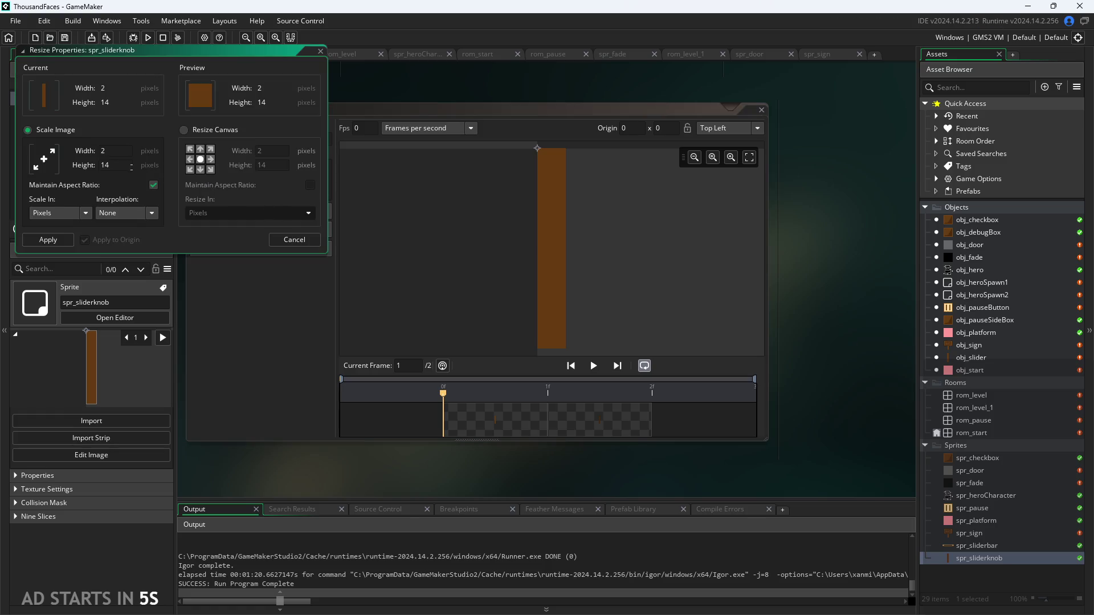
key(Delete)
text(6)
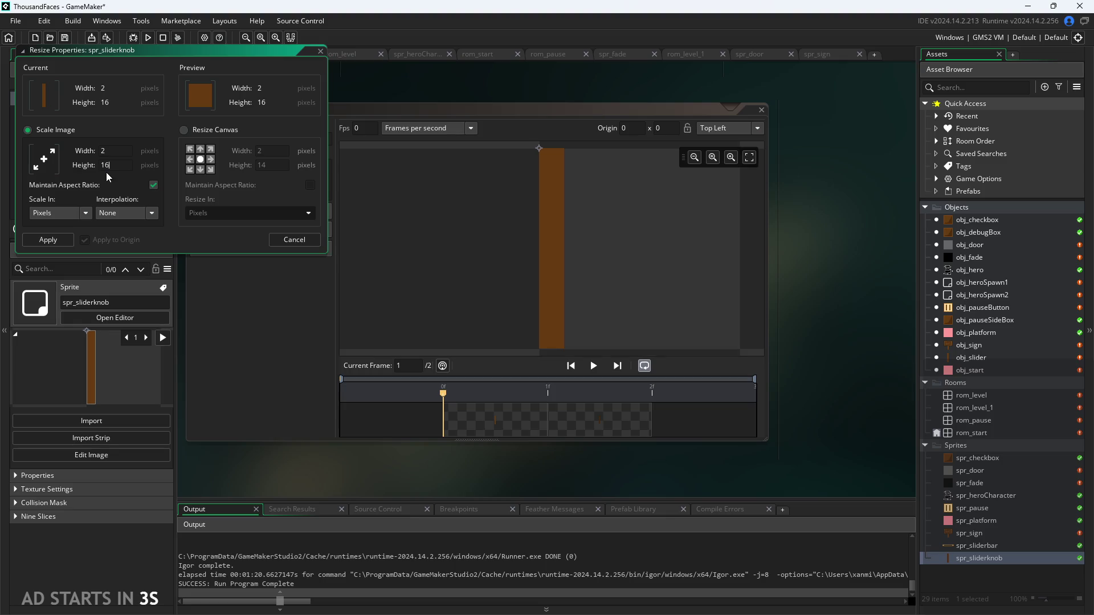
key(Return)
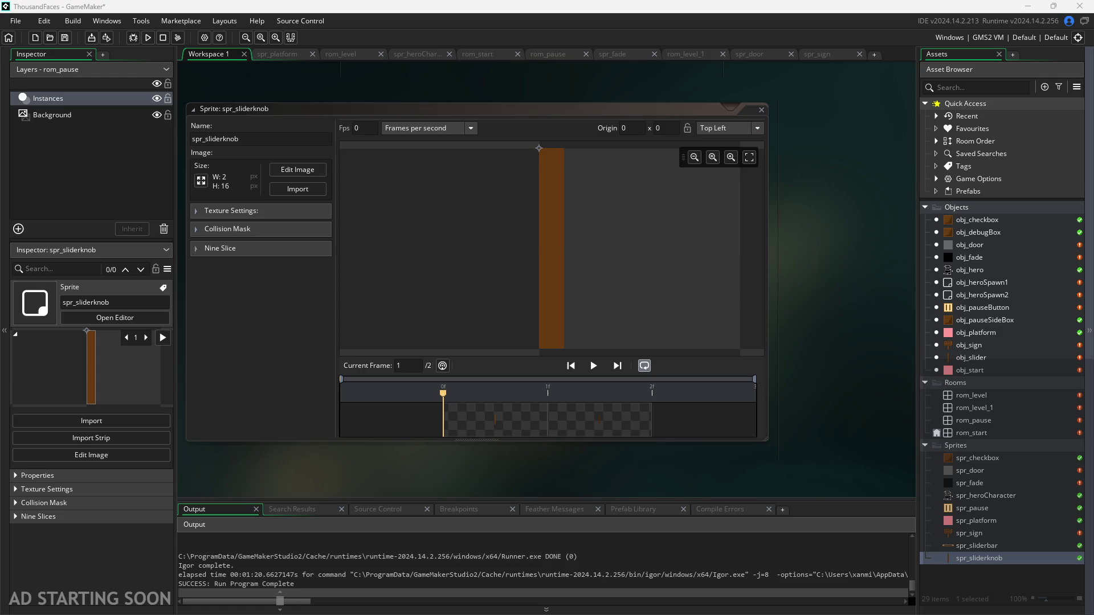
Inspect both frames of the resized knob sprite, then return to the workspace.
click(282, 167)
click(319, 90)
click(277, 90)
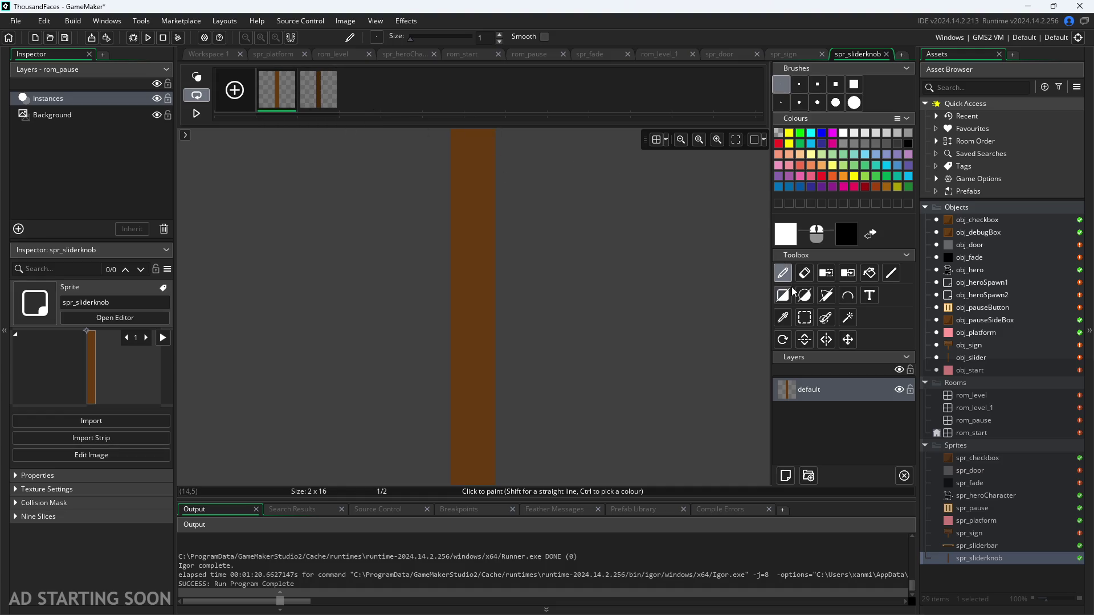
click(196, 53)
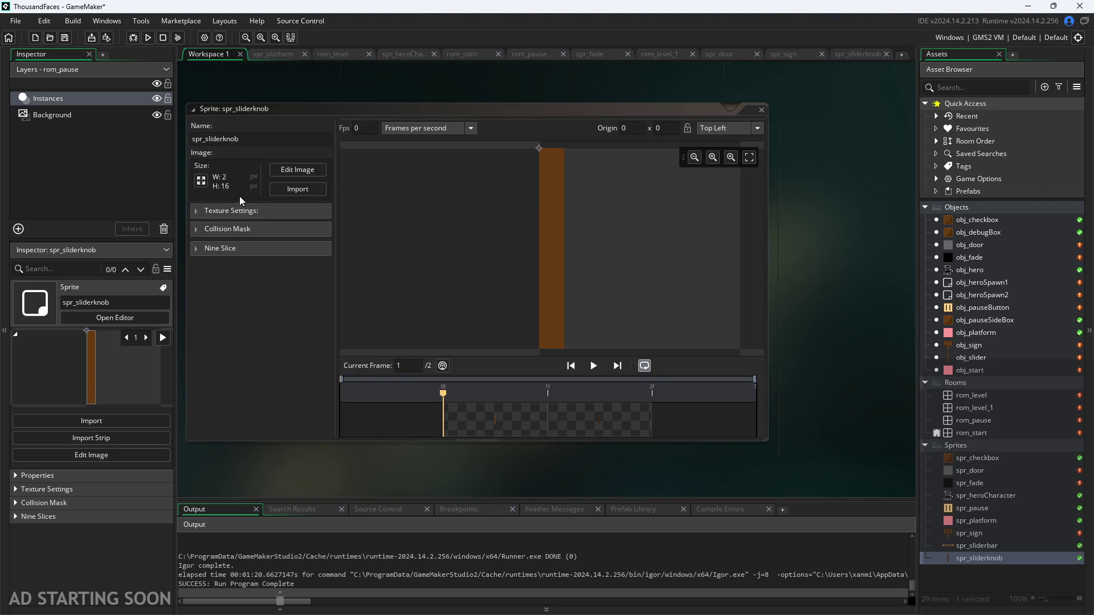
click(249, 348)
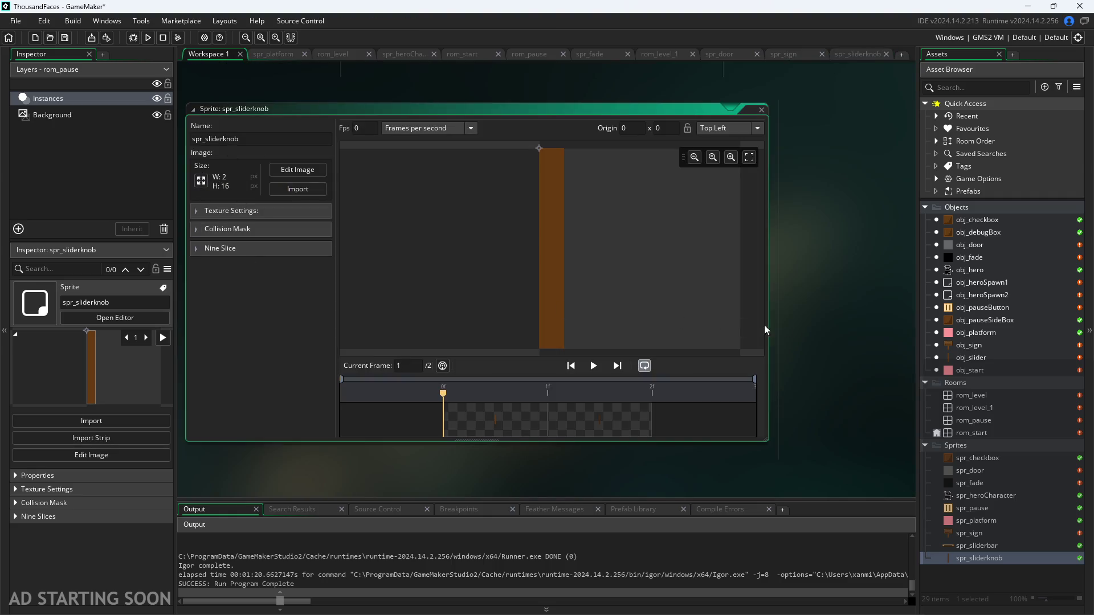
click(825, 303)
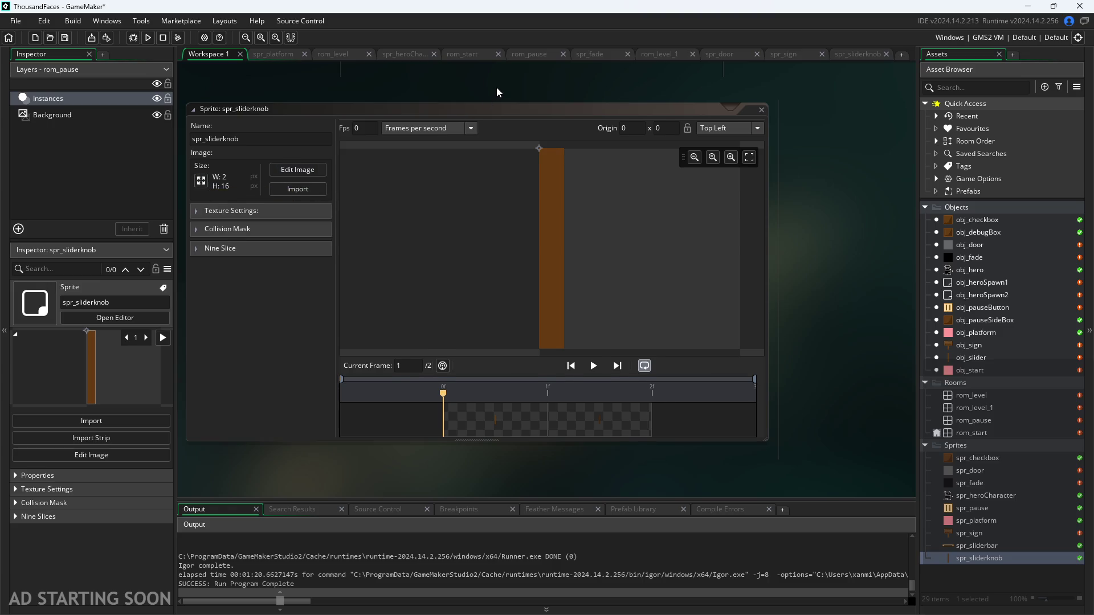
Browse the object and room assets and open the rom_pause room.
drag(496, 88, 475, 96)
ctrl+scroll(845, 443, down, 2)
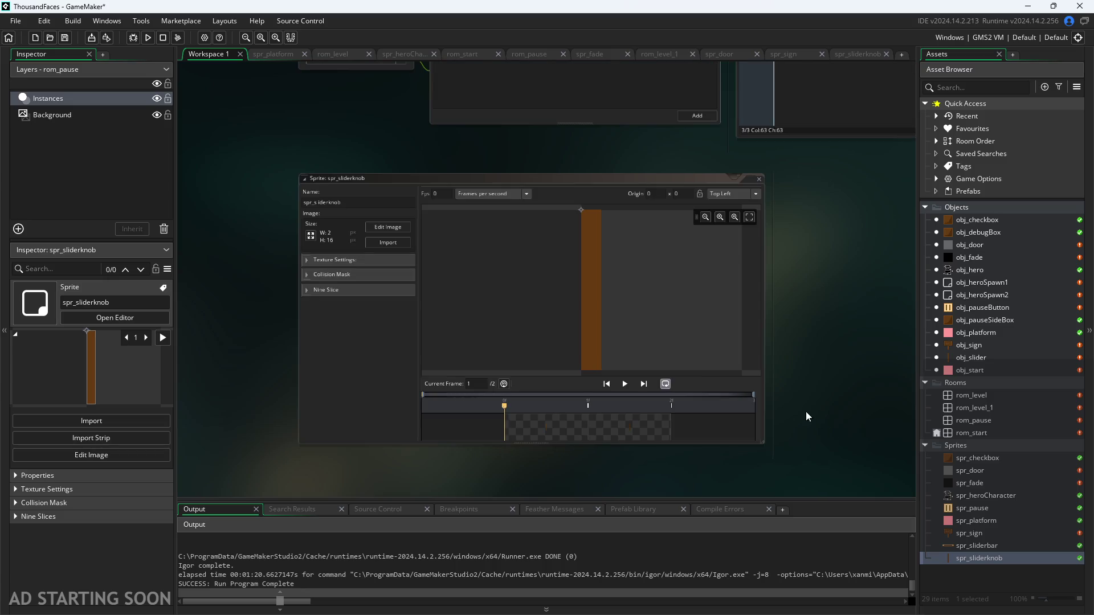
click(983, 369)
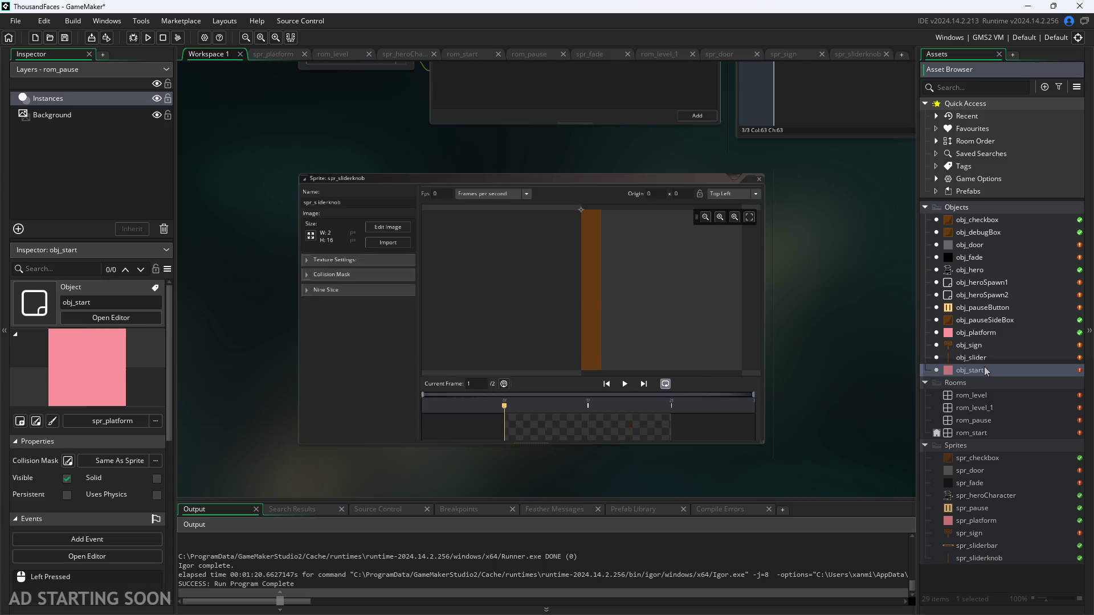
click(981, 357)
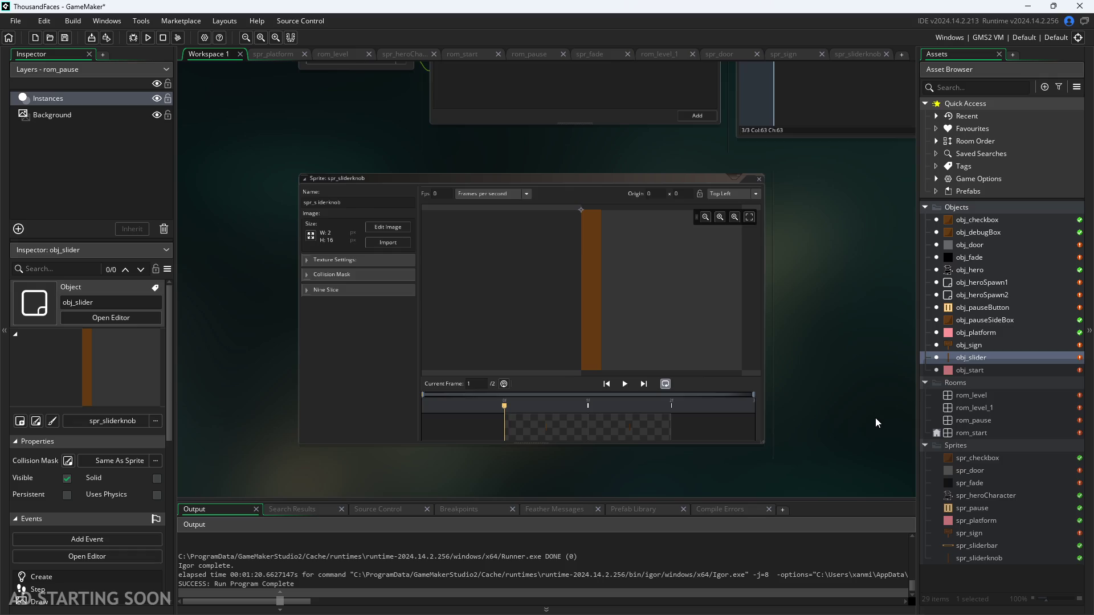
ctrl+scroll(875, 418, up, 2)
double_click(969, 332)
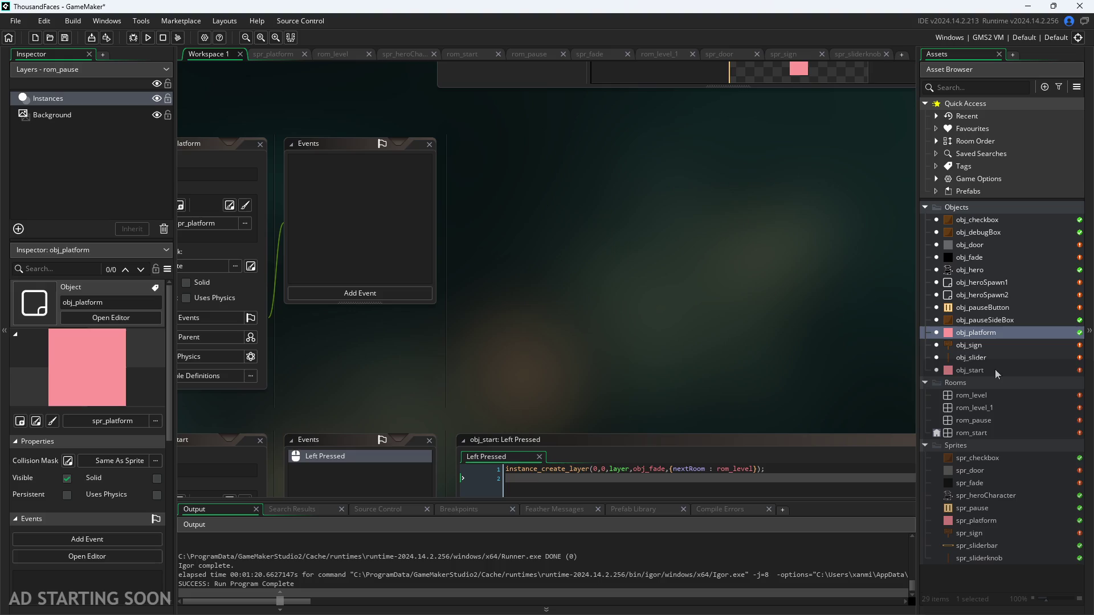
double_click(978, 399)
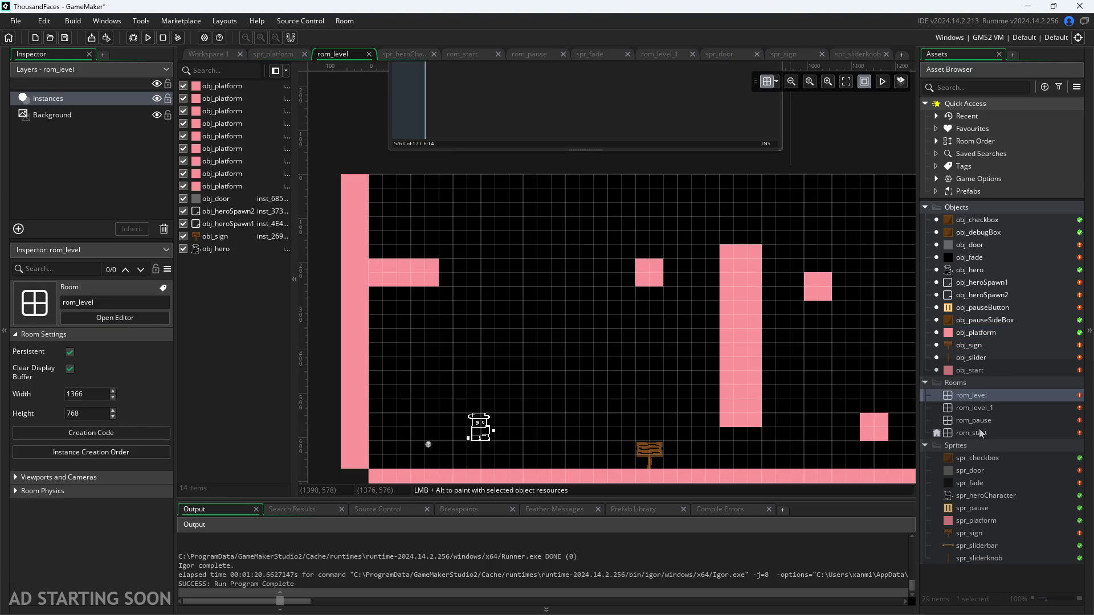
click(976, 420)
double_click(976, 419)
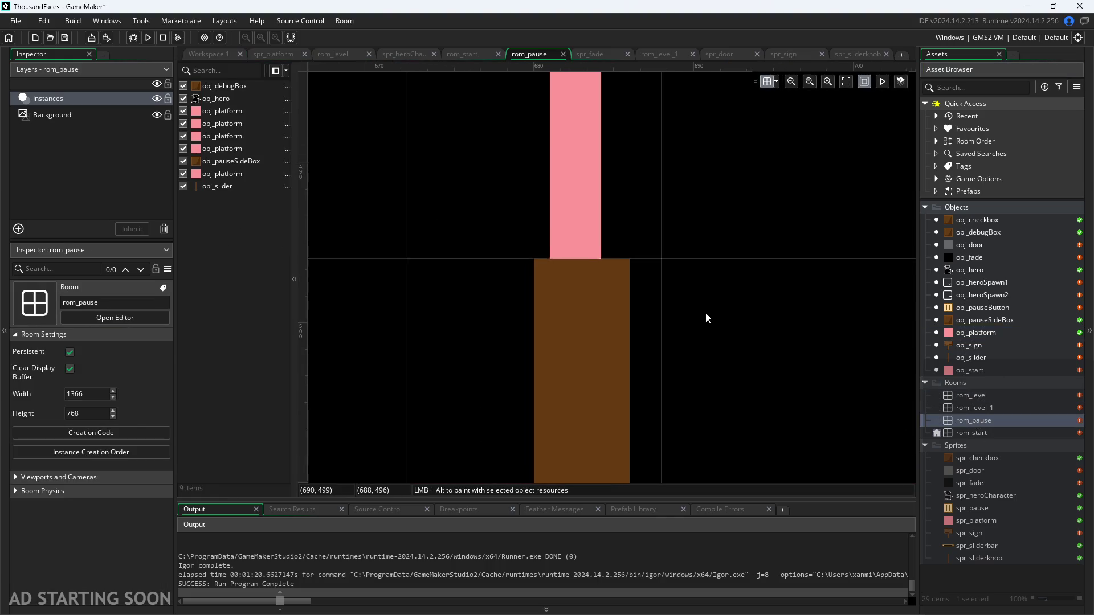
Select the slider knob and the pink bar instances to check their alignment and scale.
scroll(705, 313, down, 5)
scroll(705, 312, up, 5)
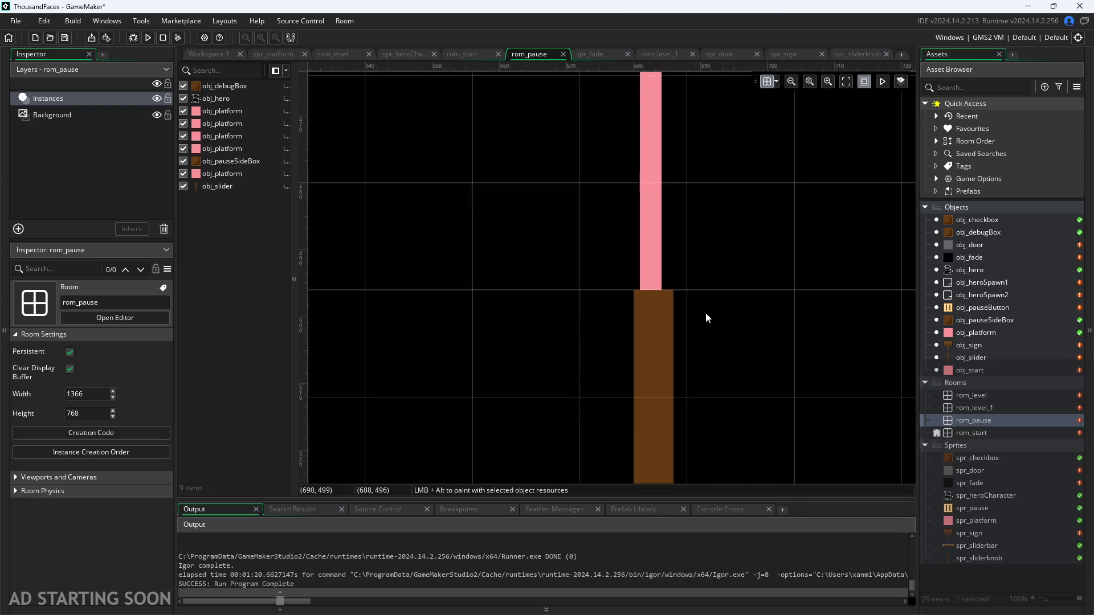
scroll(634, 308, up, 2)
click(639, 310)
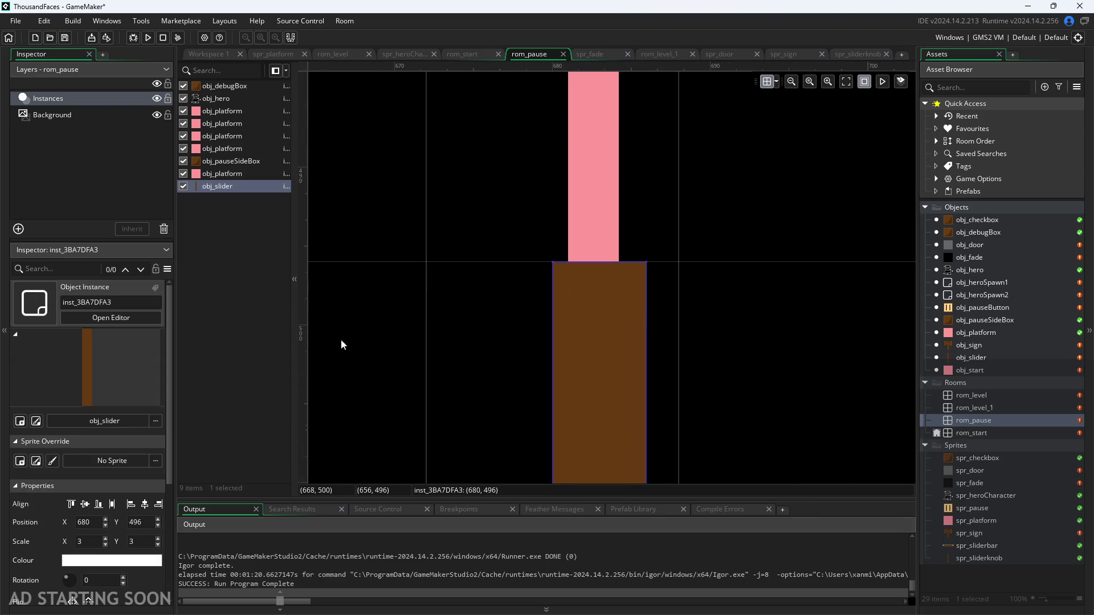
click(147, 508)
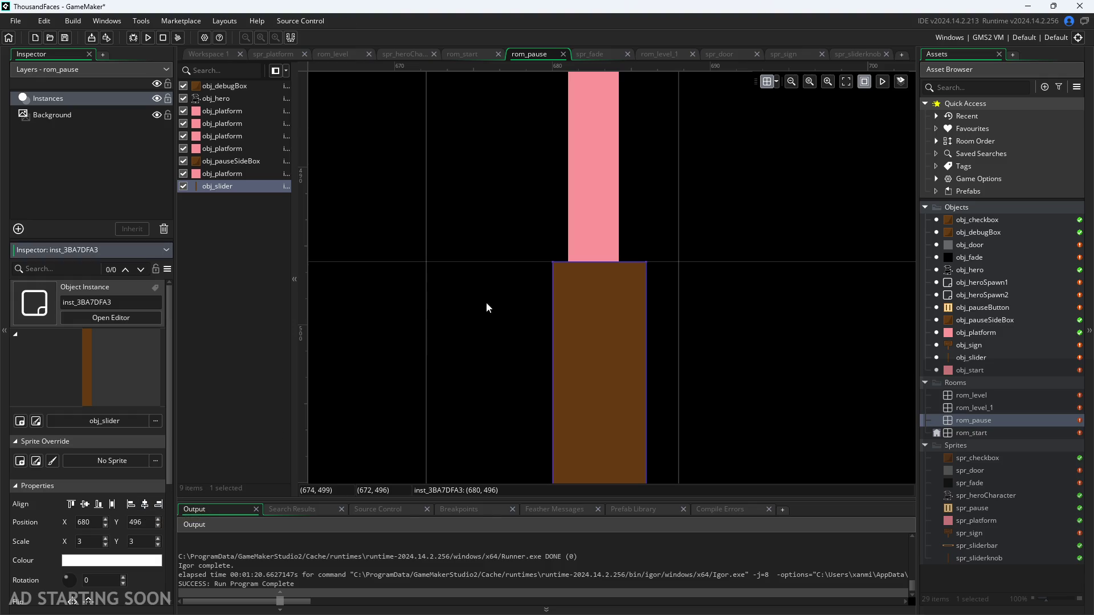
scroll(460, 374, down, 3)
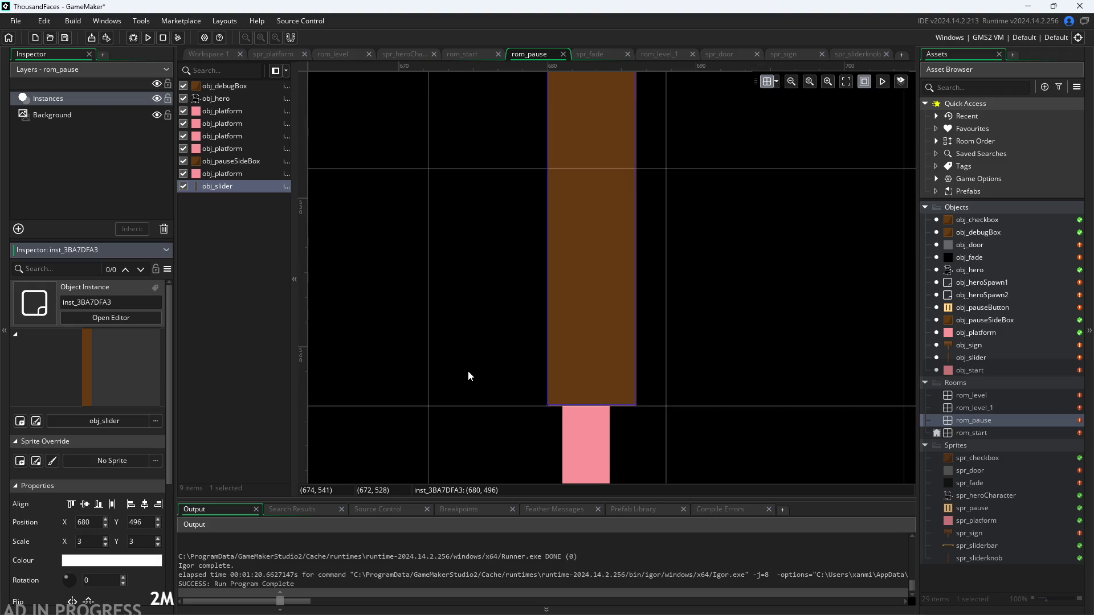
scroll(468, 370, up, 5)
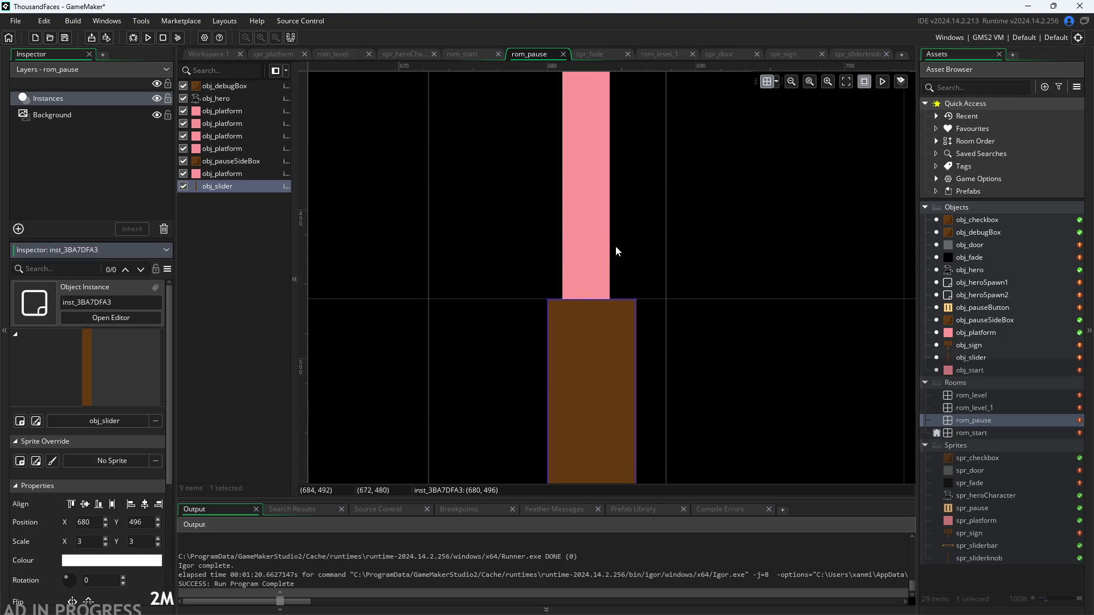
click(604, 253)
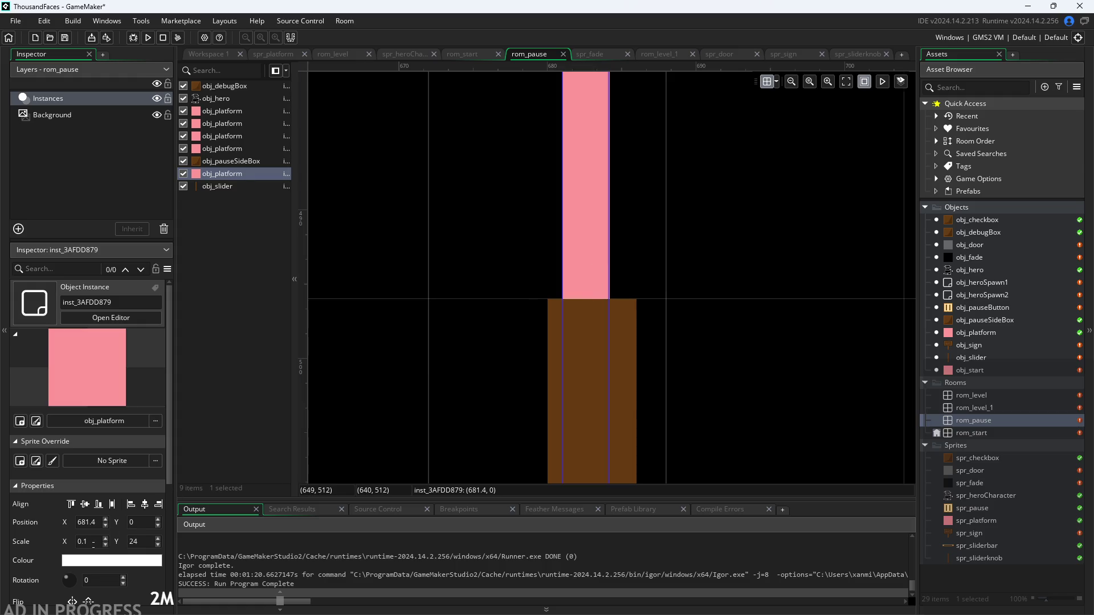
click(80, 542)
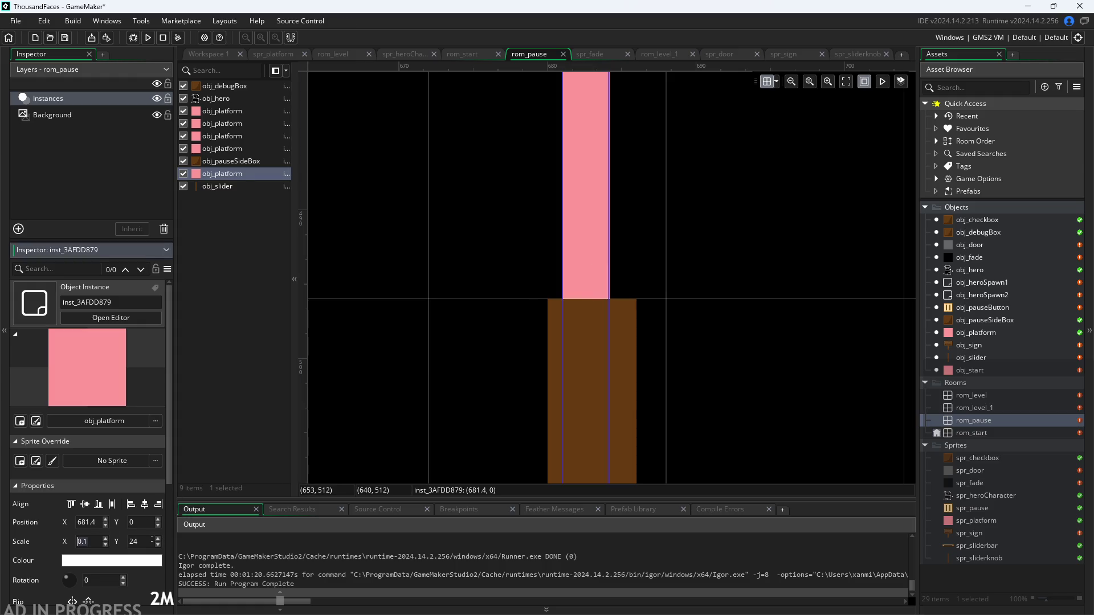
scroll(774, 470, down, 5)
Set the slider instance's Scale X and Scale Y to 3.
click(774, 471)
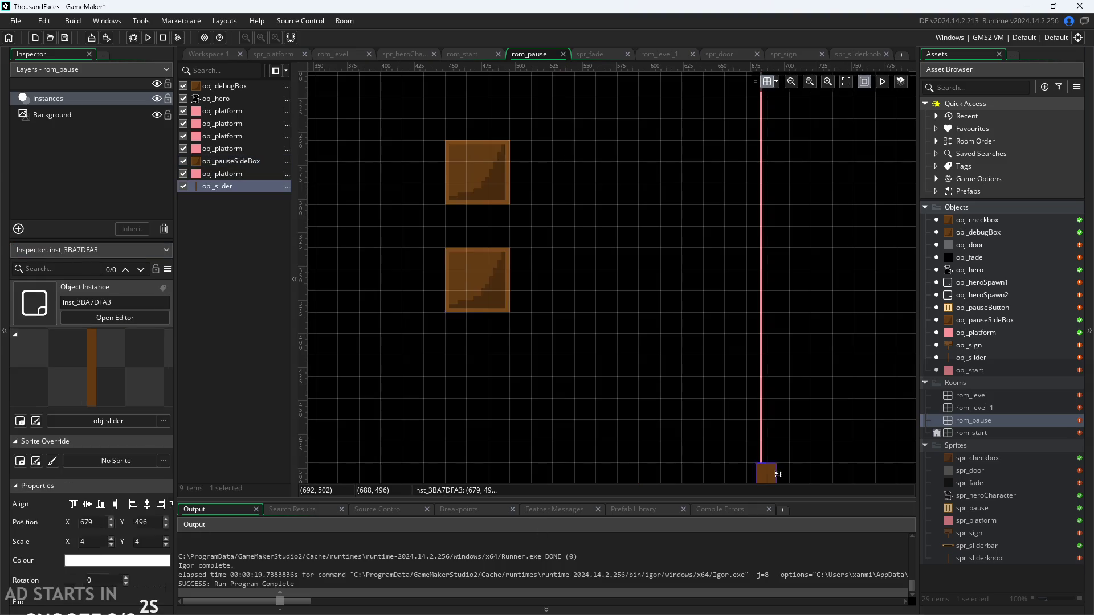
click(93, 541)
text(3)
key(Tab)
text(3)
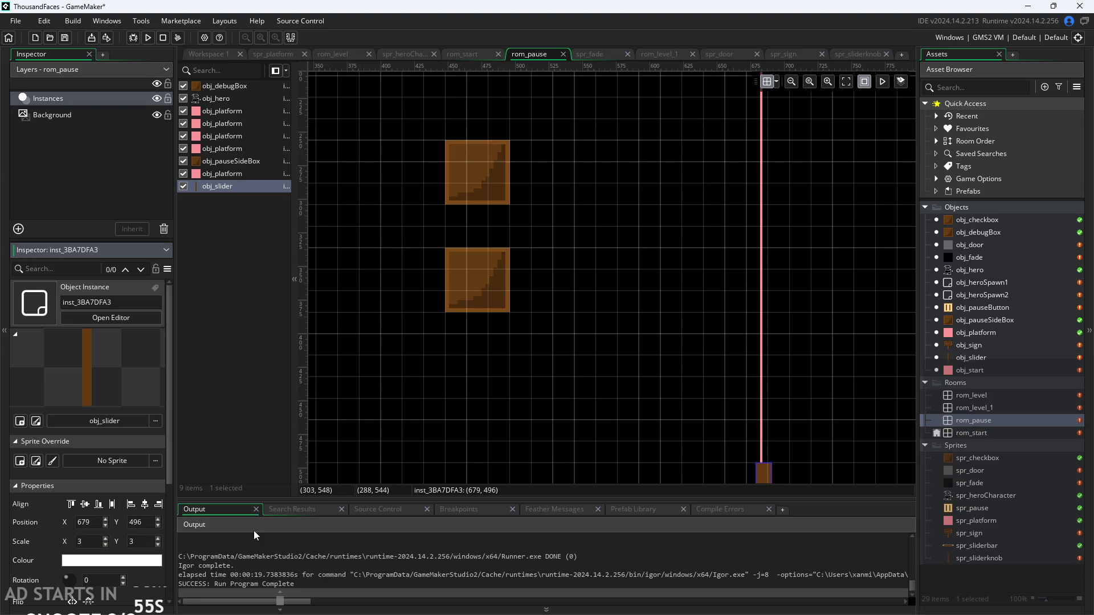
click(489, 400)
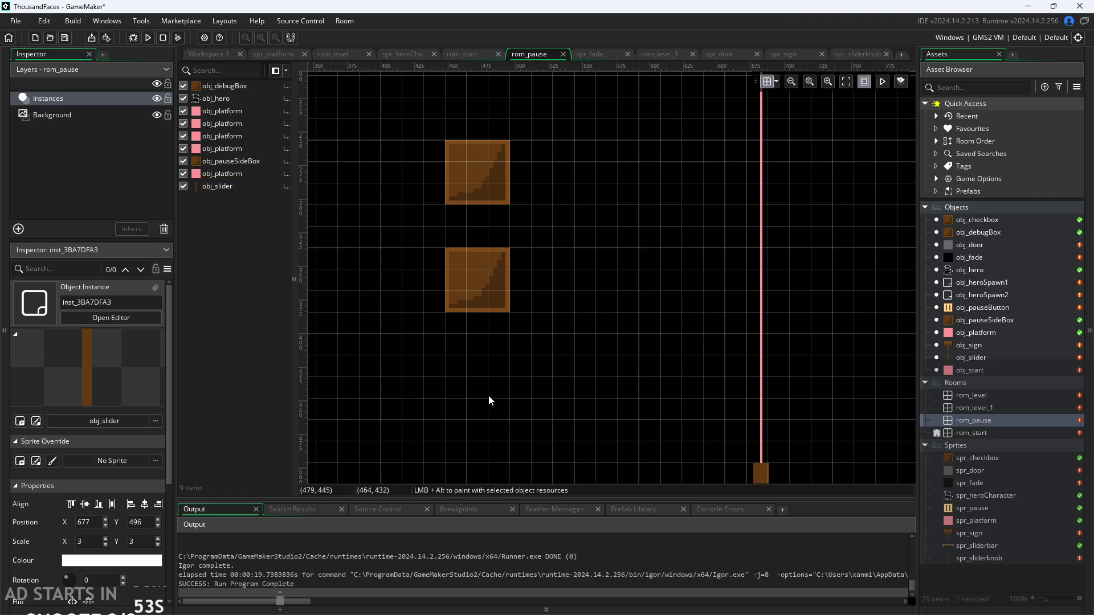
scroll(791, 448, up, 3)
scroll(754, 422, down, 3)
scroll(759, 238, up, 1)
scroll(759, 238, down, 1)
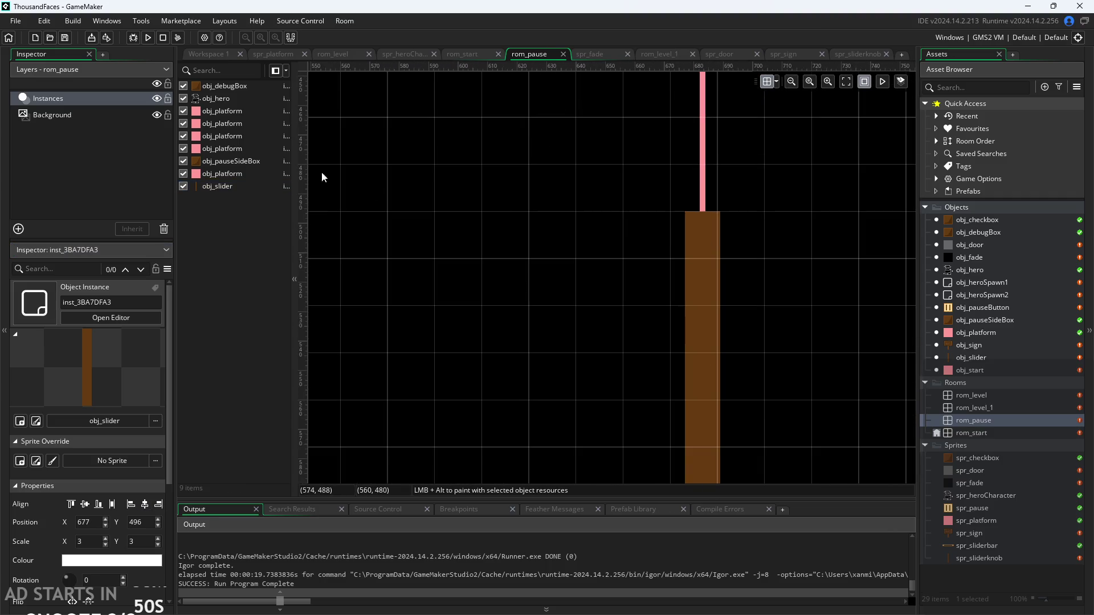
click(148, 40)
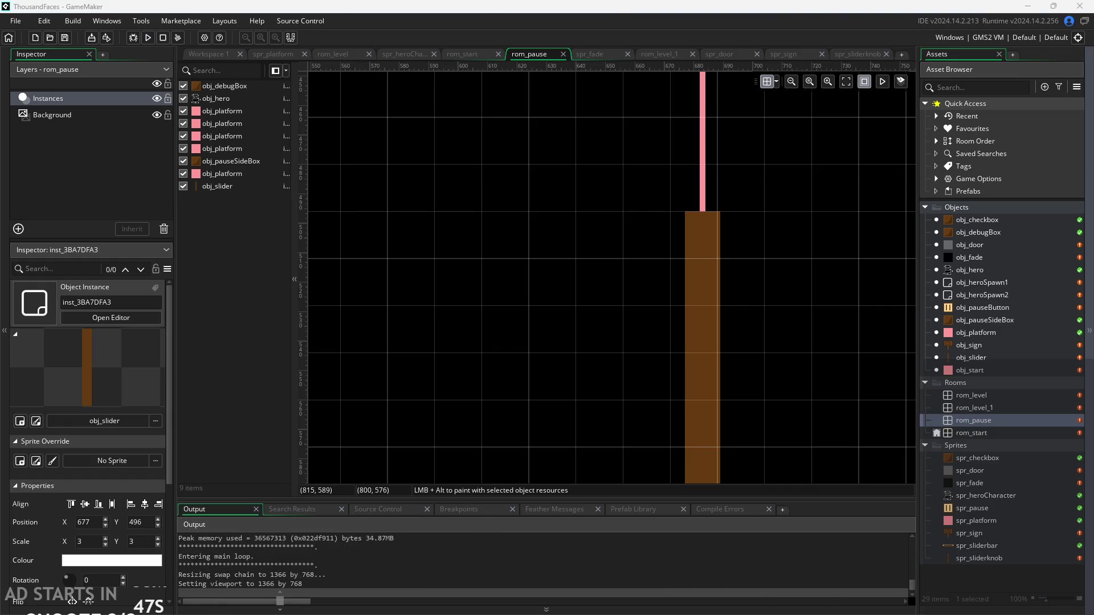
mouse_move(551, 401)
mouse_down()
mouse_move(427, 400)
mouse_move(642, 413)
mouse_move(422, 401)
mouse_move(679, 403)
mouse_move(700, 423)
mouse_move(724, 405)
mouse_move(651, 381)
mouse_move(630, 411)
mouse_move(594, 419)
mouse_move(650, 416)
mouse_move(508, 431)
mouse_move(548, 434)
mouse_up()
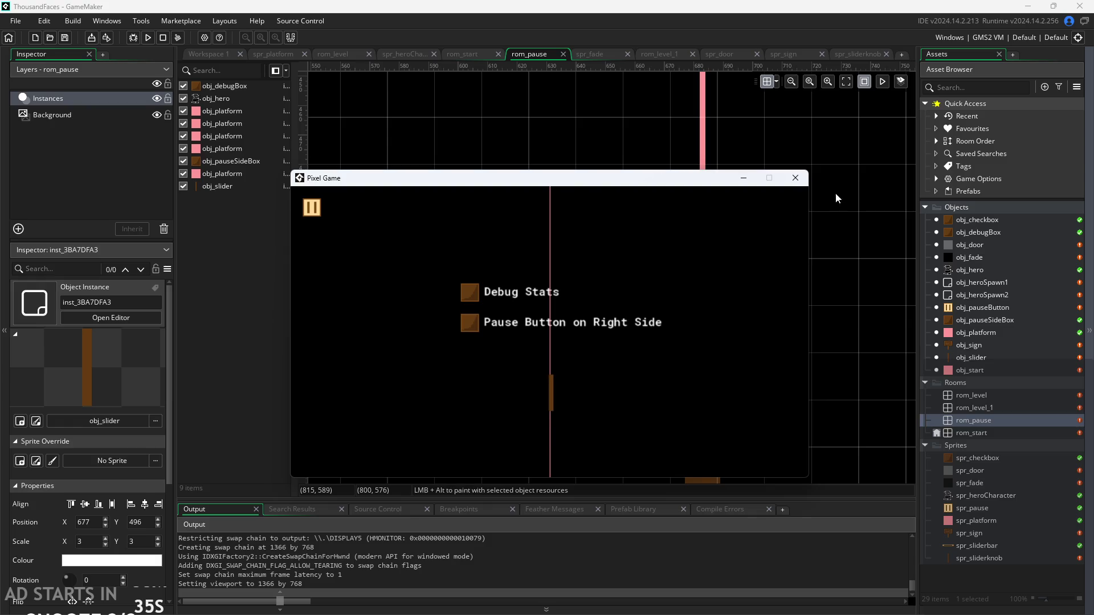
click(797, 180)
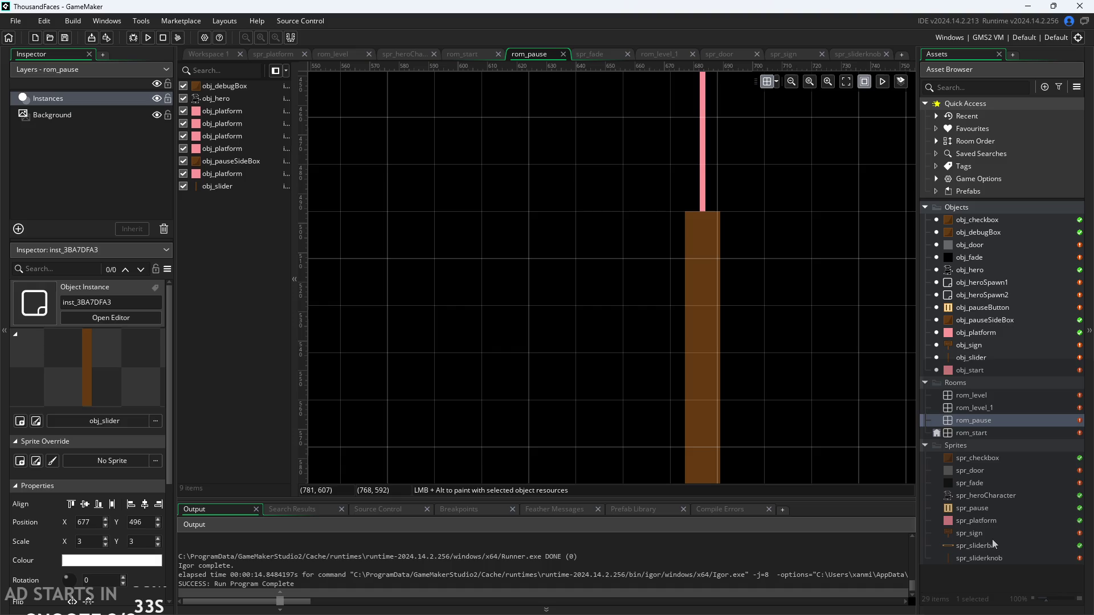
click(90, 541)
Scale the slider instance to 2 × 2 and nudge it to X 679.
key(BackSpace)
text(2)
key(Tab)
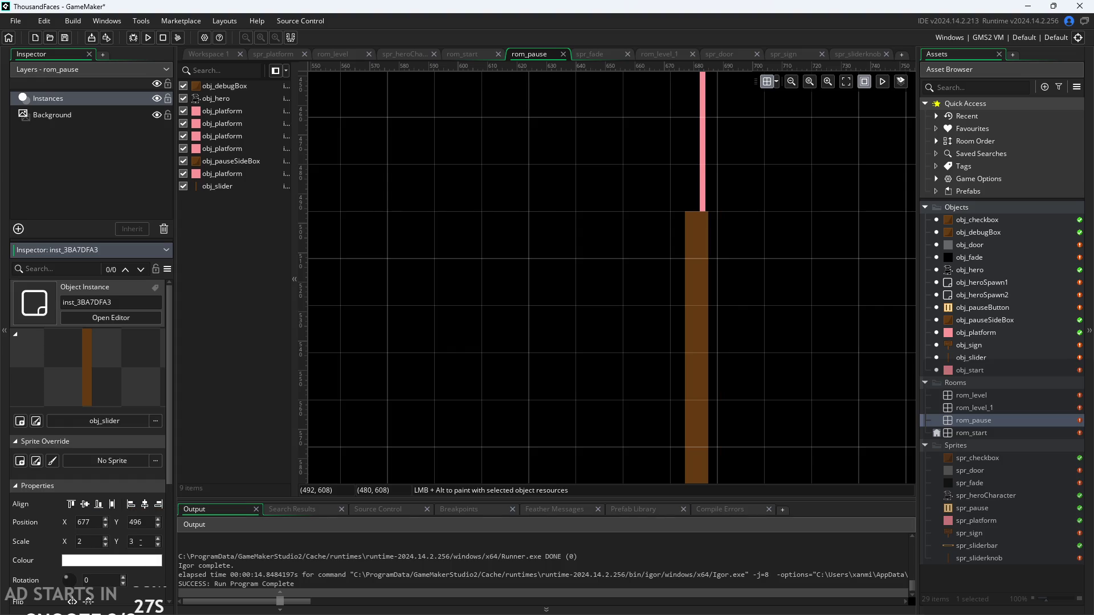
click(221, 463)
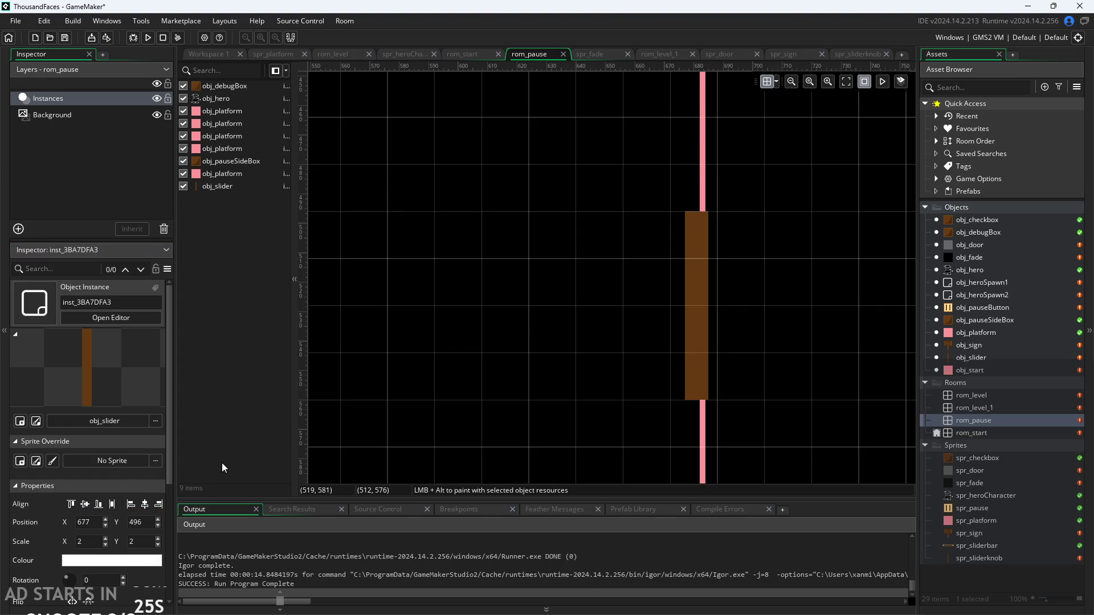
click(689, 316)
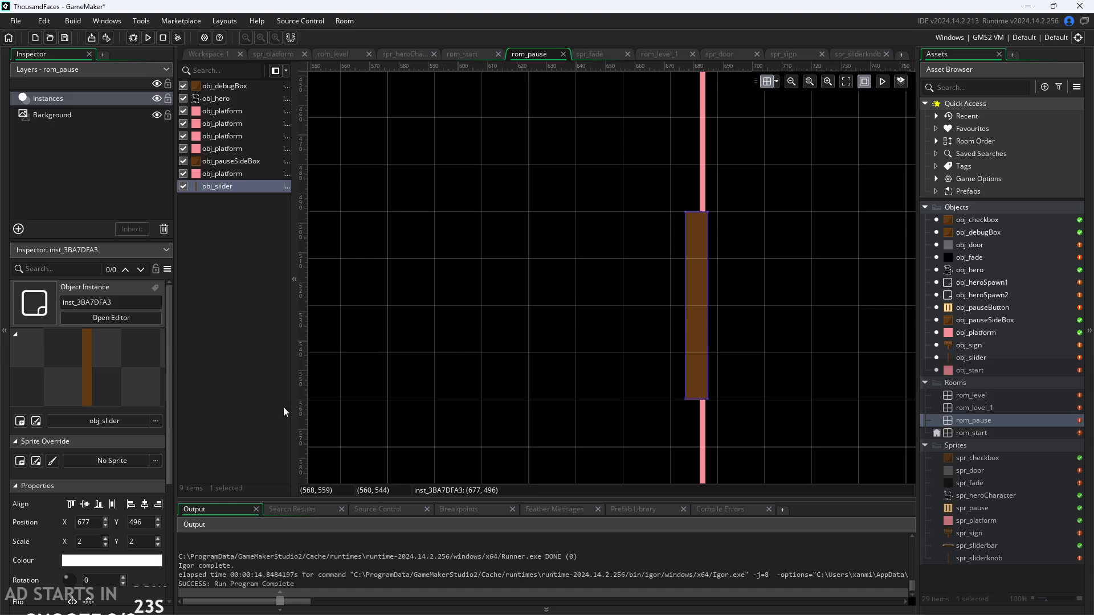
click(137, 501)
click(271, 446)
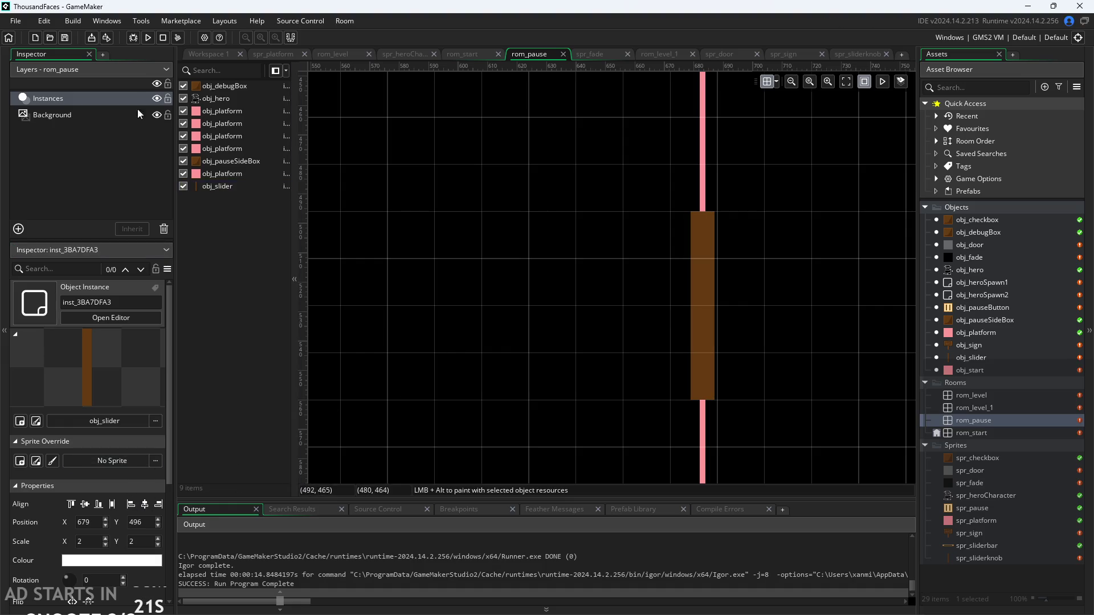
Run the game, drag the volume knob left and right, and enable Debug Stats.
click(147, 38)
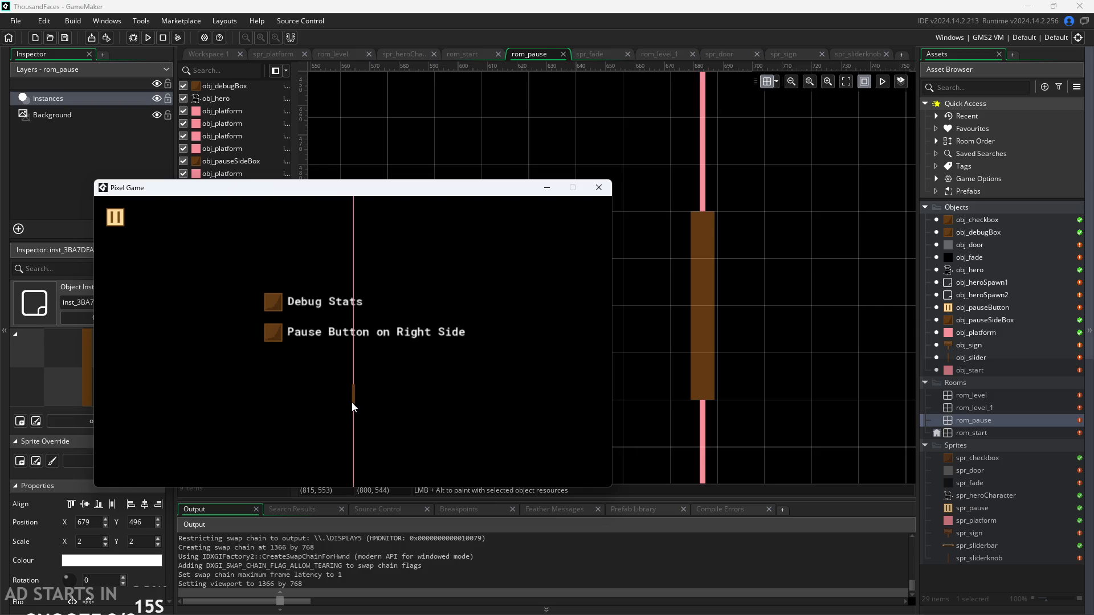
mouse_move(353, 398)
mouse_down()
mouse_move(189, 410)
mouse_move(213, 381)
mouse_up()
click(271, 303)
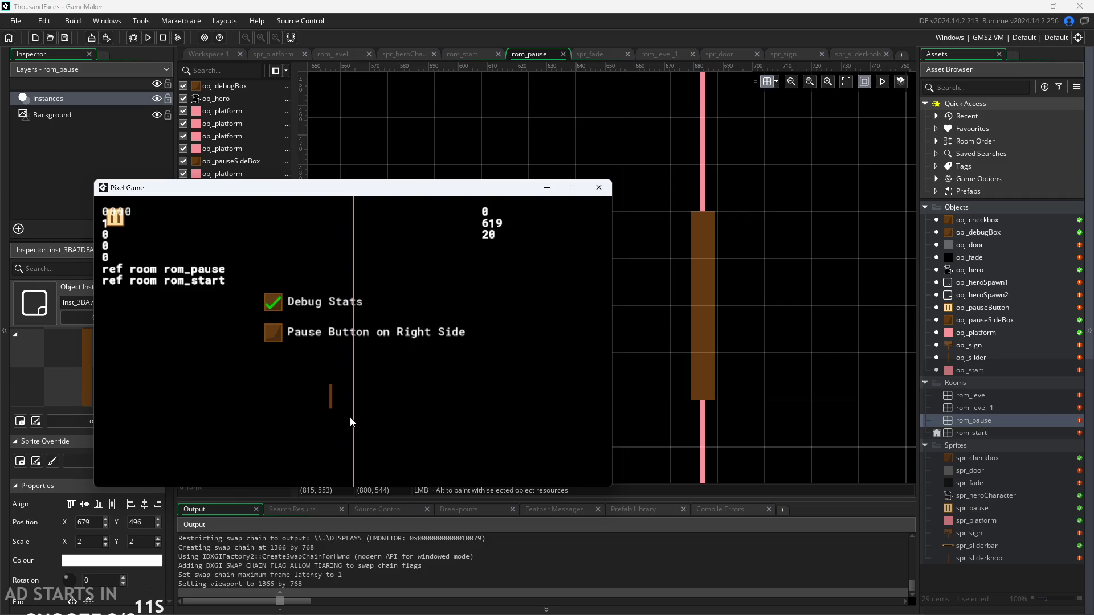
mouse_move(331, 400)
mouse_down()
mouse_move(449, 412)
mouse_move(215, 410)
mouse_move(612, 442)
mouse_move(246, 400)
mouse_move(543, 404)
mouse_move(233, 401)
mouse_move(482, 402)
mouse_move(283, 414)
mouse_up()
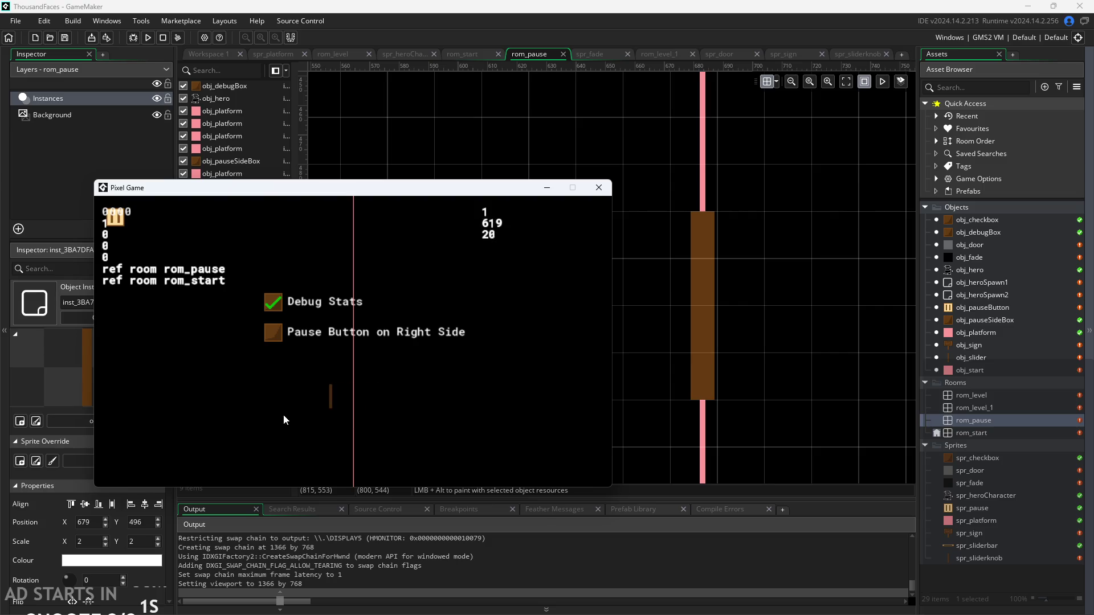
click(596, 188)
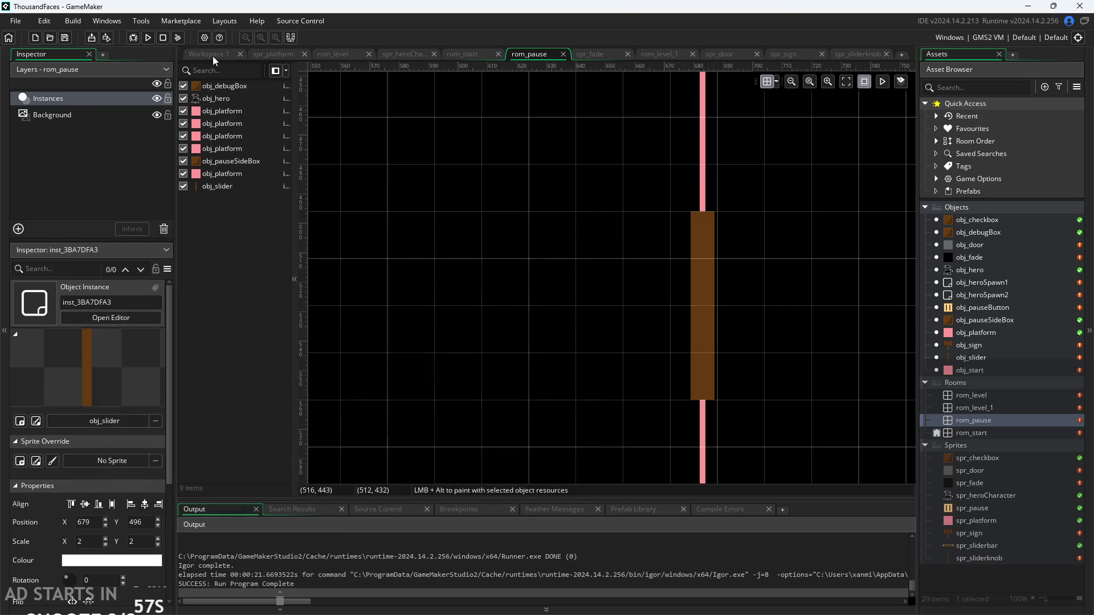
Open obj_slider's event code from the Workspace 1 editors.
click(212, 54)
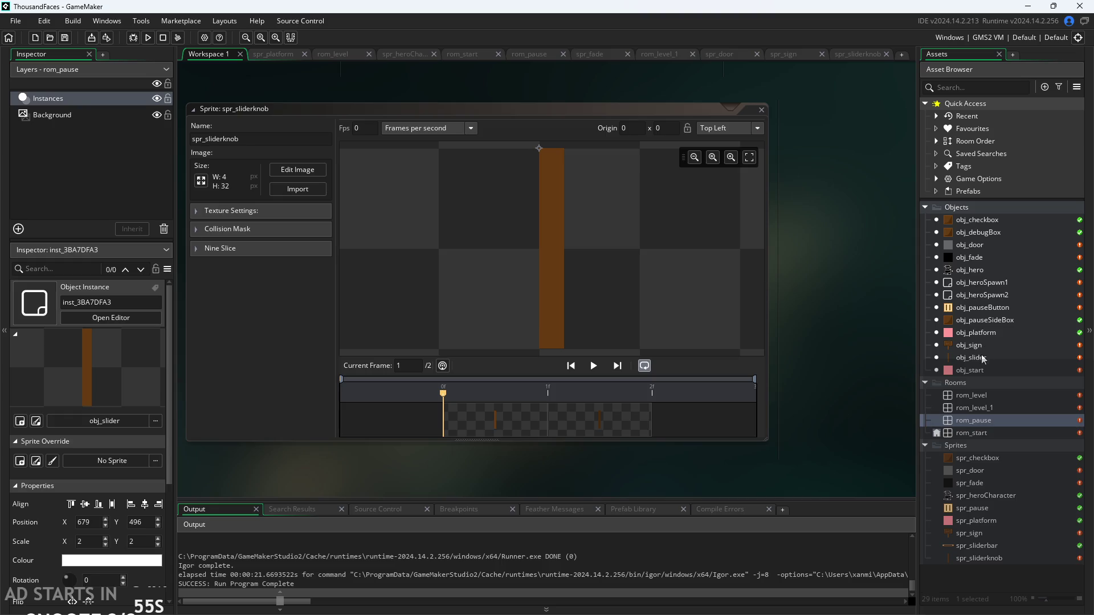
double_click(971, 357)
drag(485, 386, 439, 407)
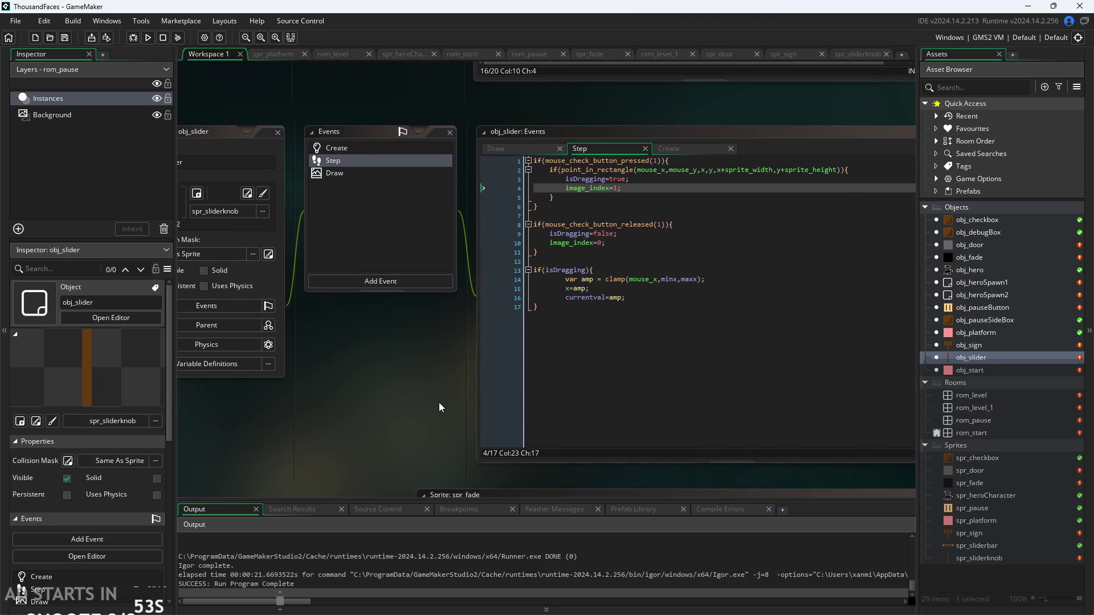
scroll(440, 407, up, 2)
scroll(385, 391, down, 2)
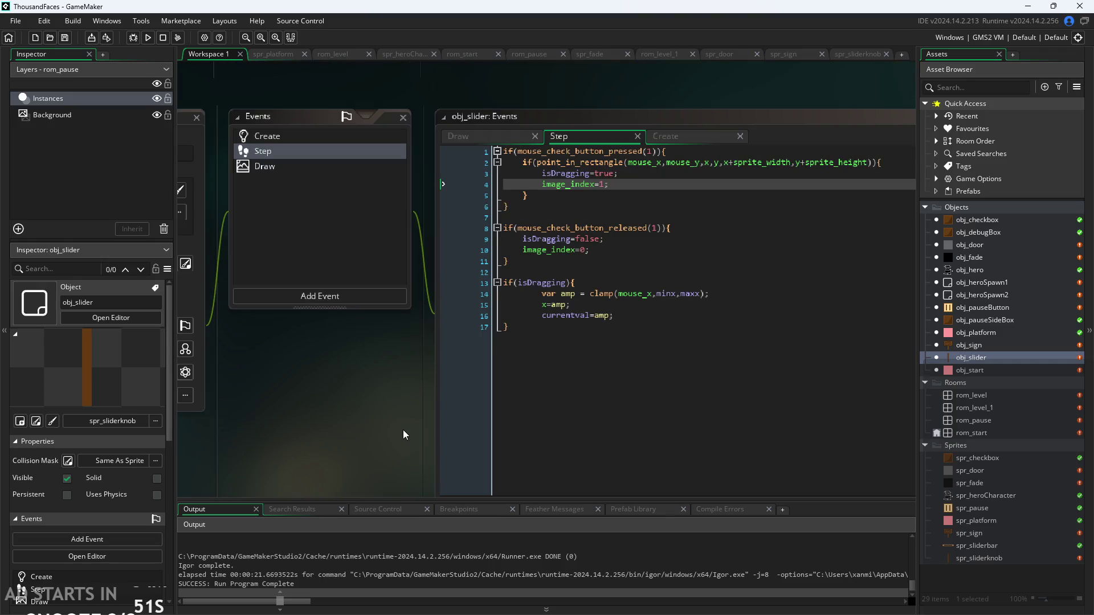
Delete lines 13–17, the isDragging block, from the Step event.
click(573, 210)
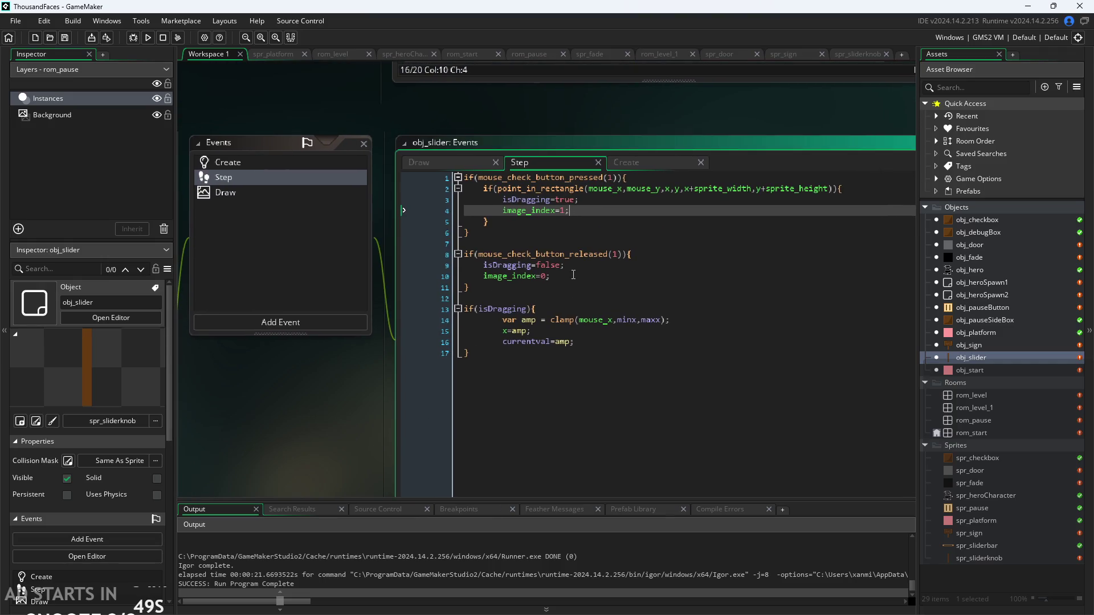
click(564, 330)
click(561, 288)
click(570, 330)
click(609, 354)
click(614, 342)
drag(616, 352, 276, 309)
key(BackSpace)
key(BackSpace)
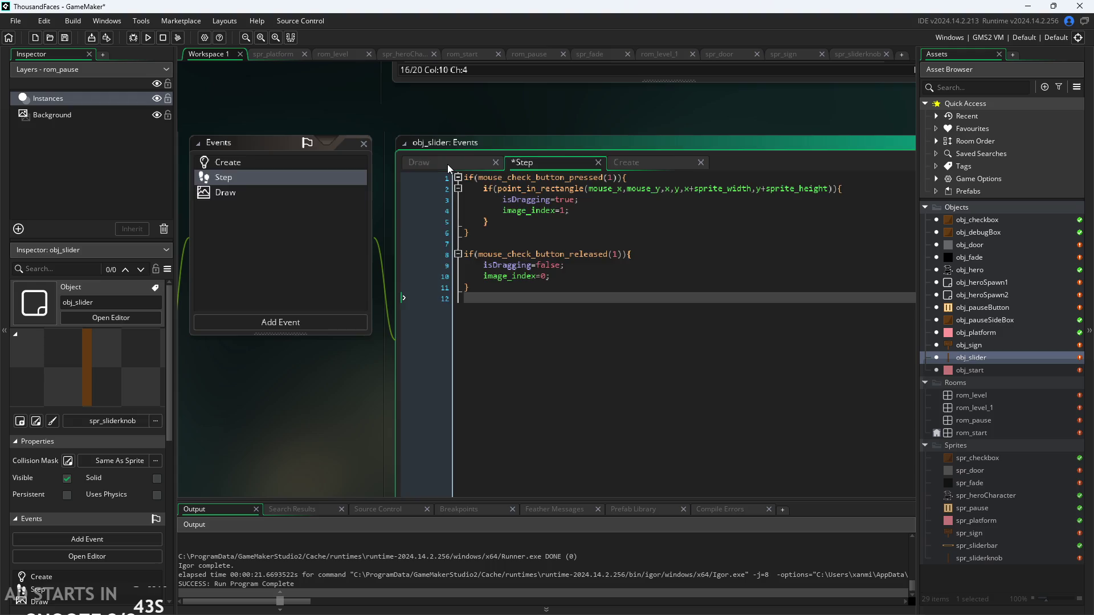
Rearrange obj_slider's event code tabs and bring up the Create event.
click(433, 162)
click(663, 165)
drag(662, 166, 433, 163)
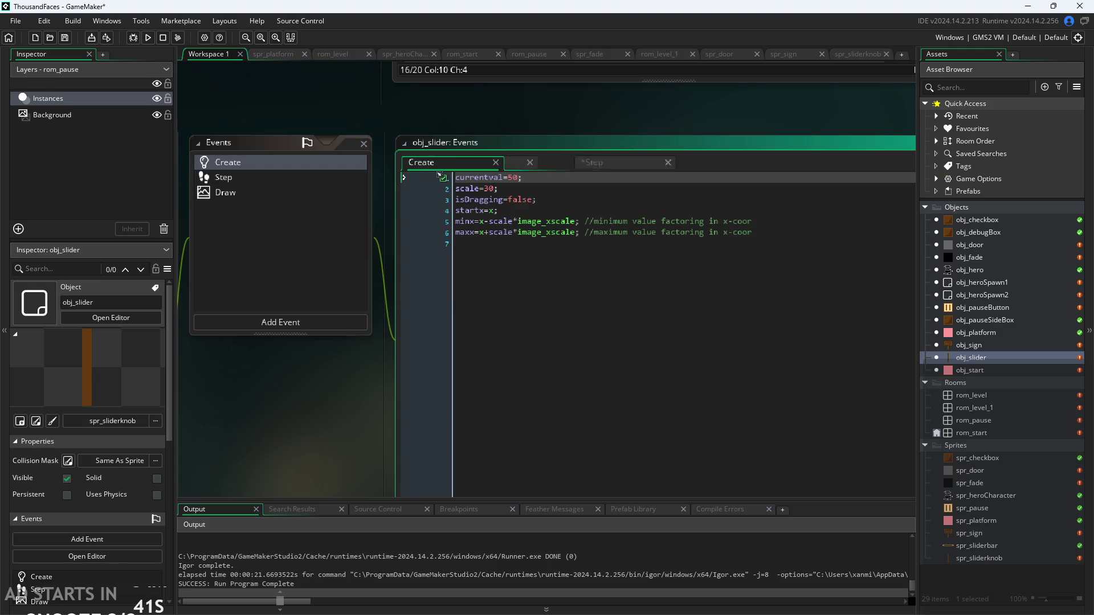
drag(636, 165, 438, 163)
click(438, 164)
Insert 50* into the scale multiplier on the minx and maxx lines of Create.
click(590, 244)
click(594, 221)
click(733, 232)
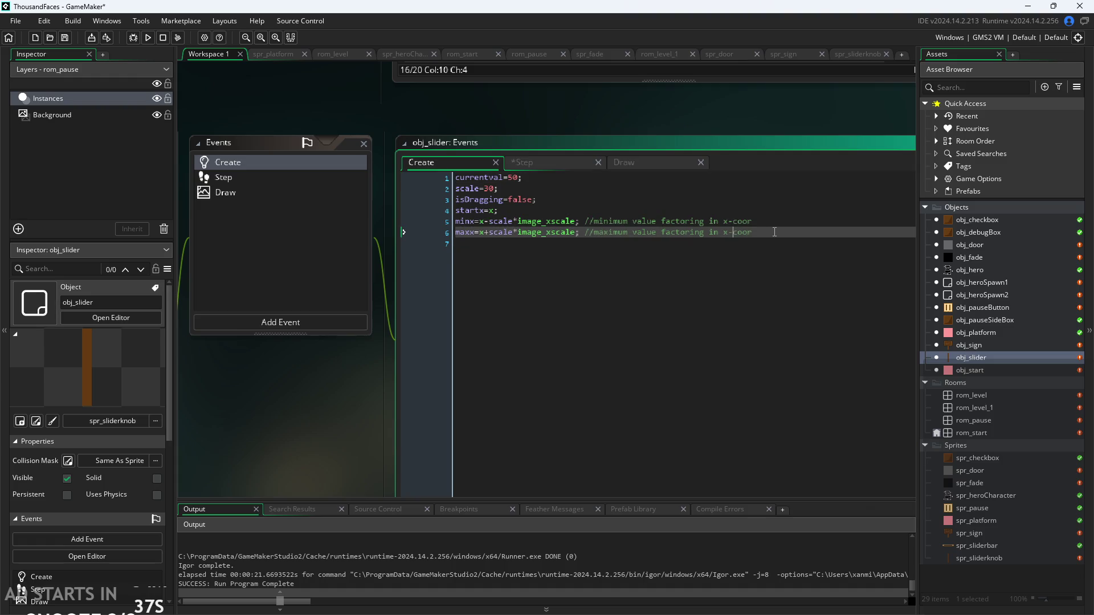
drag(782, 238, 288, 218)
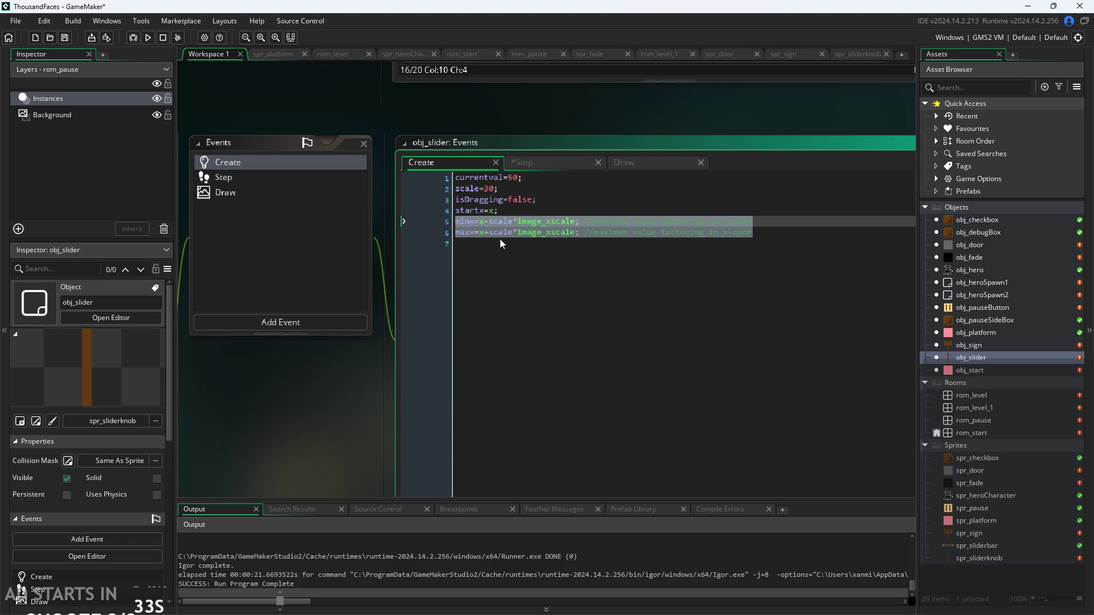
click(576, 232)
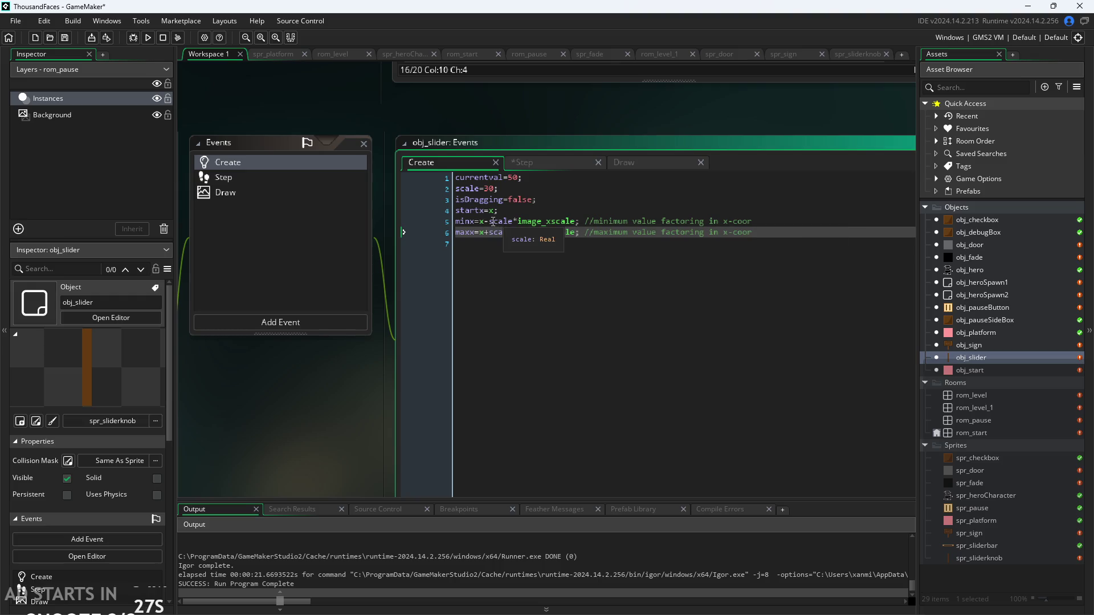
click(490, 222)
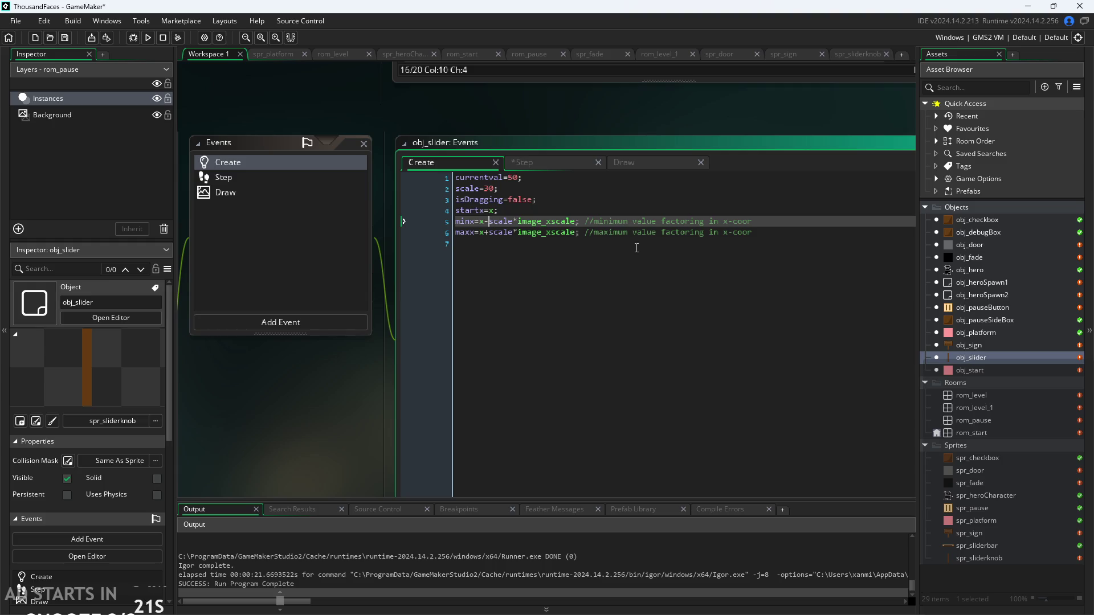
text(50*)
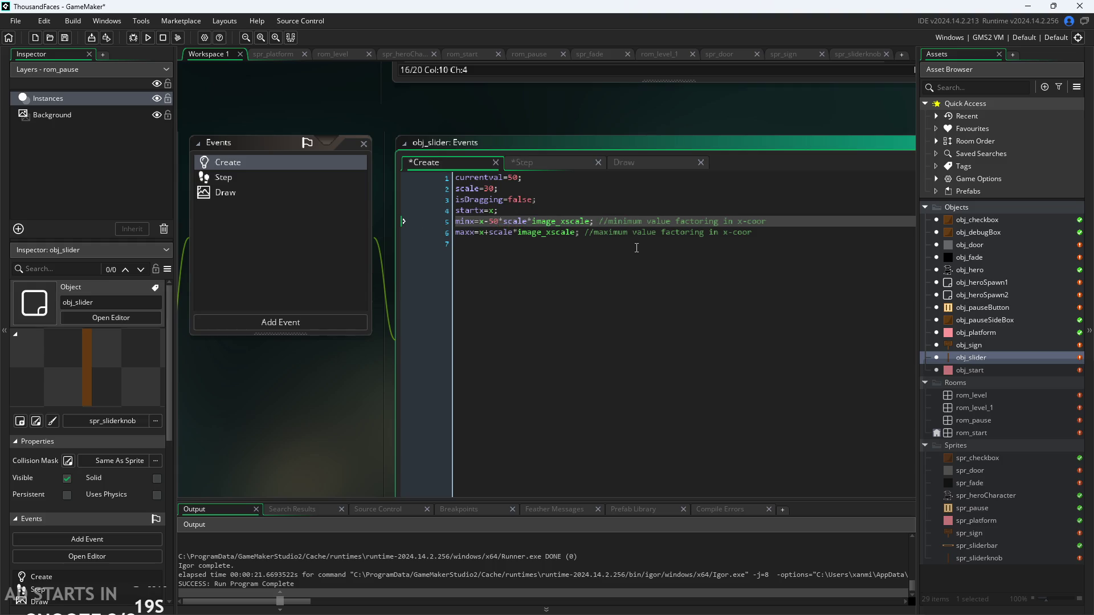
click(488, 232)
text(50*)
key(Right)
key(Right)
key(Right)
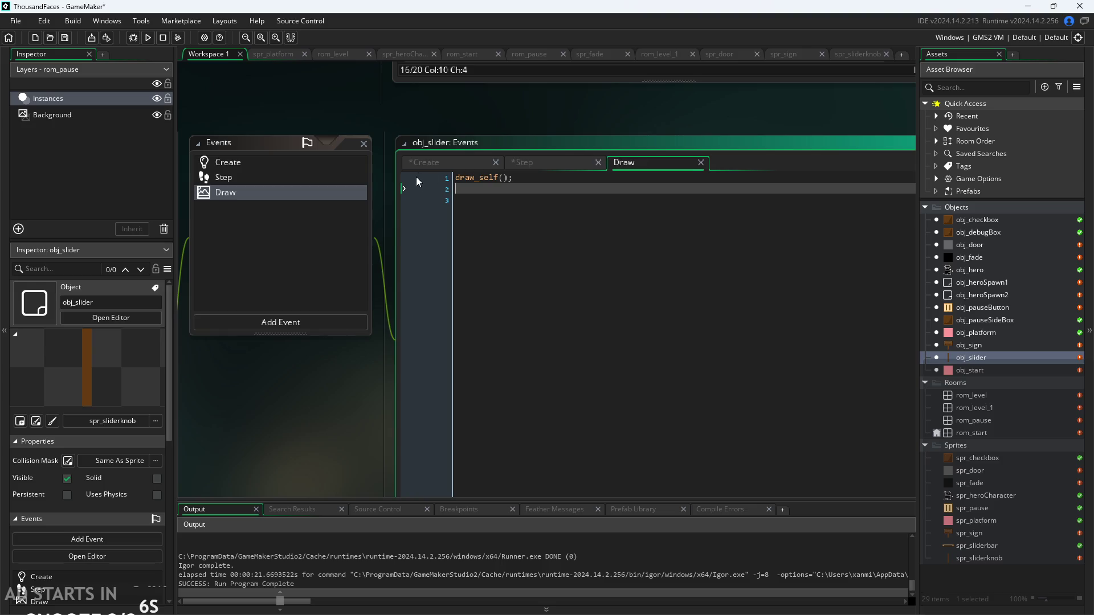
Delete the minx and maxx lines from the Create code.
mouse_move(815, 228)
mouse_down()
mouse_move(248, 183)
mouse_move(247, 240)
mouse_move(237, 148)
mouse_move(232, 231)
mouse_up()
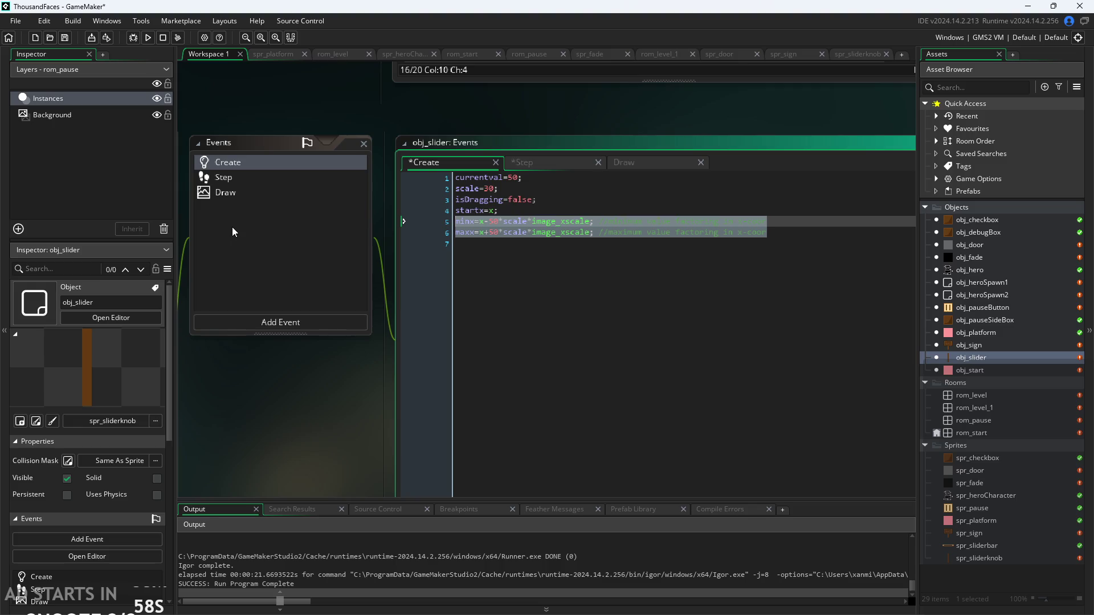
key(BackSpace)
click(555, 188)
Remove the currentval and scale lines and the blank first line from Create.
drag(557, 184, 298, 164)
key(BackSpace)
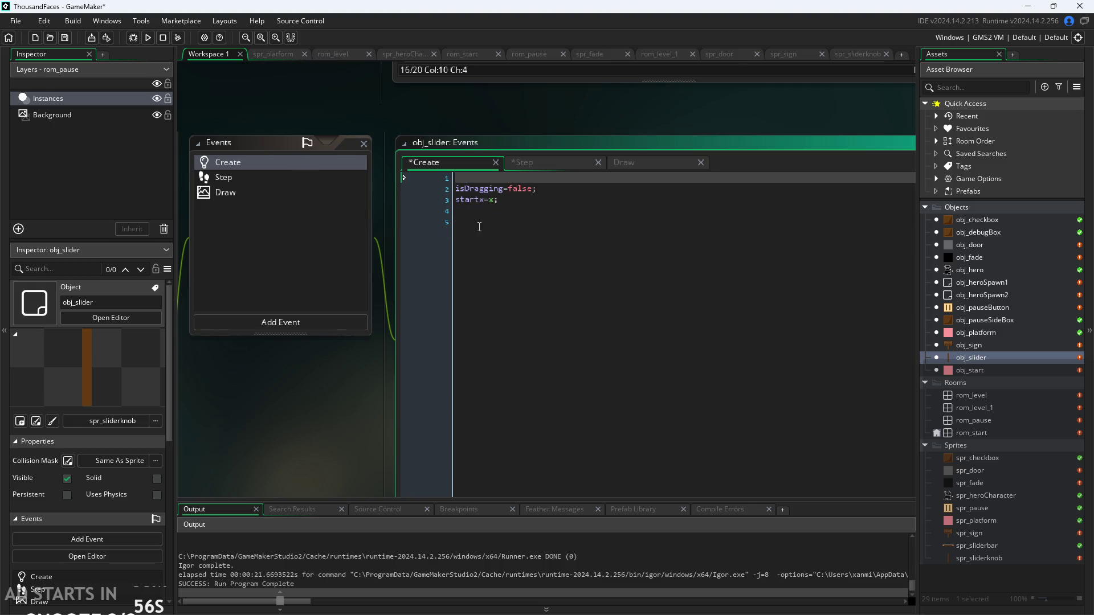
click(457, 189)
key(BackSpace)
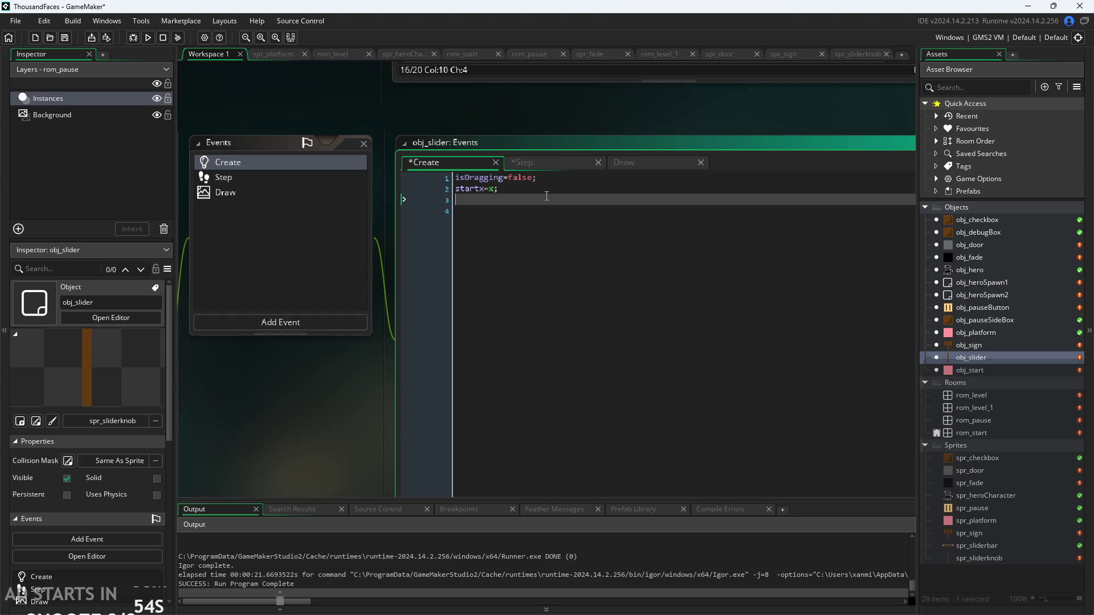
click(498, 189)
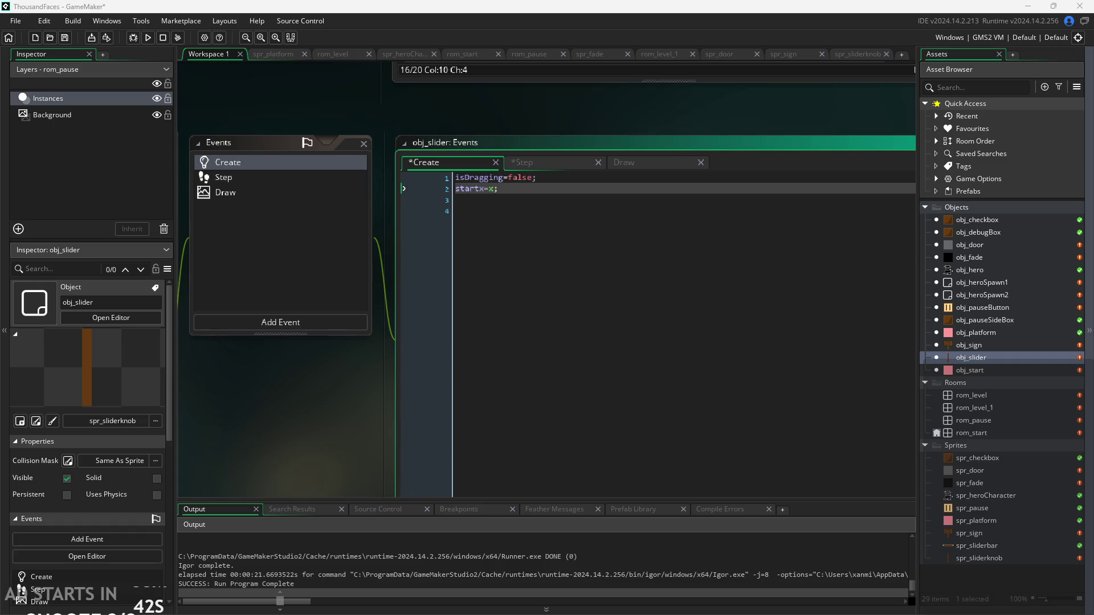
Review the Step code's point_in_rectangle mouse check and isDragging toggling.
click(578, 163)
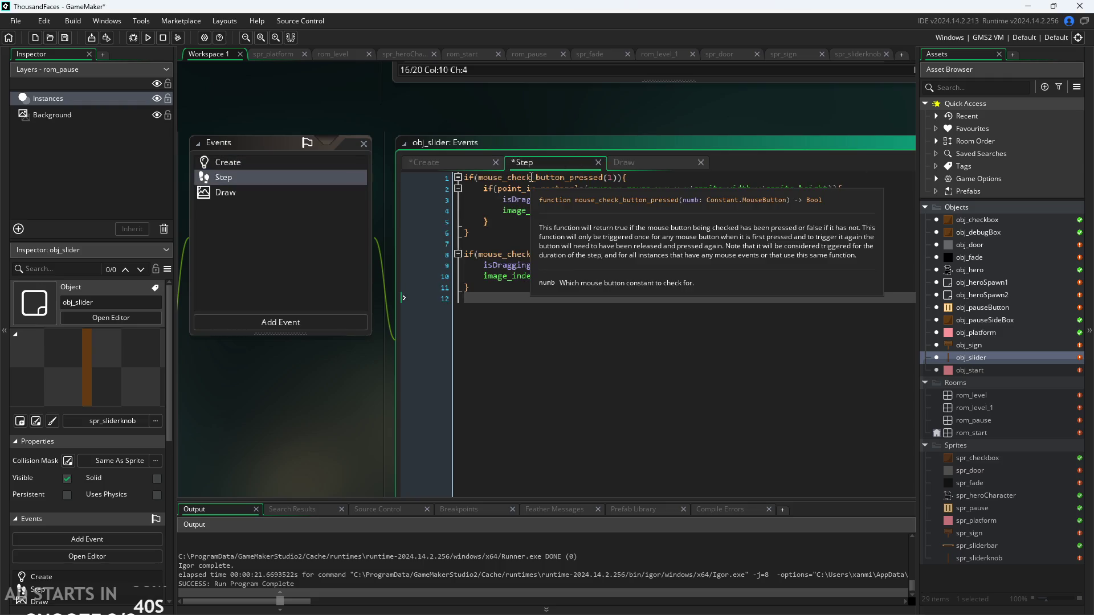
click(436, 165)
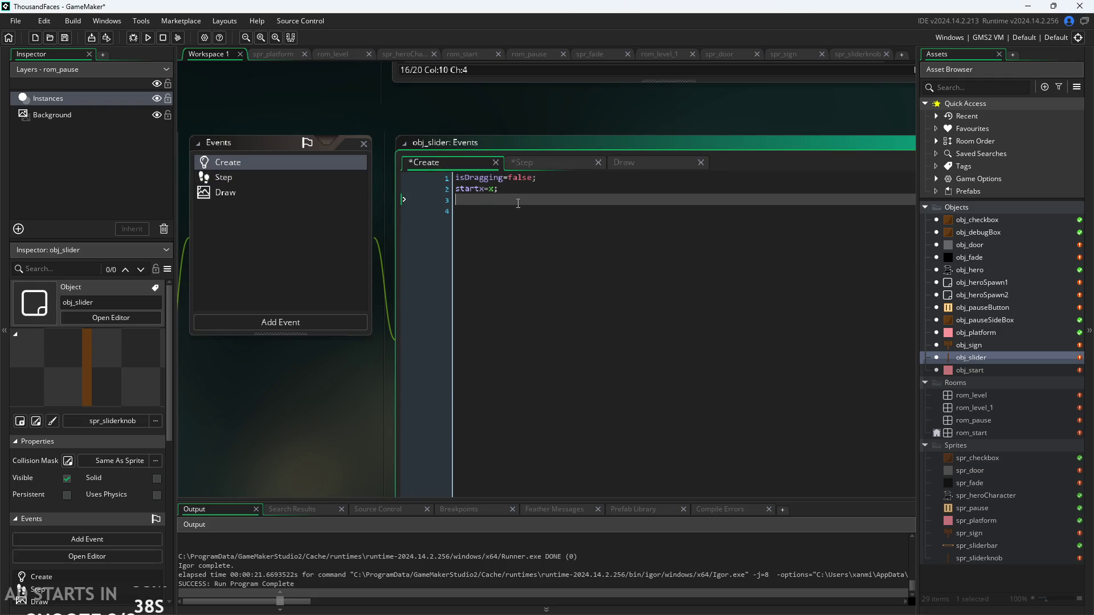
click(548, 169)
click(587, 189)
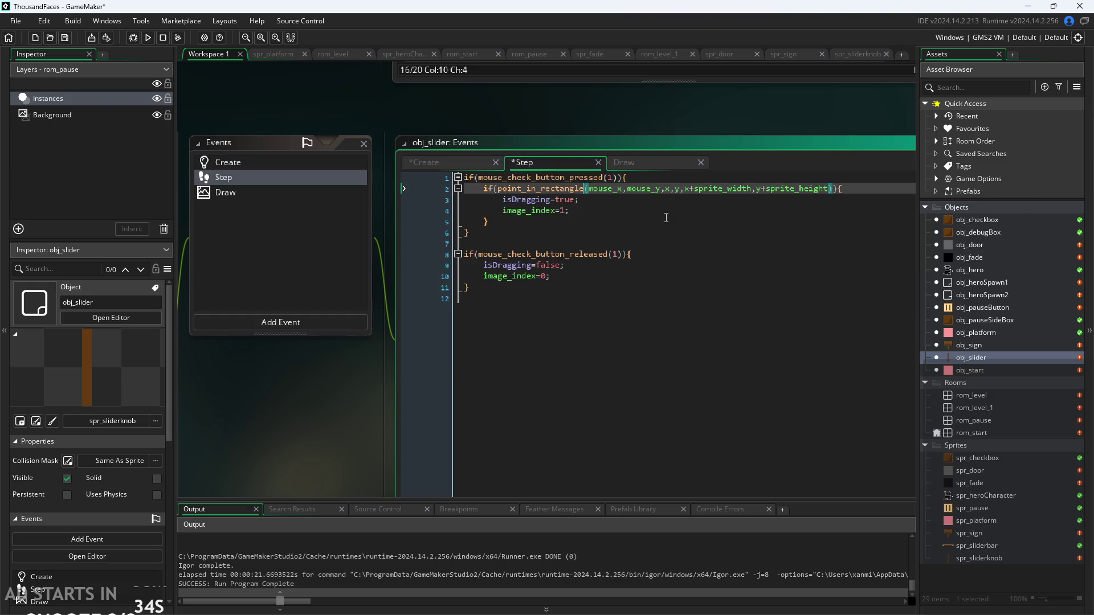
click(667, 188)
click(593, 216)
click(601, 276)
drag(601, 279, 387, 152)
click(625, 288)
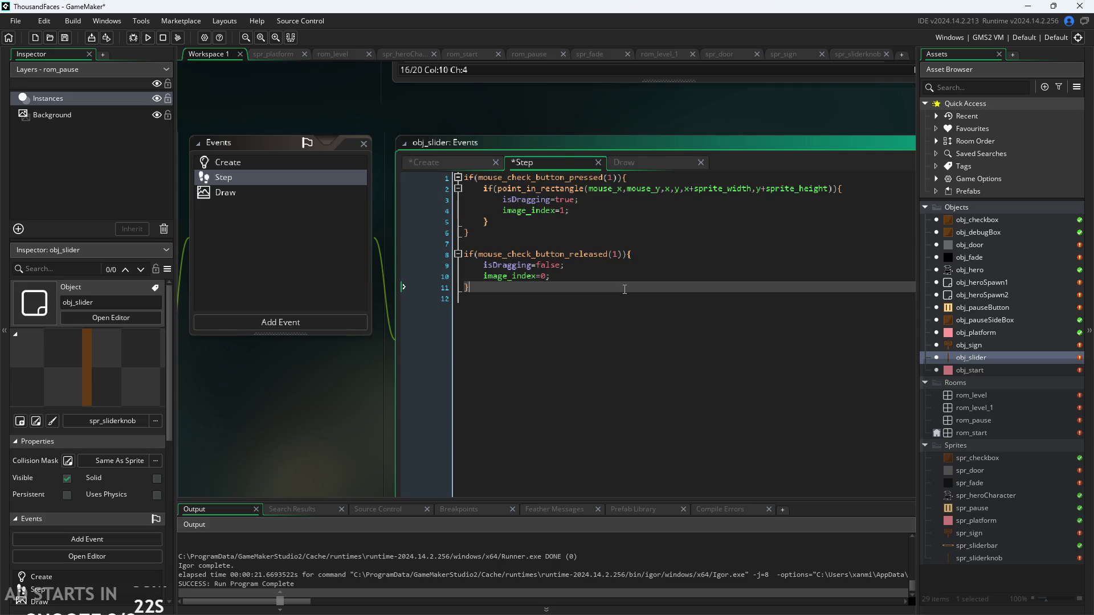
Compare the Create and Step code, then save obj_slider with Ctrl+S.
click(467, 167)
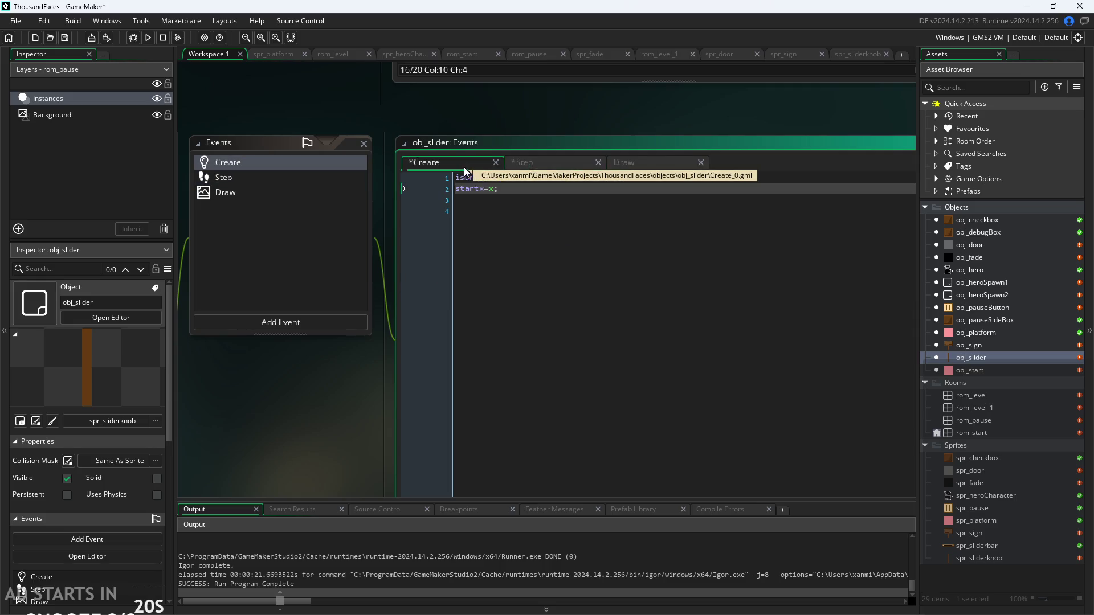
click(537, 165)
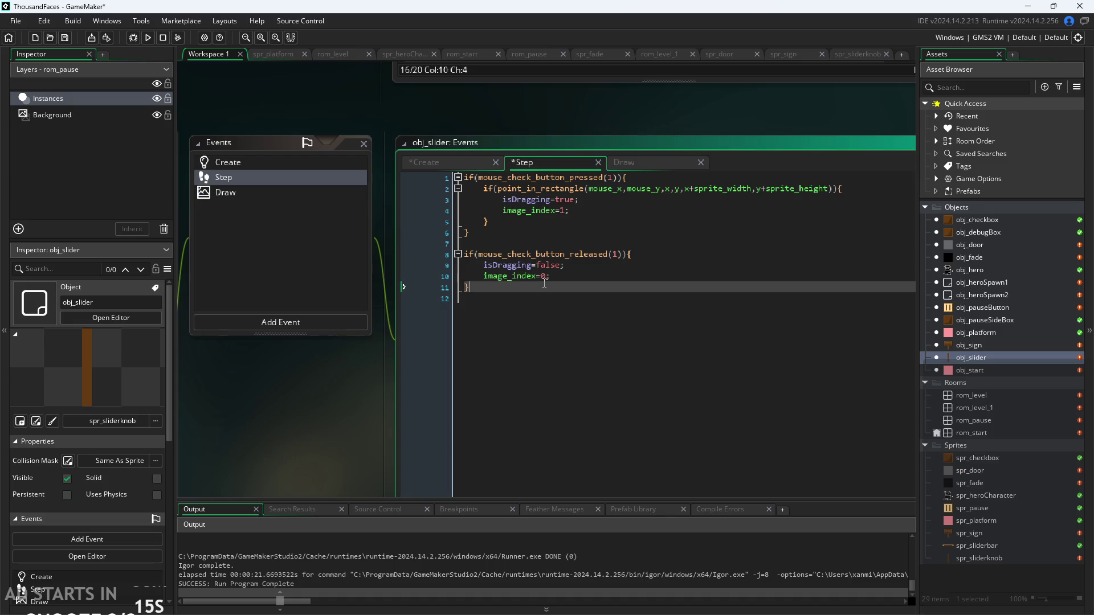
click(445, 165)
key(ctrl+s)
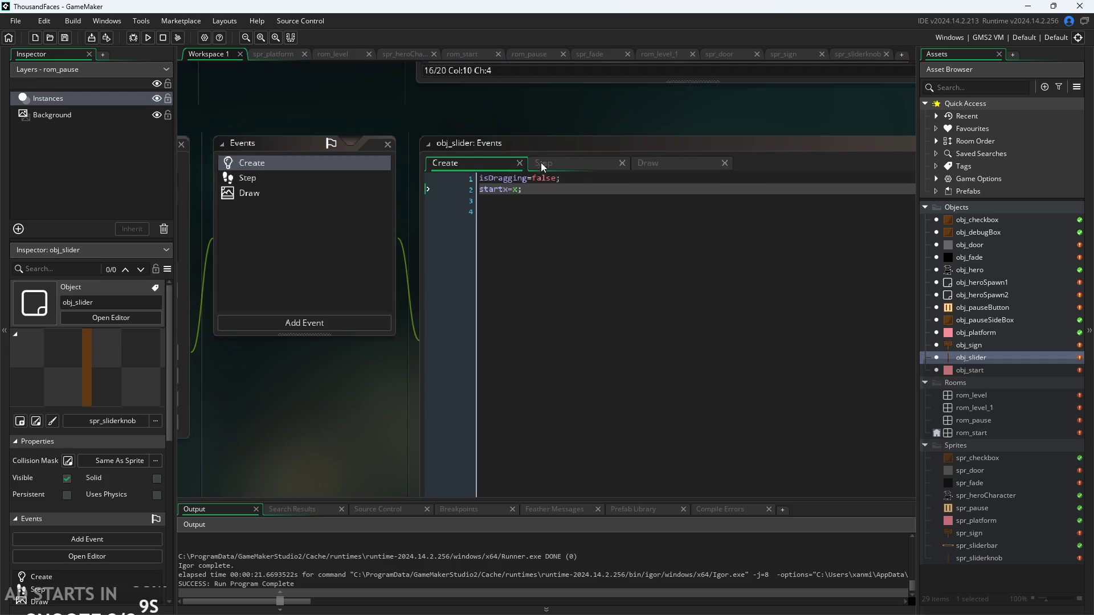
click(557, 190)
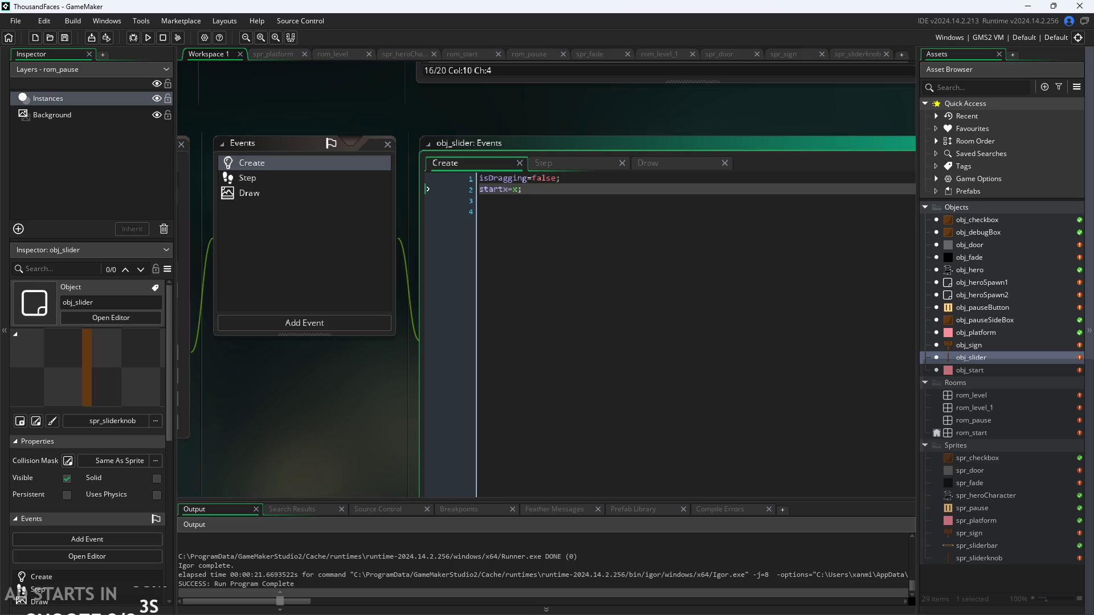
Switch to Paint and draw an empty checkbox below 'fade between rooms'.
key(alt+Tab)
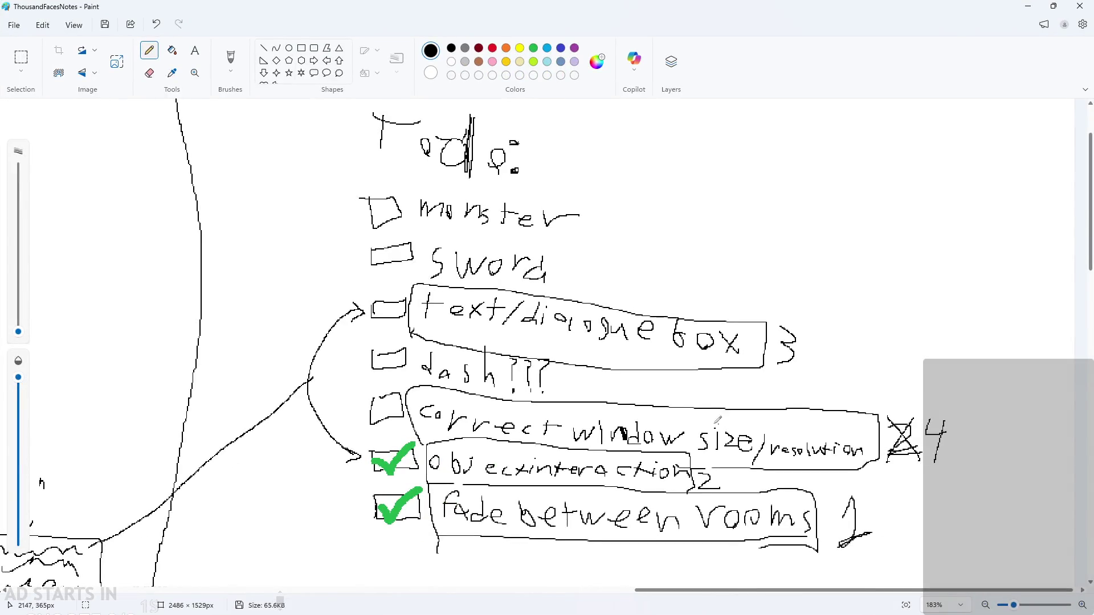
scroll(621, 404, down, 3)
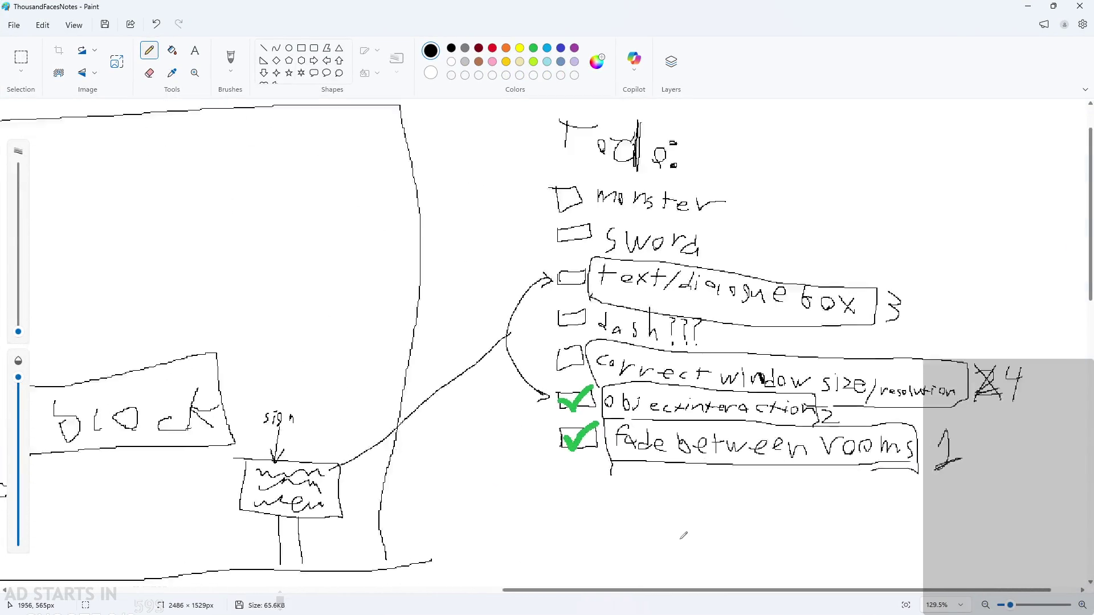
scroll(537, 393, up, 5)
mouse_move(343, 362)
mouse_down()
mouse_move(468, 433)
mouse_move(325, 361)
mouse_up()
Write 'fix slider' beside the new checkbox in pencil.
drag(548, 478, 605, 382)
mouse_move(504, 415)
mouse_down()
mouse_move(588, 424)
mouse_move(603, 450)
mouse_up()
click(631, 386)
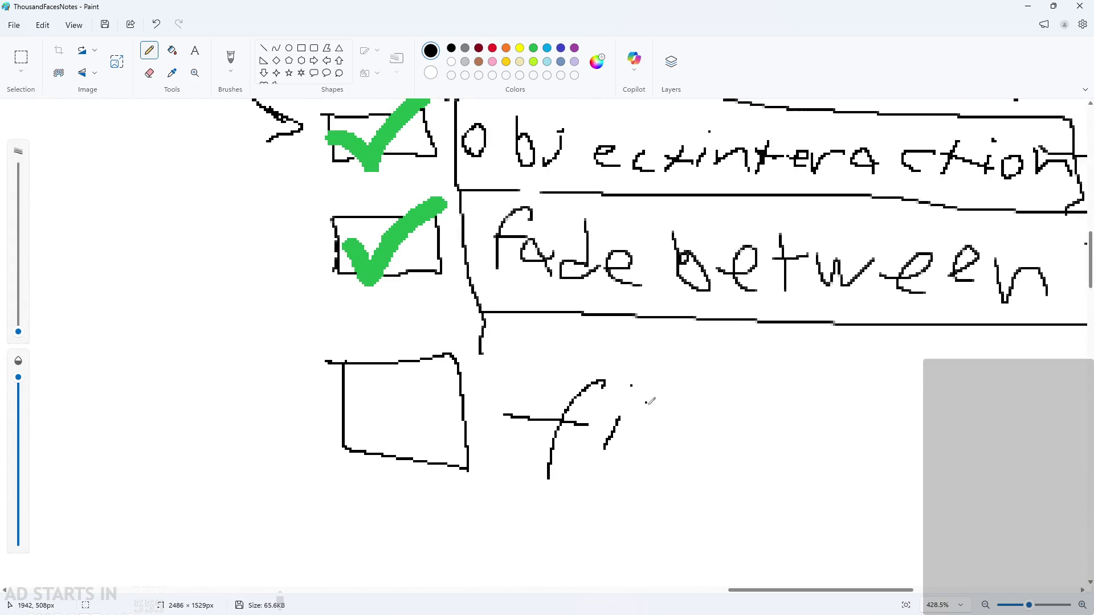
drag(648, 406, 678, 460)
drag(678, 425, 634, 473)
mouse_move(766, 420)
mouse_down()
mouse_move(740, 439)
mouse_move(733, 469)
mouse_up()
mouse_move(807, 403)
mouse_down()
mouse_move(804, 470)
mouse_move(819, 486)
mouse_up()
drag(846, 409, 835, 421)
drag(892, 393, 895, 473)
mouse_move(896, 453)
mouse_down()
mouse_move(908, 474)
mouse_move(963, 441)
mouse_move(934, 466)
mouse_up()
drag(1012, 428, 1060, 423)
ctrl+scroll(1058, 424, down, 5)
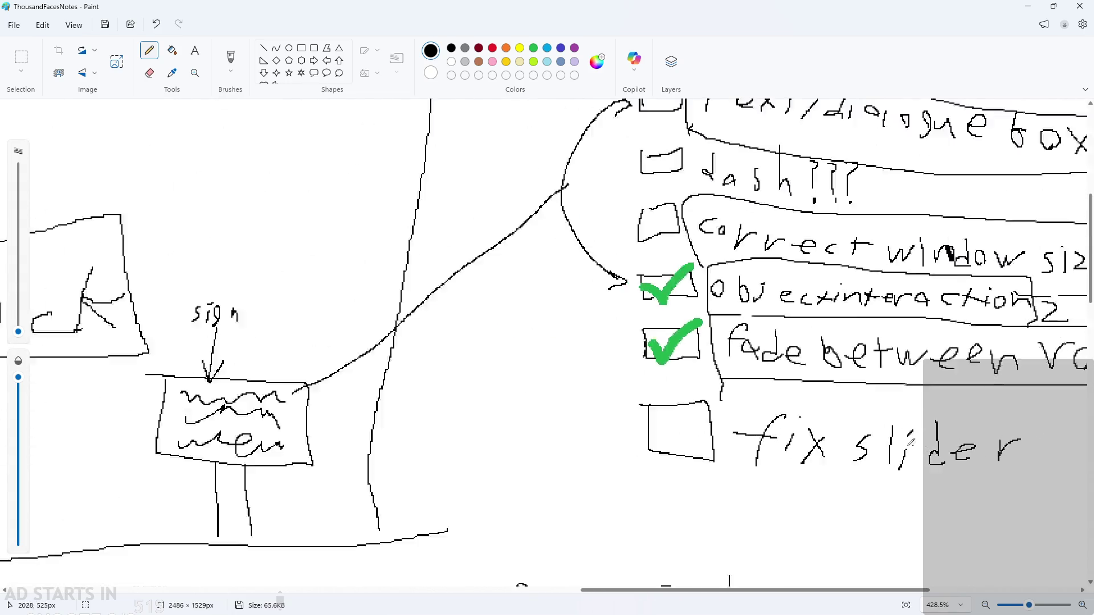
scroll(833, 495, down, 3)
ctrl+scroll(944, 247, down, 4)
ctrl+scroll(944, 247, up, 3)
ctrl+scroll(911, 228, down, 3)
scroll(512, 399, down, 2)
ctrl+scroll(436, 401, up, 1)
ctrl+scroll(222, 370, up, 6)
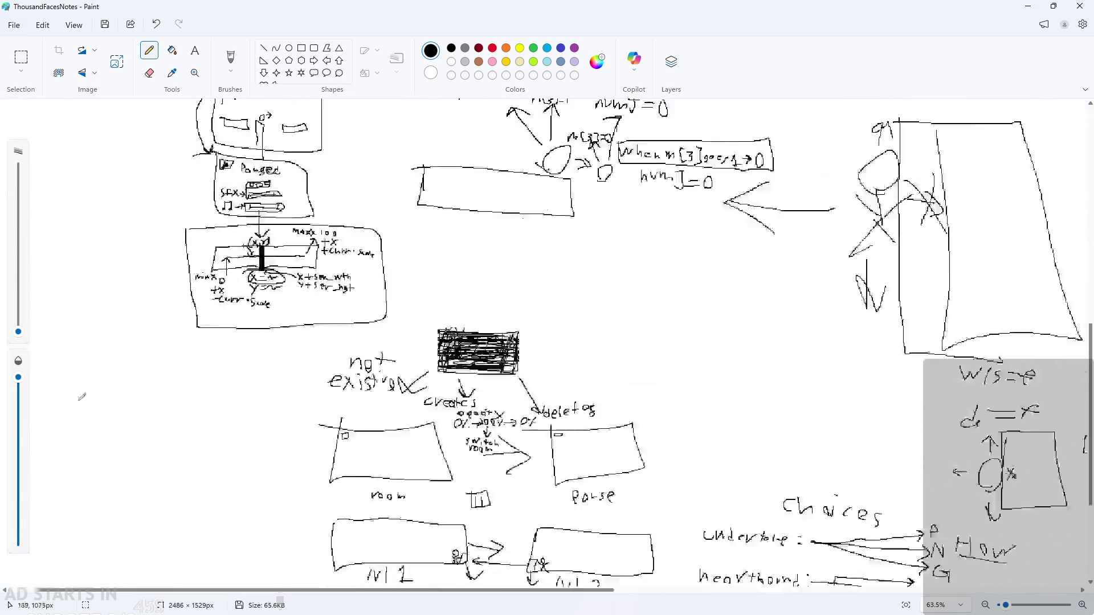
Strike pencil lines through the old slider diagram and sketch an empty rectangle to its left.
ctrl+scroll(487, 349, down, 5)
scroll(399, 342, up, 4)
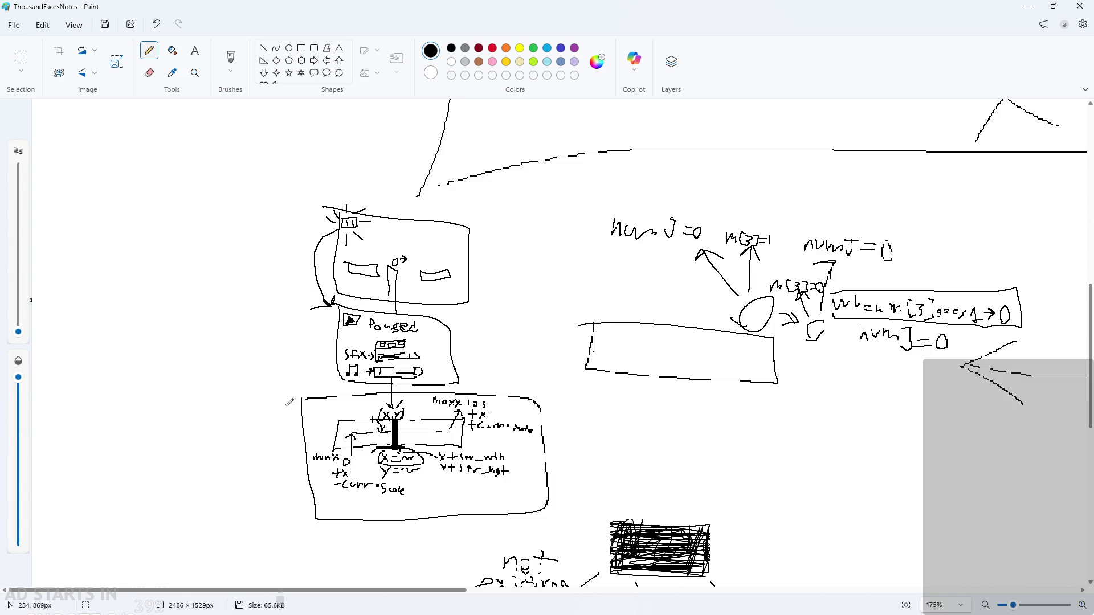
drag(282, 395, 618, 499)
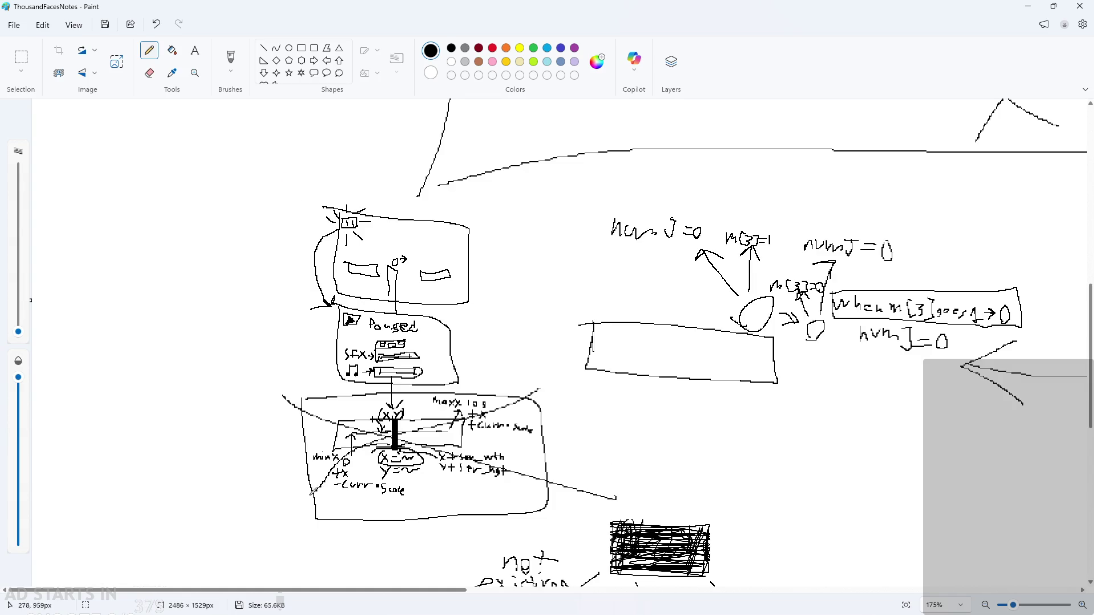
ctrl+scroll(125, 461, up, 3)
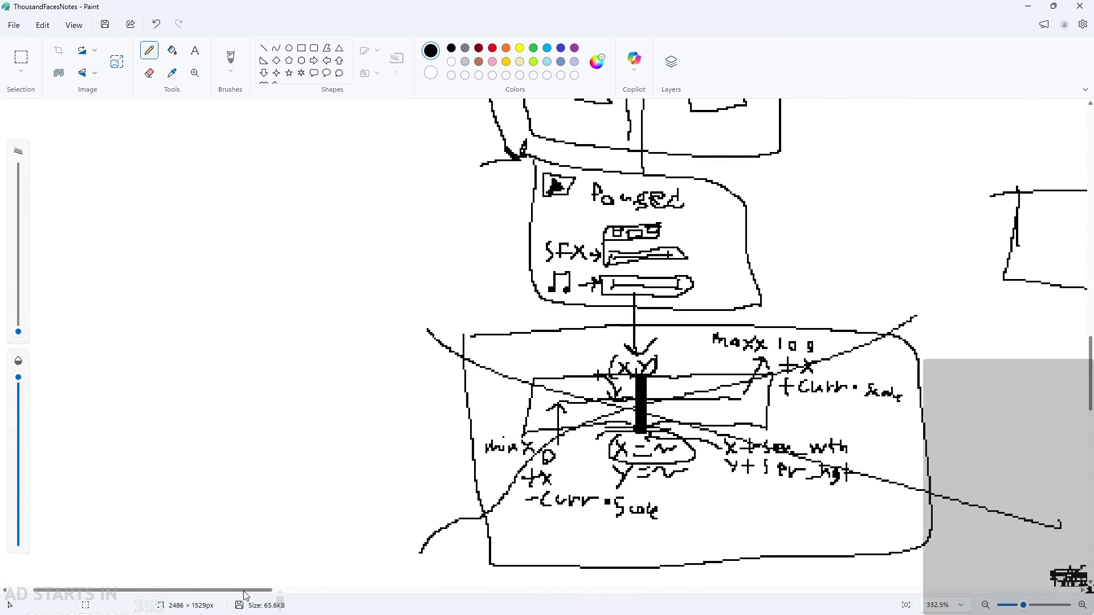
drag(245, 592, 181, 594)
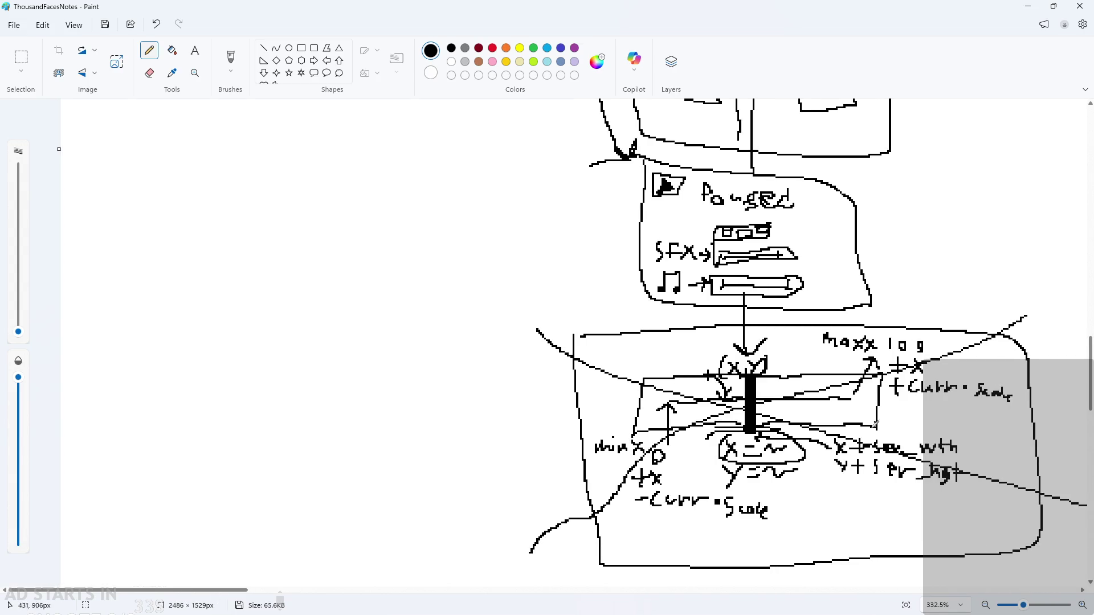
drag(736, 310, 753, 325)
drag(753, 310, 734, 327)
drag(639, 233, 539, 236)
ctrl+scroll(139, 193, up, 1)
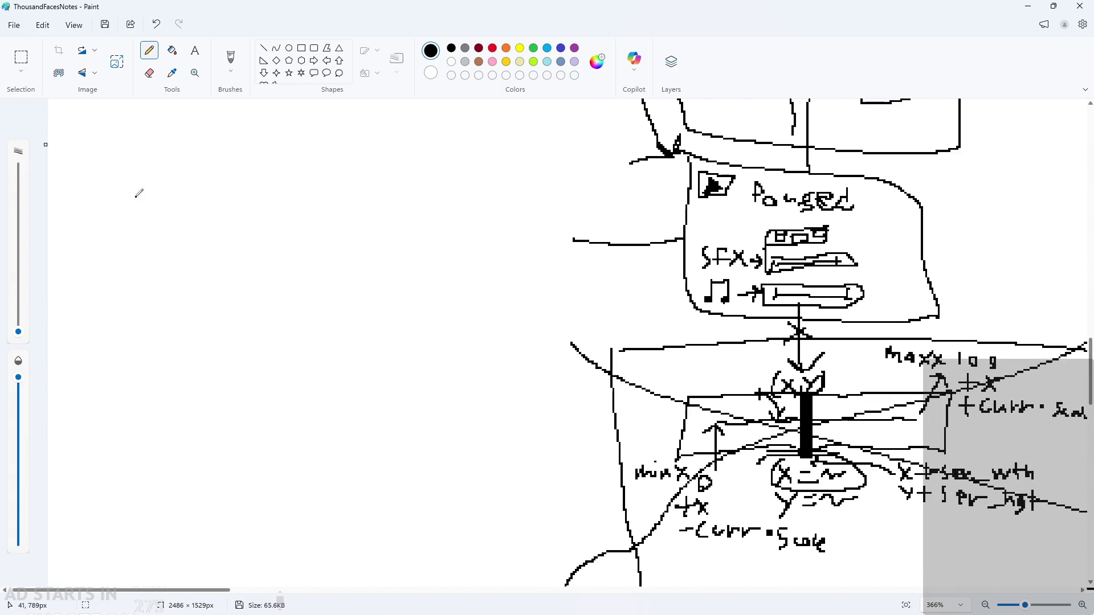
mouse_move(164, 192)
mouse_down()
mouse_move(146, 264)
mouse_move(456, 282)
mouse_move(505, 201)
mouse_move(172, 178)
mouse_move(156, 197)
mouse_up()
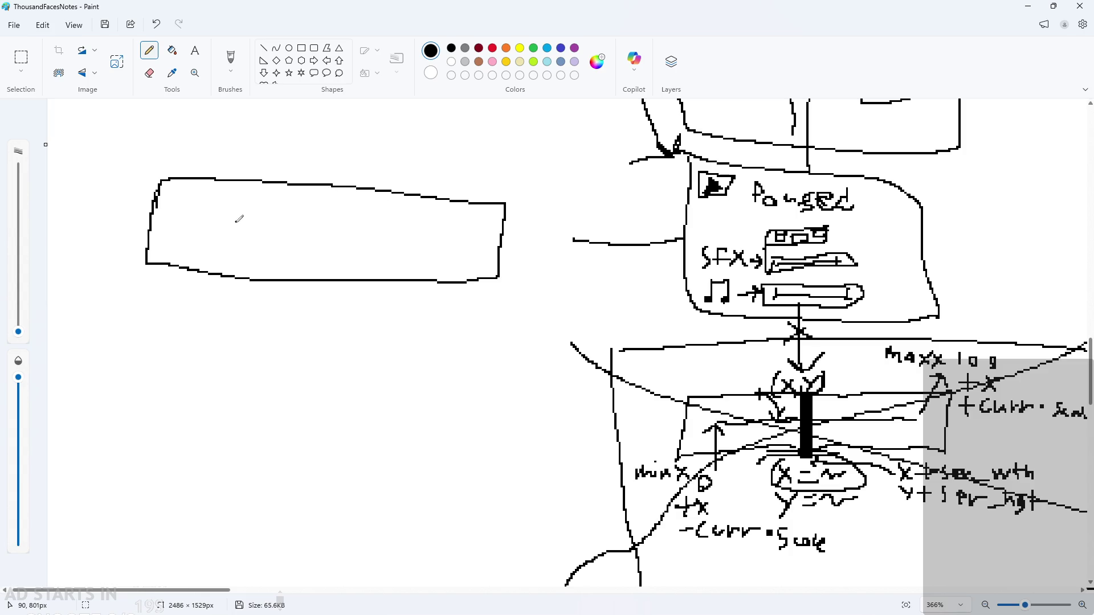
Replace the rectangle with a horizontal slider bar, arrowed knob and end ticks.
key(ctrl+z)
key(ctrl+z)
drag(137, 228, 508, 240)
mouse_move(330, 214)
mouse_down()
mouse_move(333, 278)
mouse_move(335, 222)
mouse_move(338, 255)
mouse_up()
key(ctrl+z)
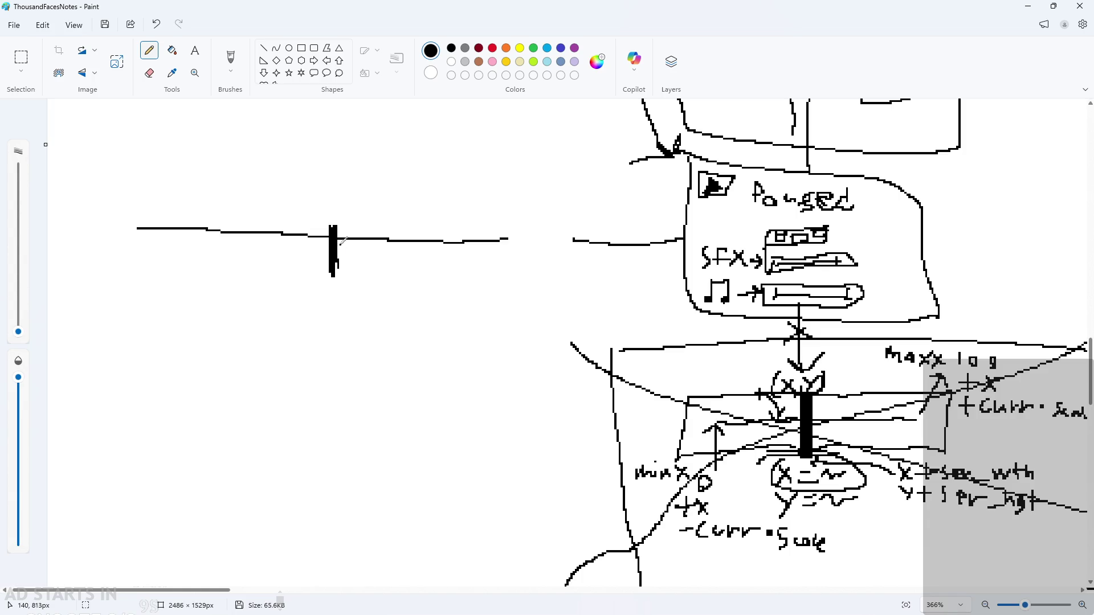
scroll(342, 251, up, 2)
scroll(399, 249, down, 1)
mouse_move(387, 261)
mouse_down()
mouse_move(361, 255)
mouse_move(408, 262)
mouse_move(415, 250)
mouse_move(415, 276)
mouse_up()
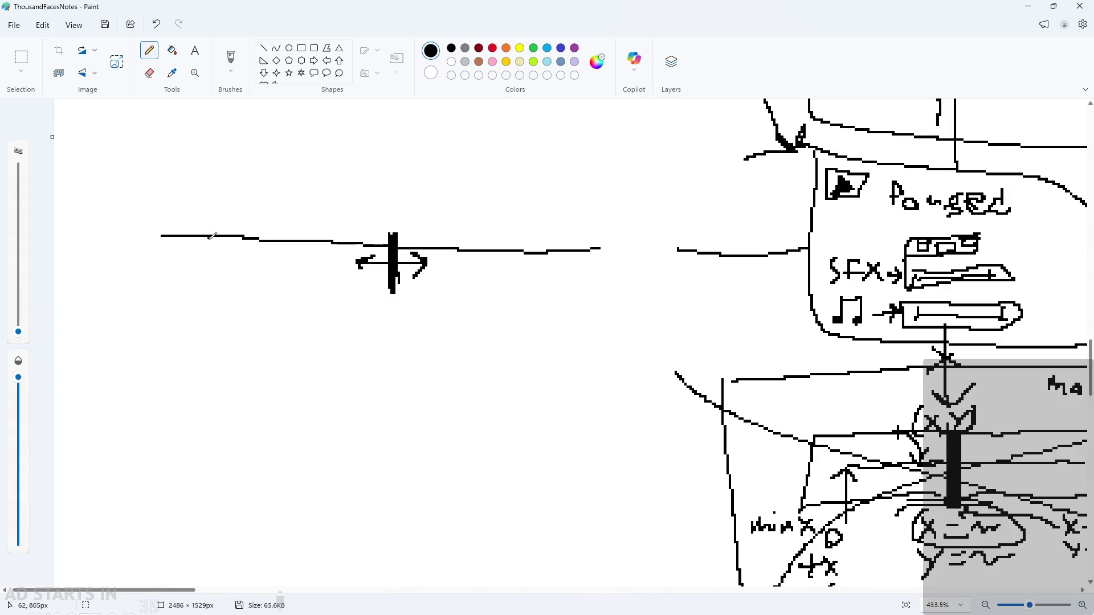
drag(161, 216, 162, 258)
drag(601, 263, 601, 238)
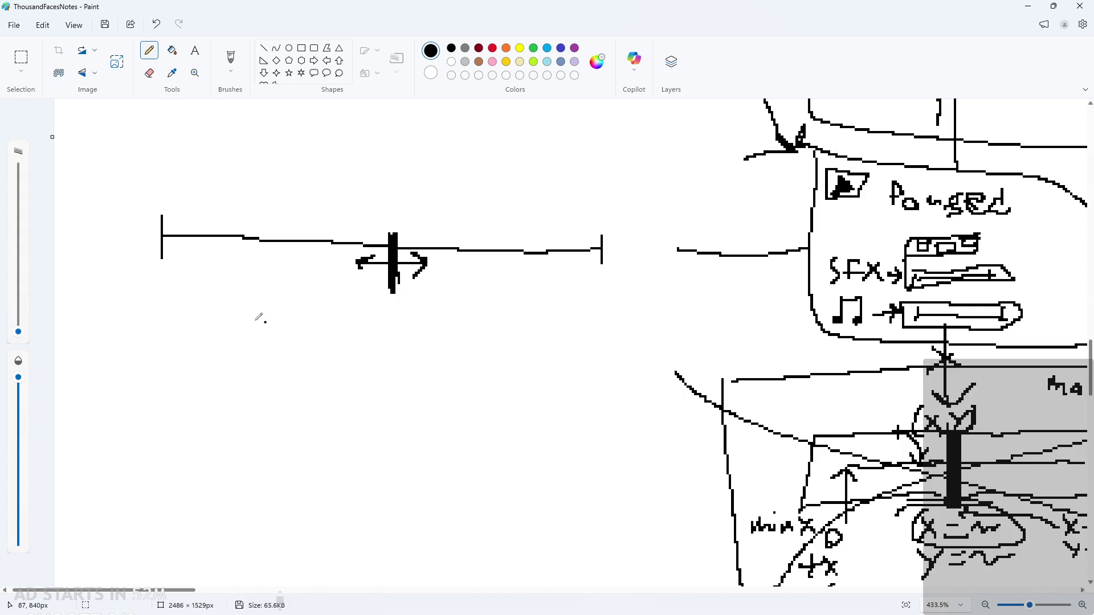
scroll(362, 366, up, 1)
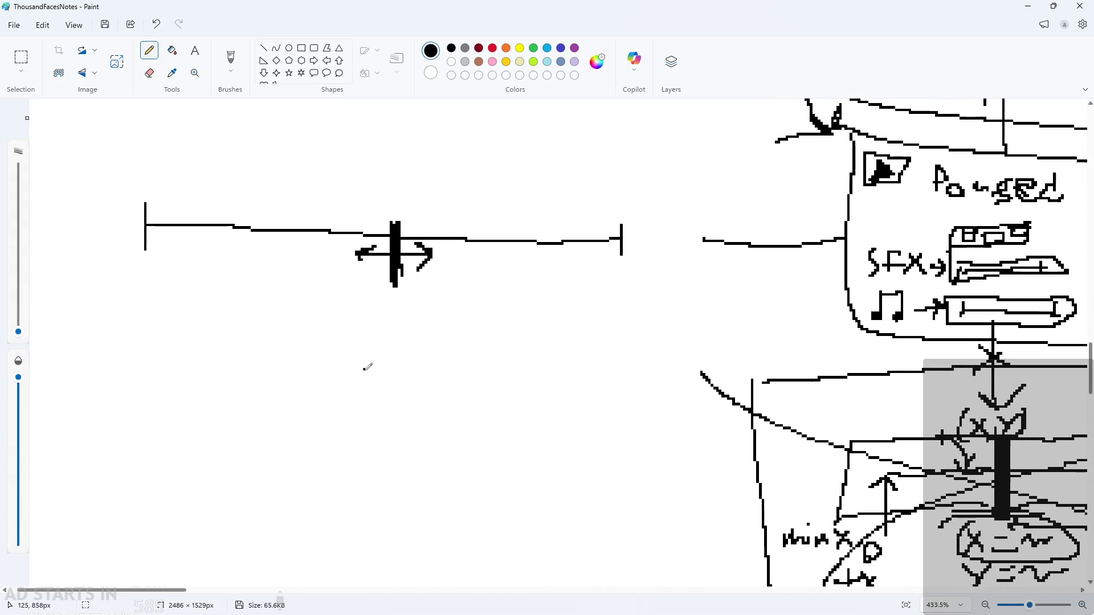
scroll(370, 339, up, 1)
Label the slider 50% at the knob, 100% at the right and 0% at the left.
mouse_move(389, 323)
mouse_down()
mouse_move(376, 326)
mouse_move(390, 353)
mouse_move(406, 329)
mouse_move(431, 363)
mouse_move(438, 336)
mouse_up()
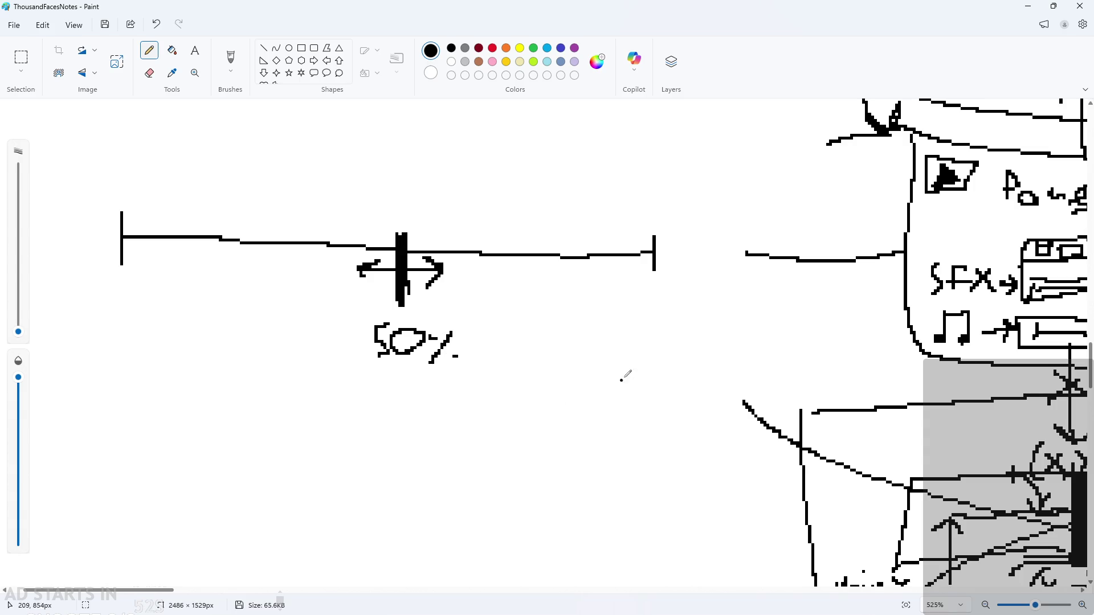
drag(621, 309, 625, 352)
drag(645, 329, 658, 341)
mouse_move(669, 316)
mouse_down()
mouse_move(678, 345)
mouse_move(698, 324)
mouse_up()
drag(741, 324, 714, 353)
drag(714, 324, 741, 349)
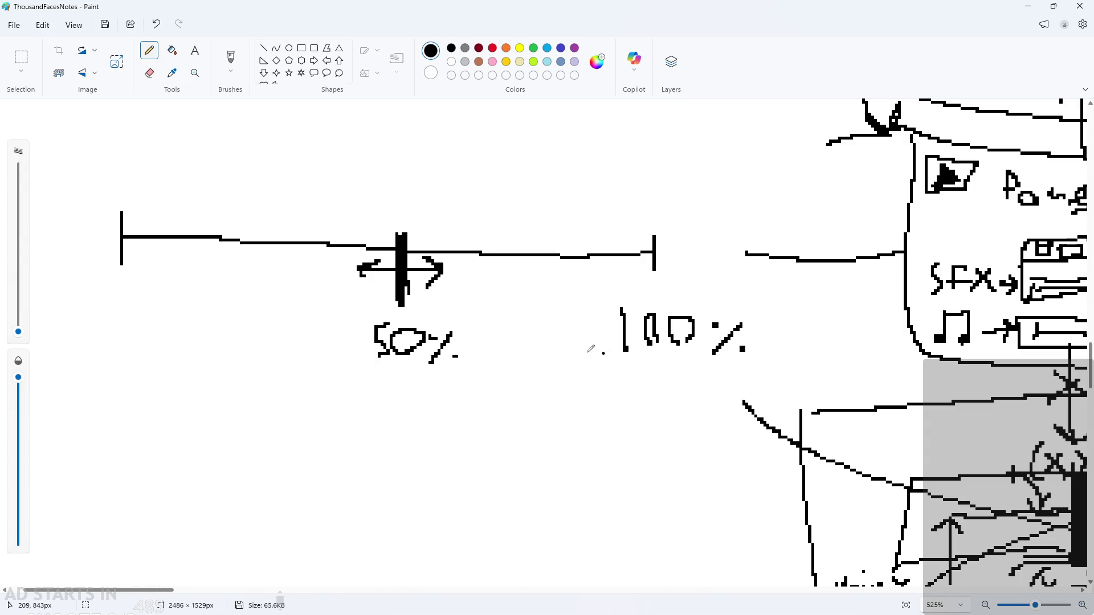
mouse_move(113, 318)
mouse_down()
mouse_move(129, 294)
mouse_move(123, 324)
mouse_up()
mouse_move(169, 302)
mouse_down()
mouse_move(149, 339)
mouse_move(176, 329)
mouse_up()
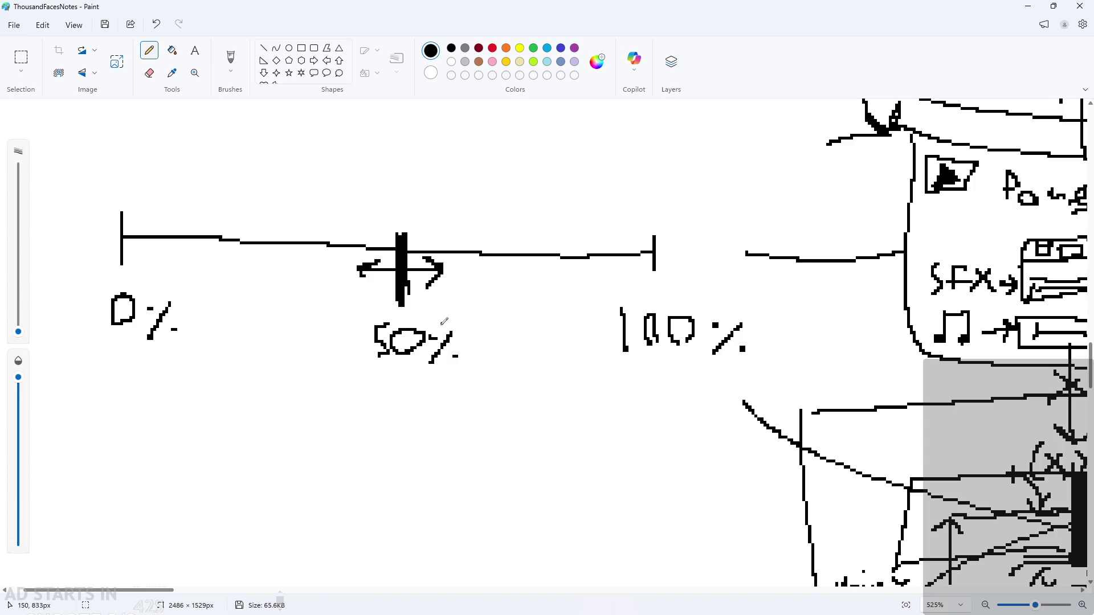
scroll(244, 281, down, 3)
scroll(214, 310, up, 1)
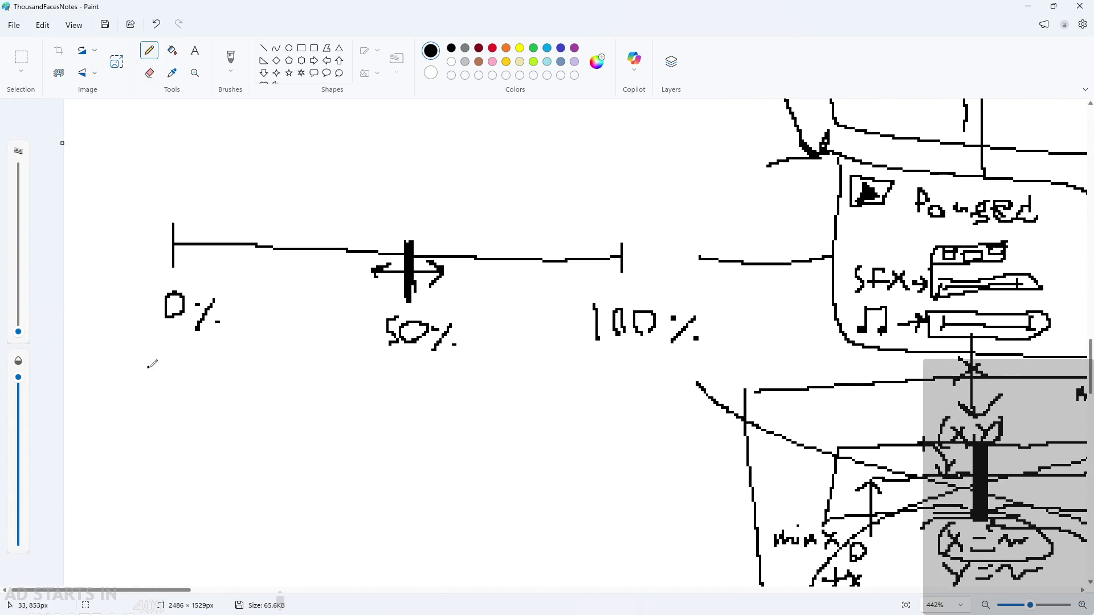
scroll(151, 364, up, 1)
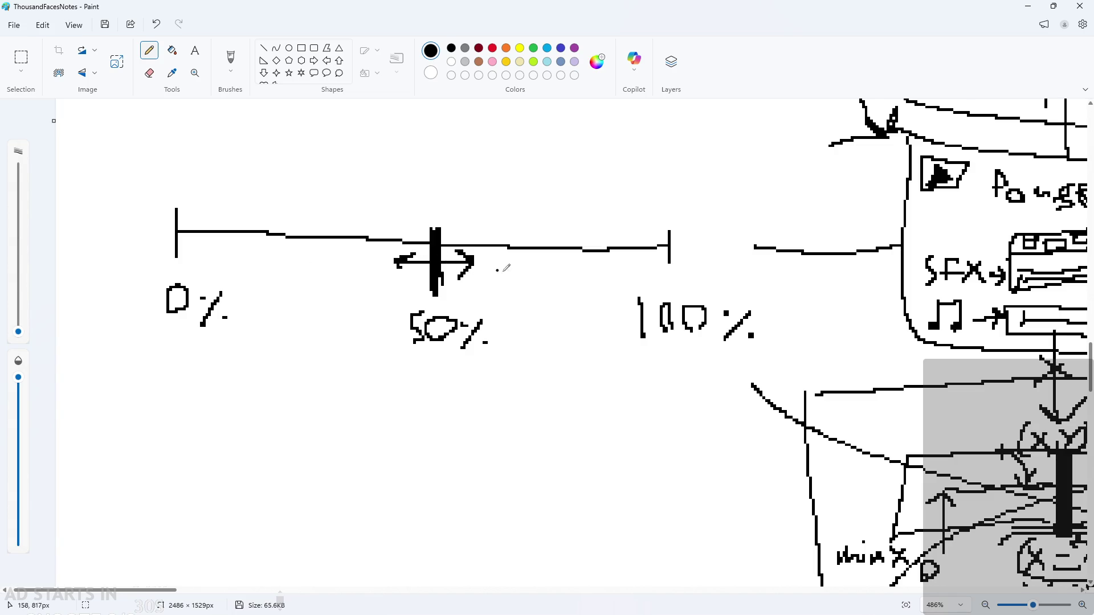
scroll(586, 345, down, 1)
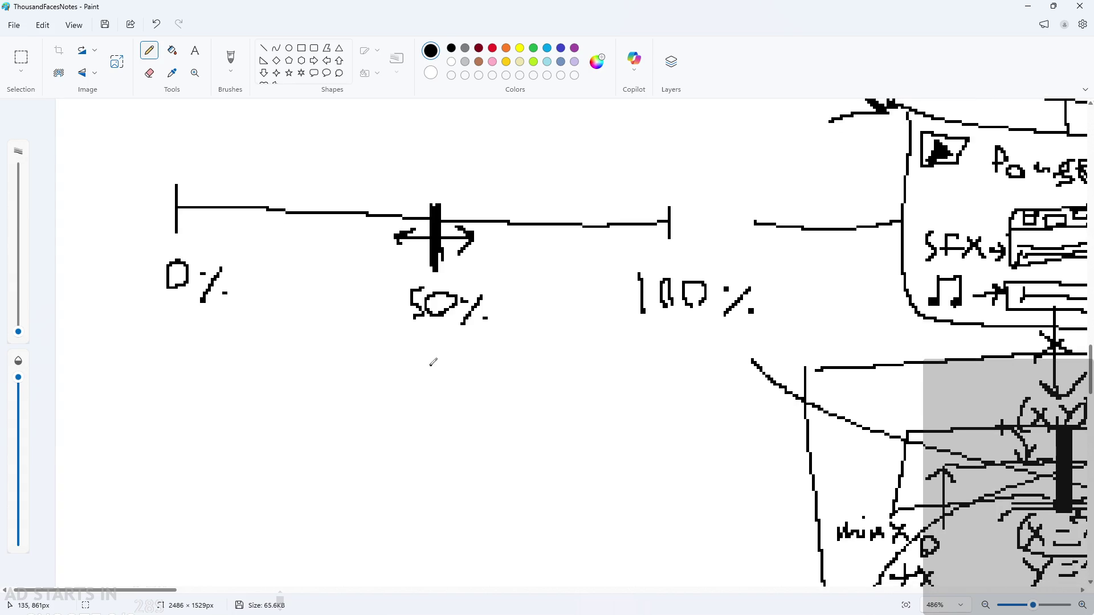
scroll(390, 340, up, 1)
Draw an X above the knob with an arrow pointing down to it.
drag(377, 339, 399, 367)
drag(397, 340, 377, 367)
key(ctrl+z)
key(ctrl+z)
scroll(419, 292, up, 2)
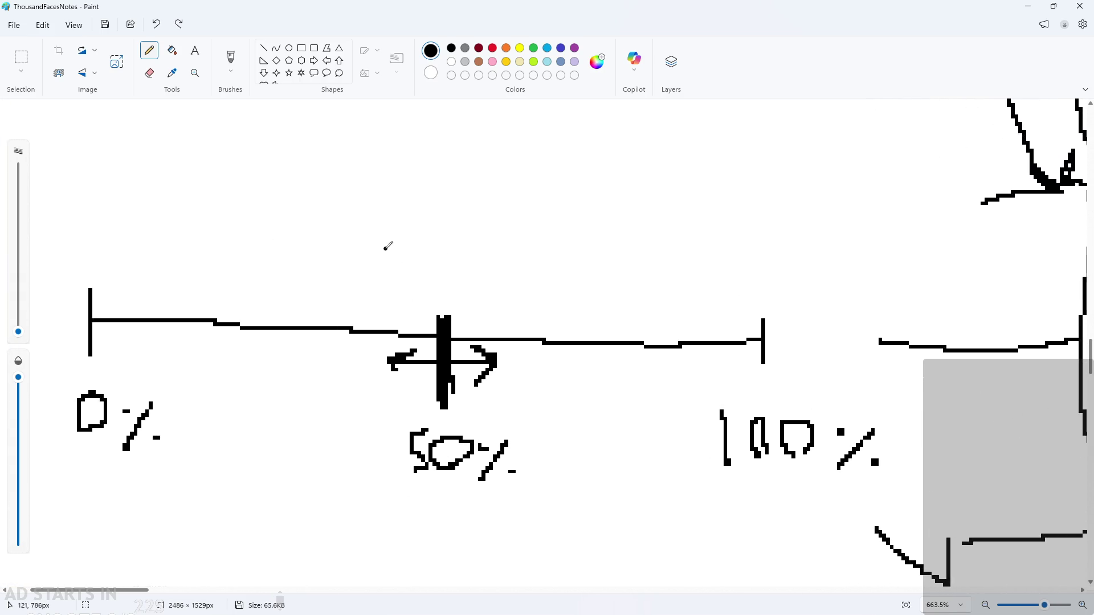
drag(382, 249, 405, 283)
mouse_move(403, 250)
mouse_down()
mouse_move(376, 280)
mouse_move(445, 303)
mouse_up()
drag(423, 288, 442, 304)
mouse_move(410, 252)
mouse_down()
mouse_move(463, 252)
mouse_move(445, 263)
mouse_move(471, 266)
mouse_move(503, 245)
mouse_move(538, 256)
mouse_up()
mouse_move(547, 242)
mouse_down()
mouse_move(591, 257)
mouse_move(613, 243)
mouse_move(650, 262)
mouse_move(631, 262)
mouse_up()
key(ctrl+z)
key(ctrl+z)
key(ctrl+z)
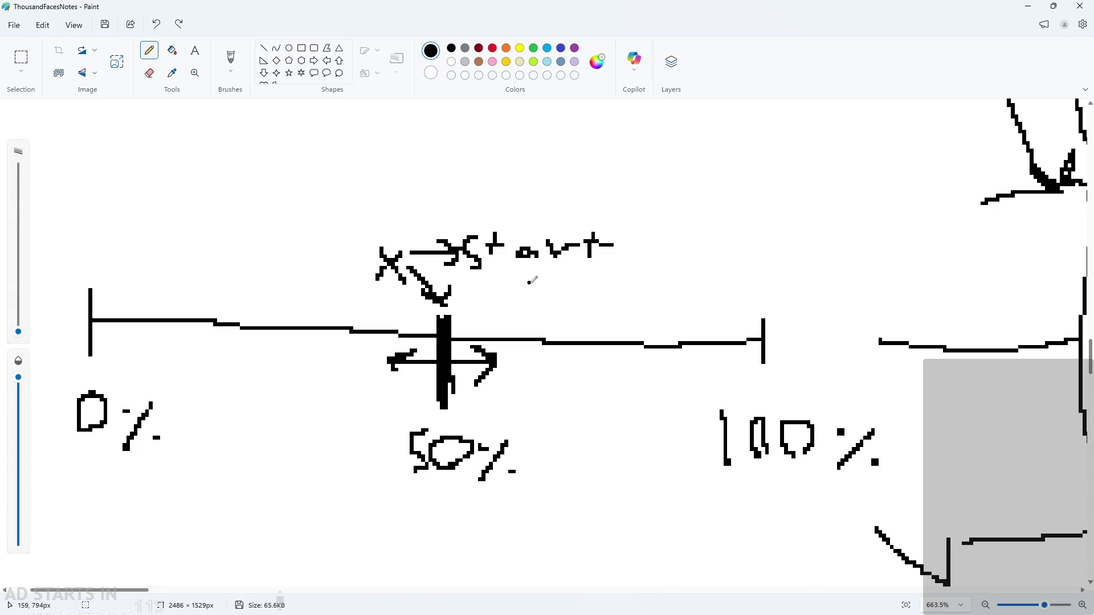
key(ctrl+z)
key(ctrl+z)
key(ctrl+z)
Write 'init' next to the X to label it init X.
mouse_move(478, 243)
mouse_down()
mouse_move(472, 268)
mouse_move(512, 250)
mouse_move(516, 260)
mouse_up()
click(476, 218)
click(533, 211)
mouse_move(531, 230)
mouse_down()
mouse_move(529, 261)
mouse_move(558, 226)
mouse_move(564, 242)
mouse_up()
mouse_move(569, 207)
mouse_down()
mouse_move(605, 267)
mouse_move(576, 260)
mouse_up()
click(571, 278)
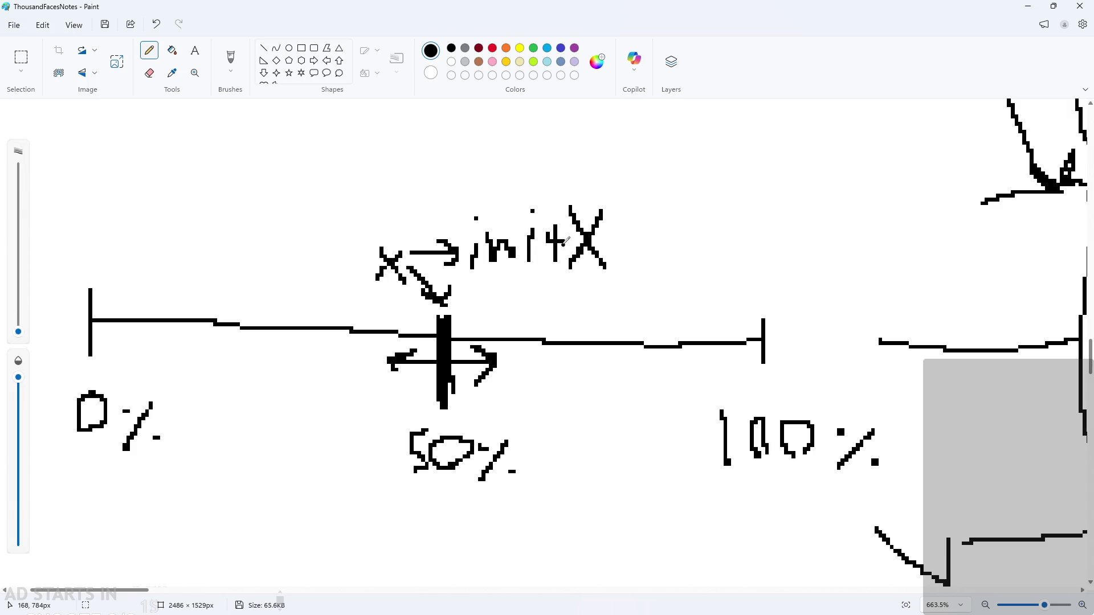
Write x+ right of init X and x- above the left end, then minimize Paint.
scroll(569, 342, down, 3)
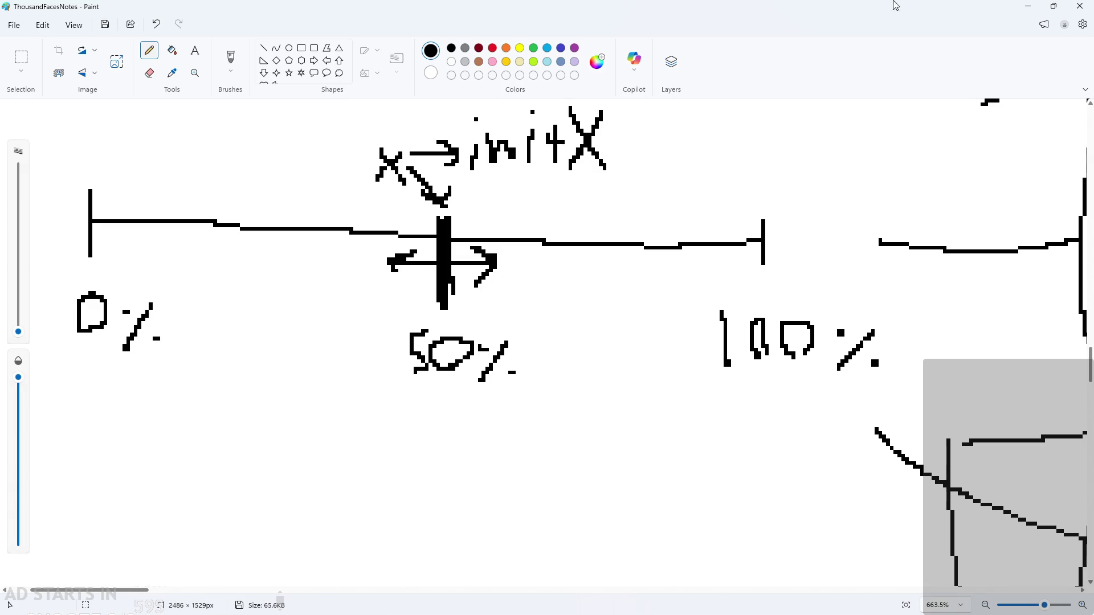
ctrl+scroll(454, 243, down, 2)
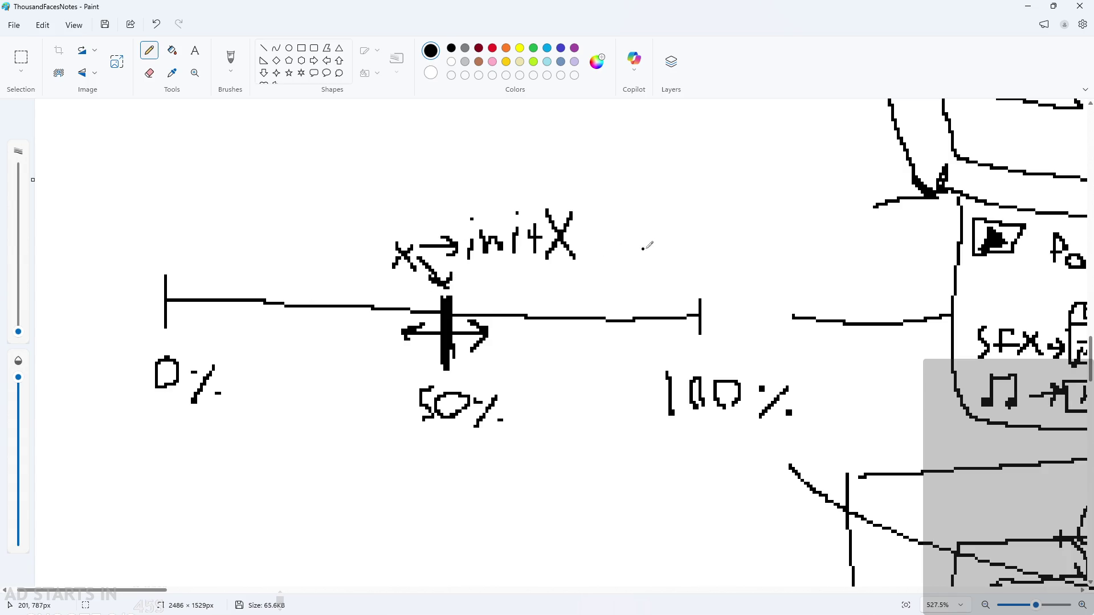
drag(661, 244, 682, 276)
mouse_move(677, 244)
mouse_down()
mouse_move(662, 271)
mouse_move(719, 250)
mouse_move(706, 265)
mouse_up()
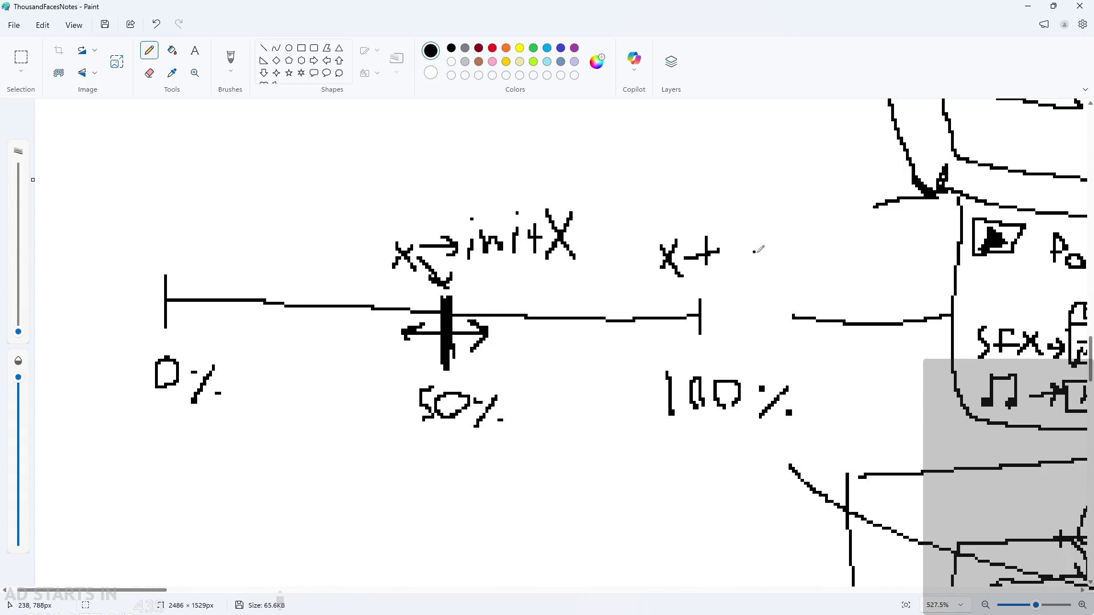
mouse_move(120, 224)
mouse_down()
mouse_move(148, 247)
mouse_move(126, 241)
mouse_move(187, 228)
mouse_up()
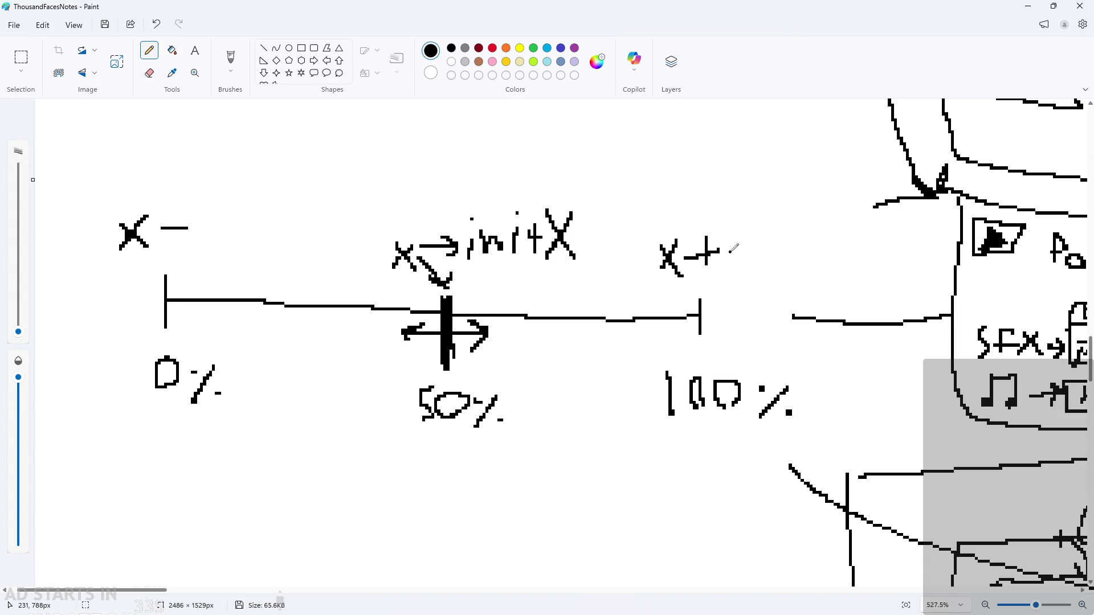
click(477, 300)
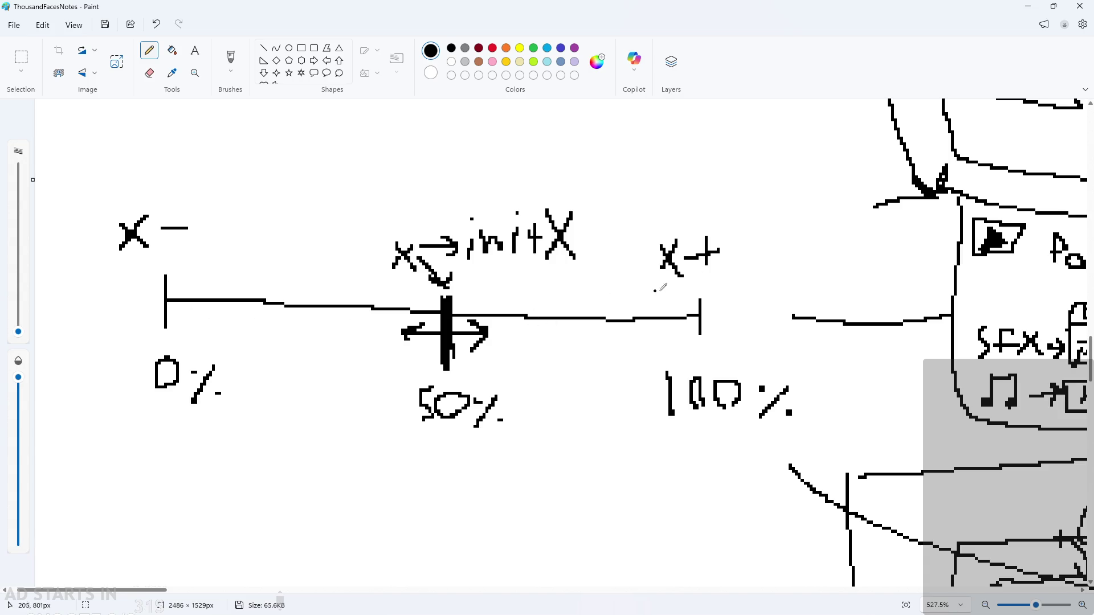
click(1024, 5)
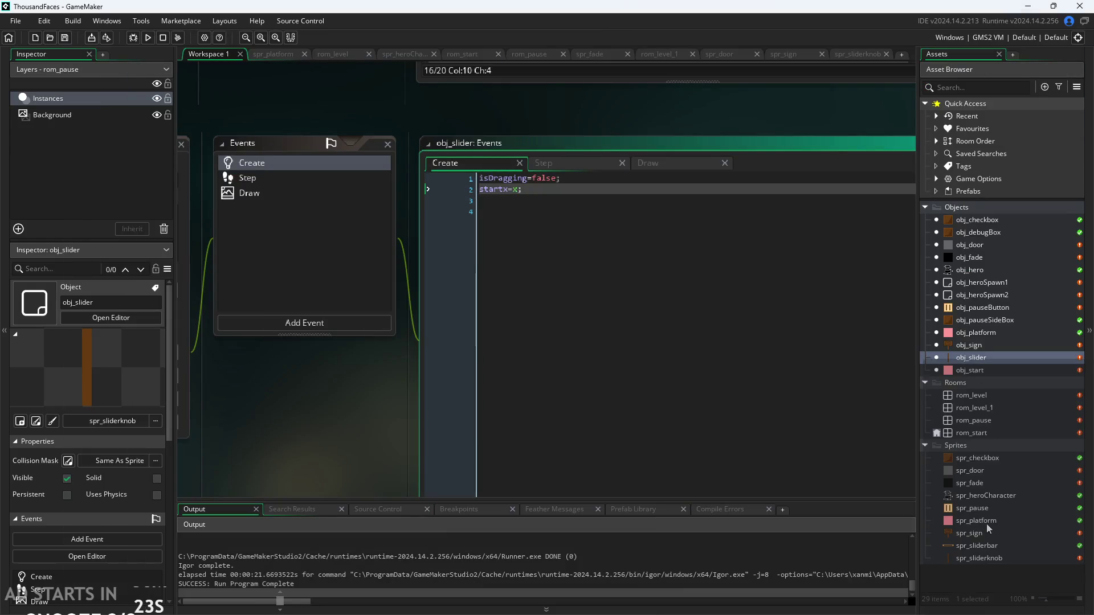
Open spr_sliderbar in the image editor with the Resize dialog showing its 100 × 16 size.
double_click(985, 546)
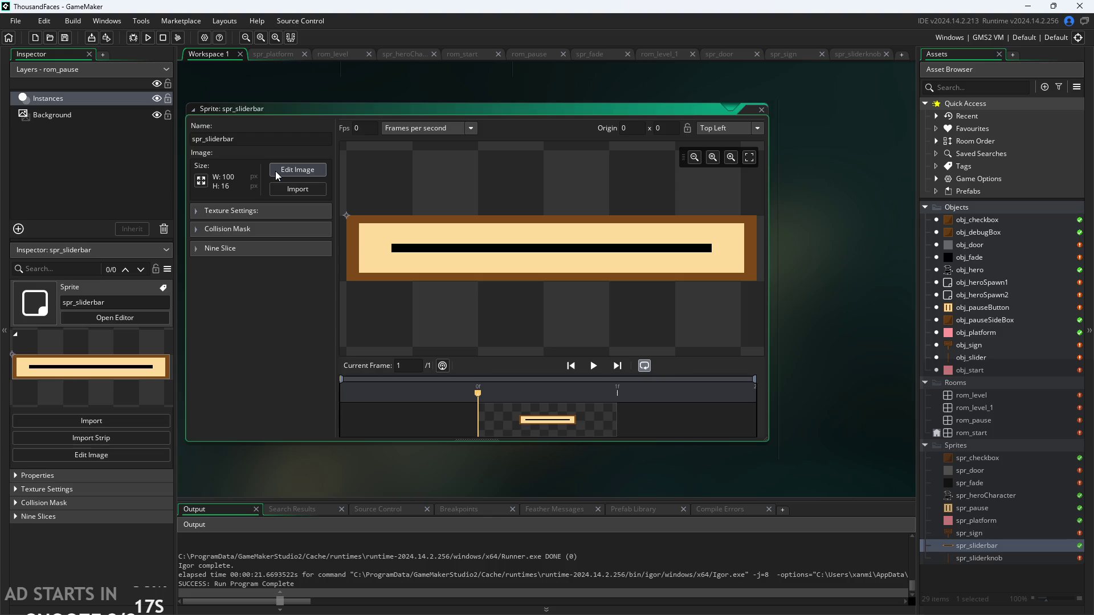
click(277, 170)
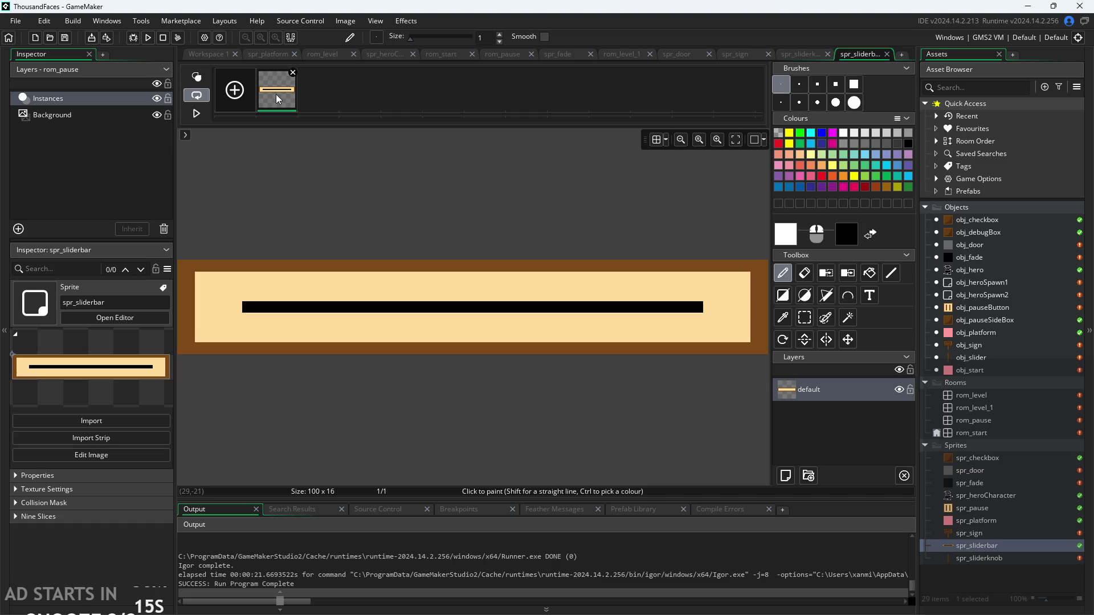
right_click(276, 95)
click(353, 88)
click(50, 100)
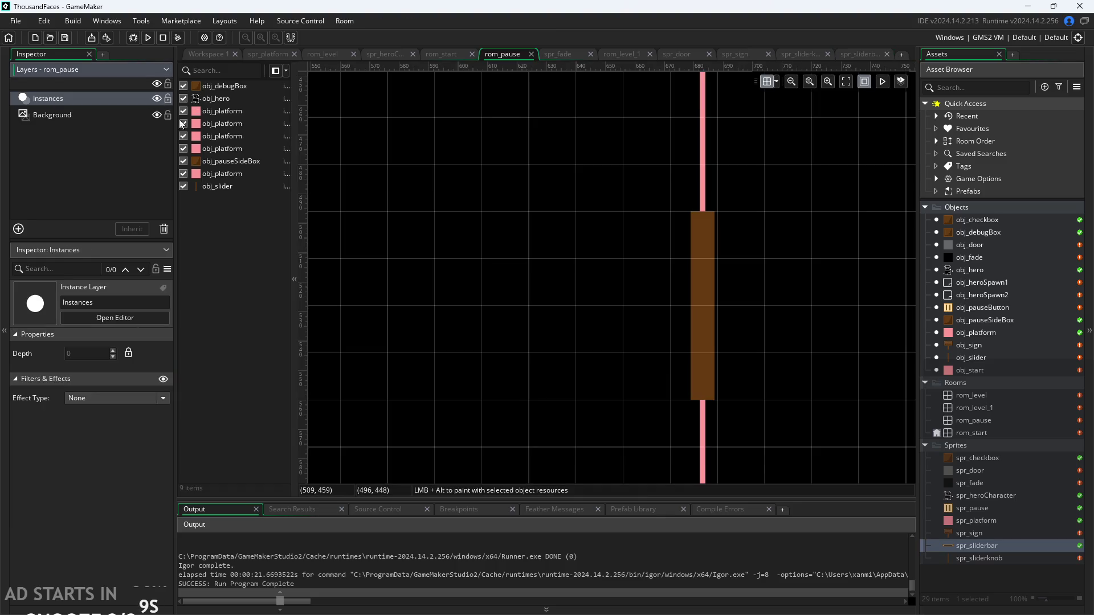
double_click(972, 508)
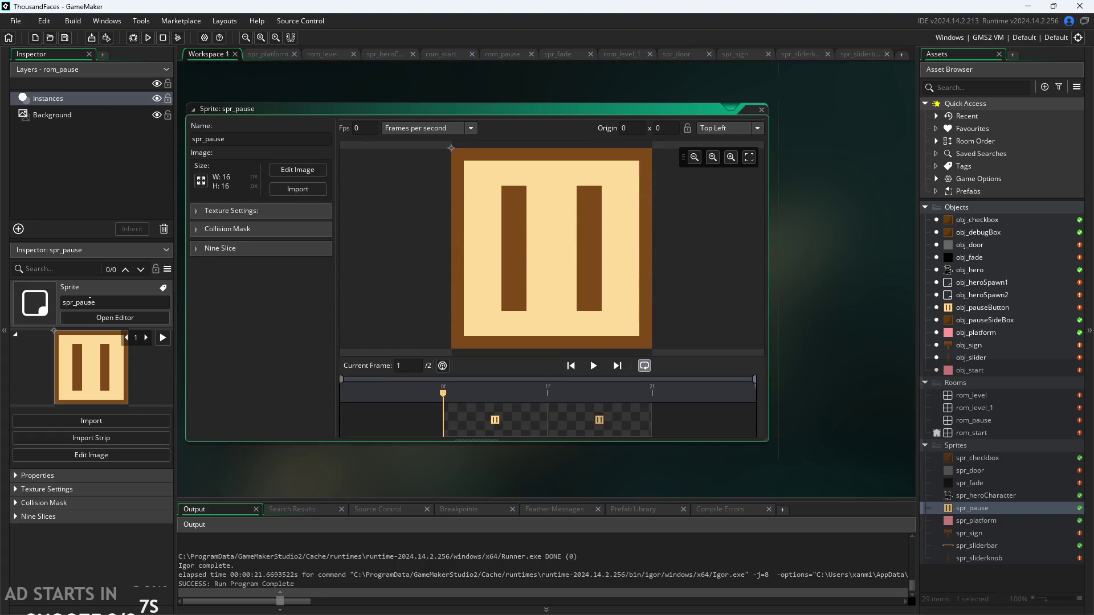
click(991, 547)
double_click(990, 547)
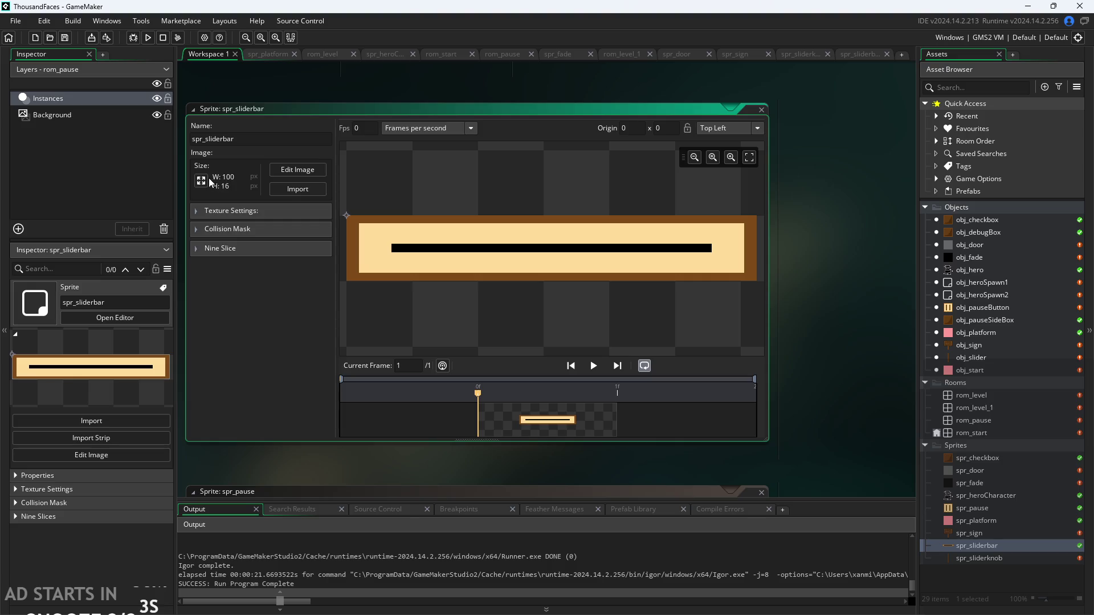
click(201, 180)
click(104, 151)
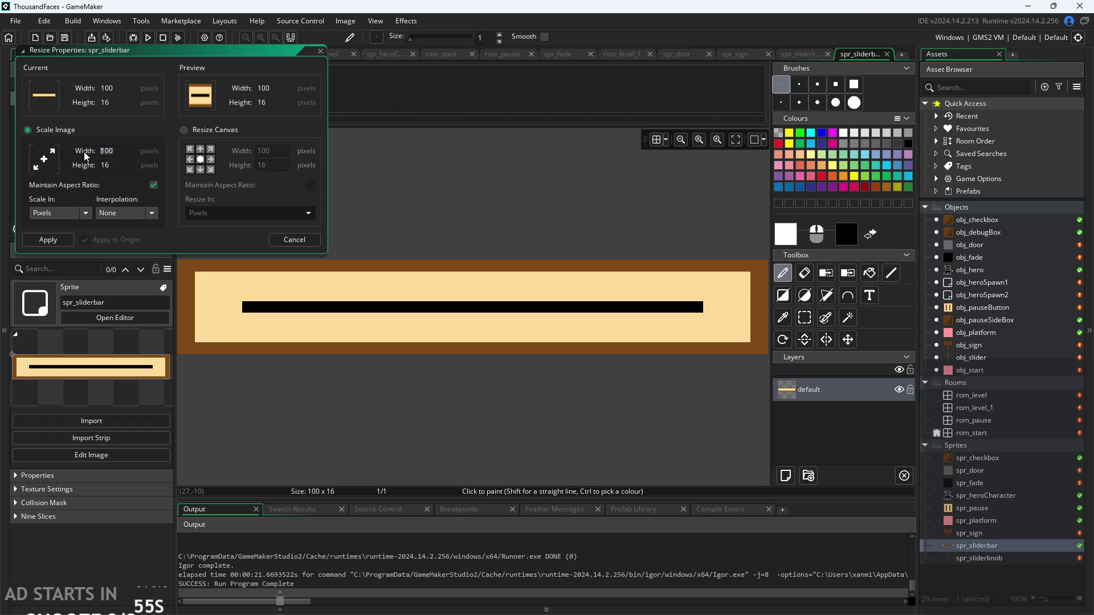
Scale spr_sliderbar to 80 × 13 and draw black end caps at both bar ends.
key(BackSpace)
key(Return)
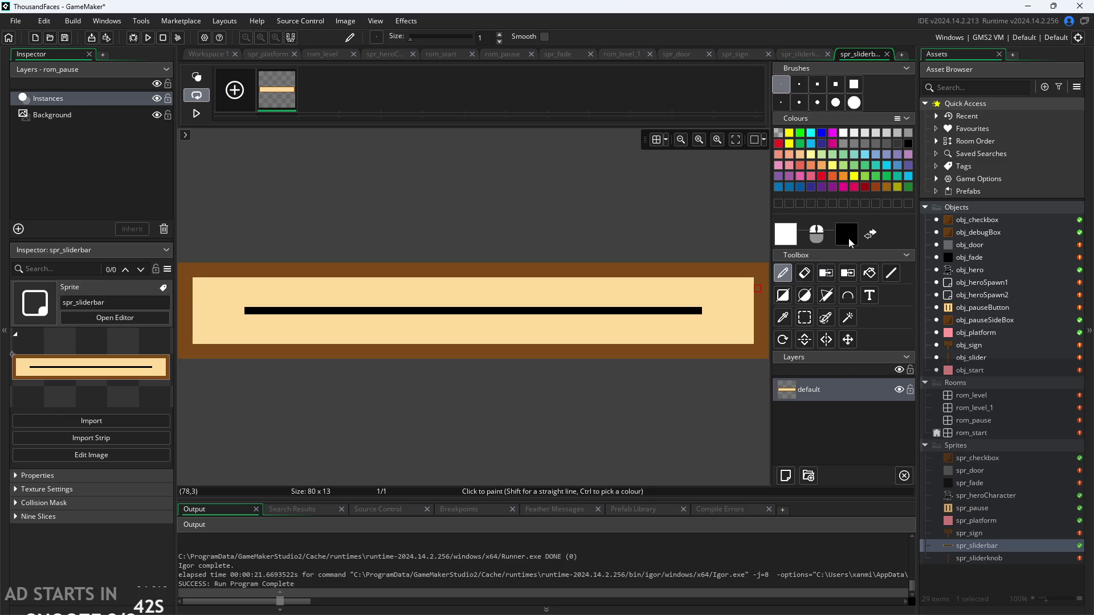
click(870, 239)
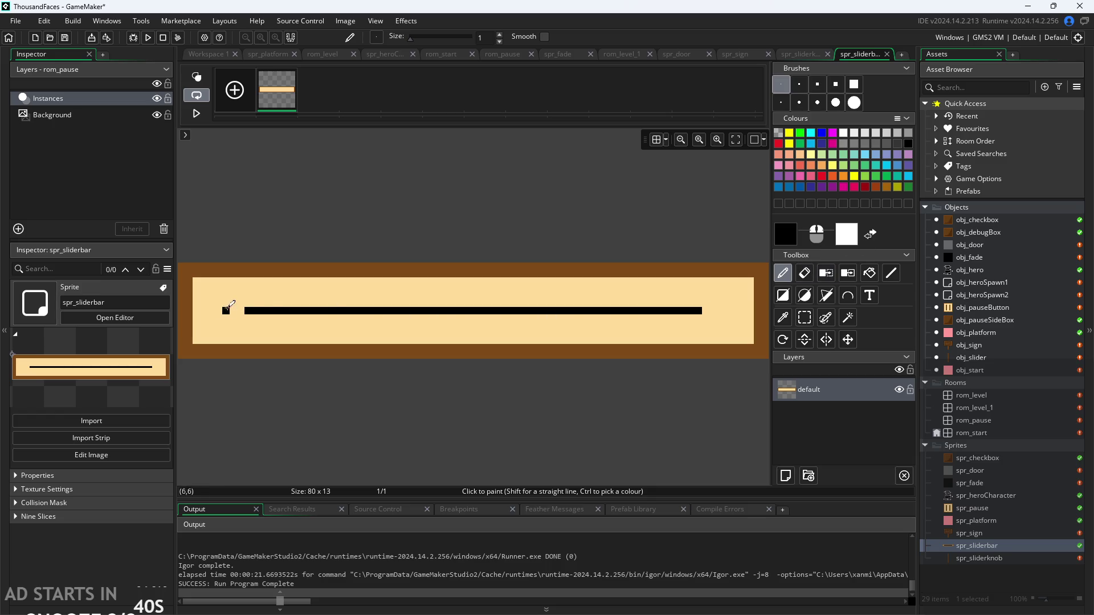
drag(247, 303, 249, 279)
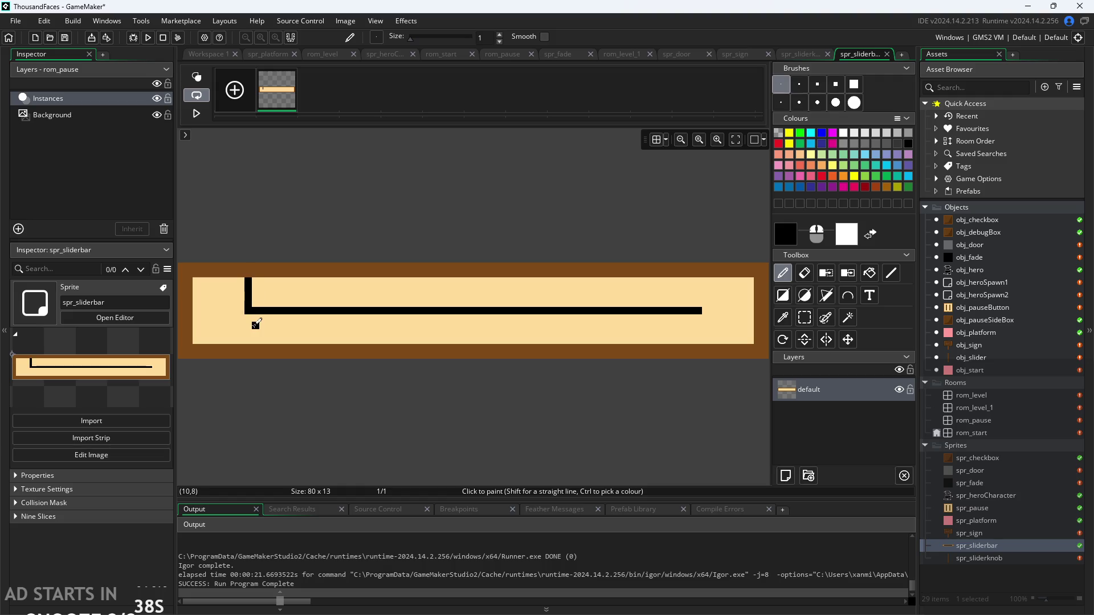
key(ctrl+z)
drag(249, 284, 249, 335)
click(698, 318)
key(ctrl+z)
mouse_move(700, 299)
mouse_down()
mouse_move(698, 285)
mouse_move(699, 337)
mouse_up()
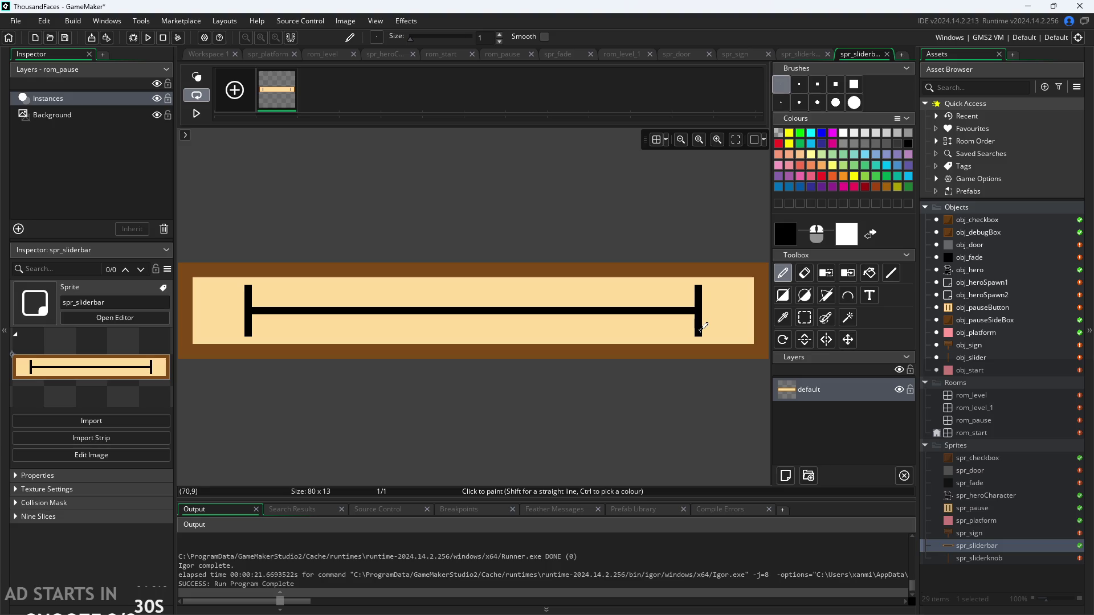
Try a rectangular selection along the bar, ending back at the plain 100 × 16 bar.
scroll(340, 333, up, 2)
click(804, 317)
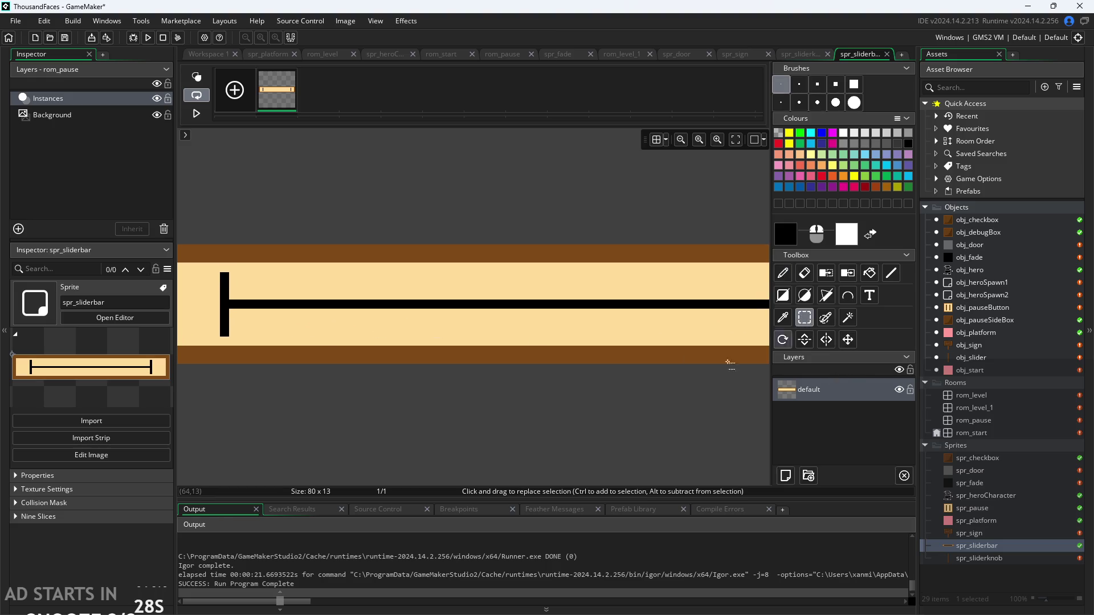
scroll(640, 418, down, 2)
scroll(547, 399, up, 1)
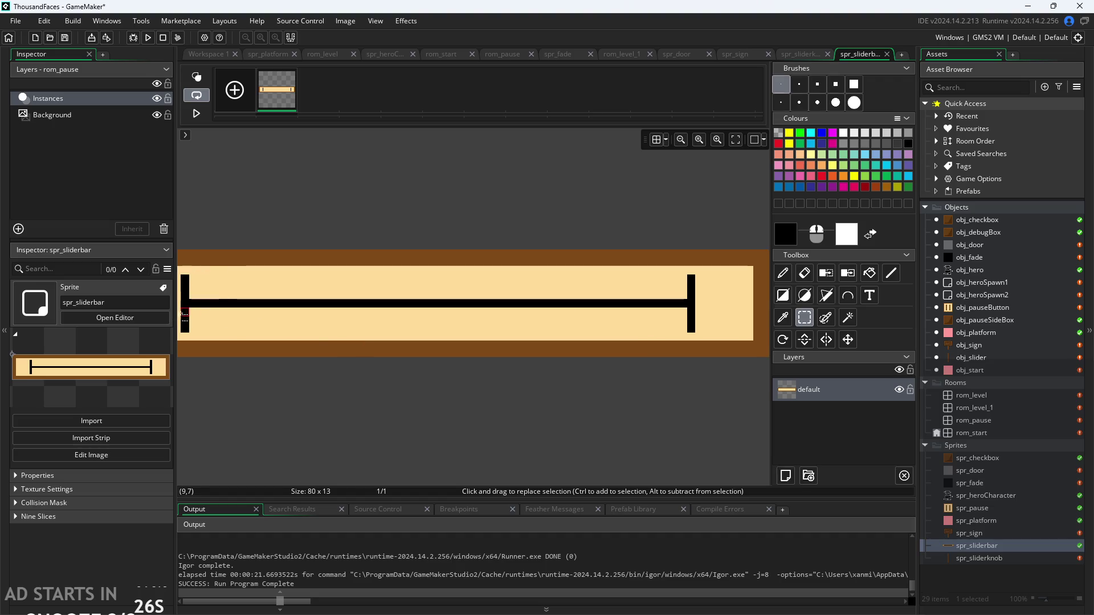
mouse_move(189, 308)
mouse_down()
mouse_move(699, 315)
mouse_move(679, 312)
mouse_up()
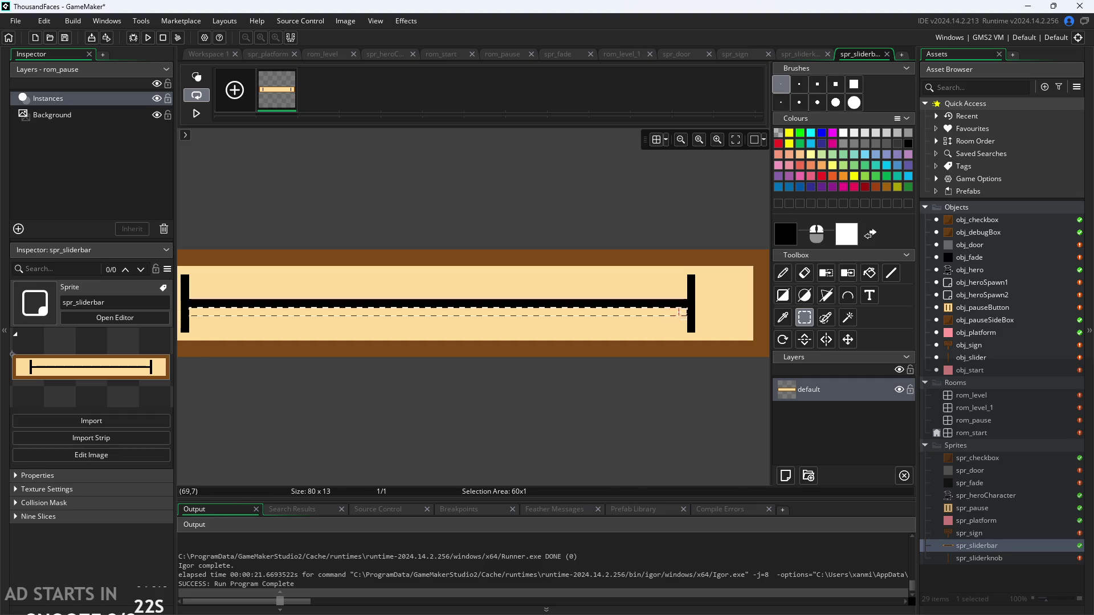
click(462, 408)
scroll(501, 393, up, 2)
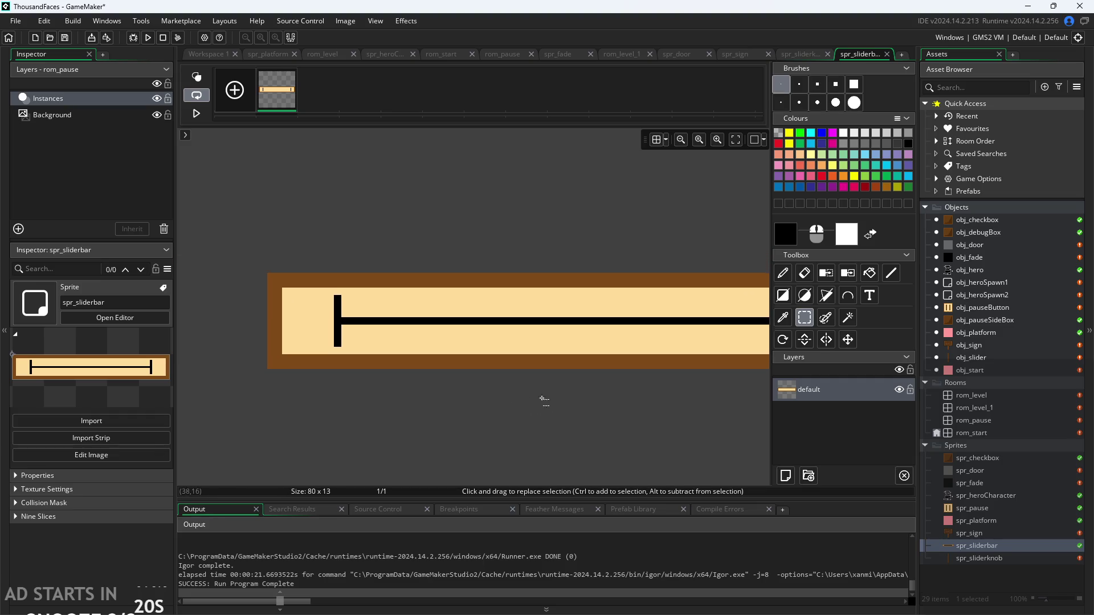
drag(548, 399, 415, 381)
scroll(471, 381, up, 1)
scroll(452, 364, down, 1)
scroll(507, 384, down, 1)
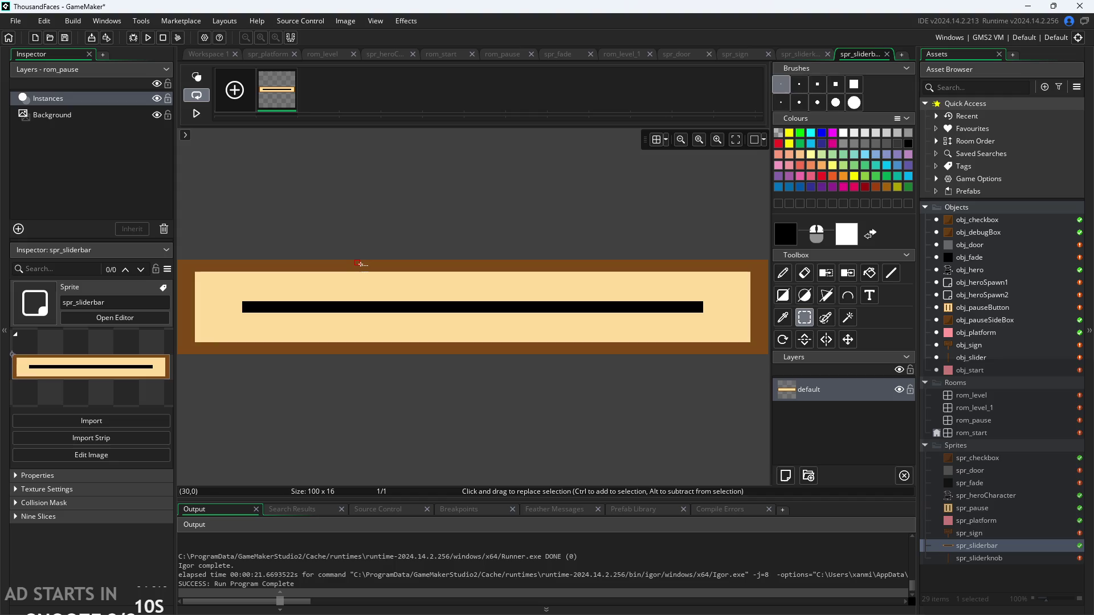
Create an empty sprite, Sprite10, inside the Sprites group.
scroll(427, 234, down, 2)
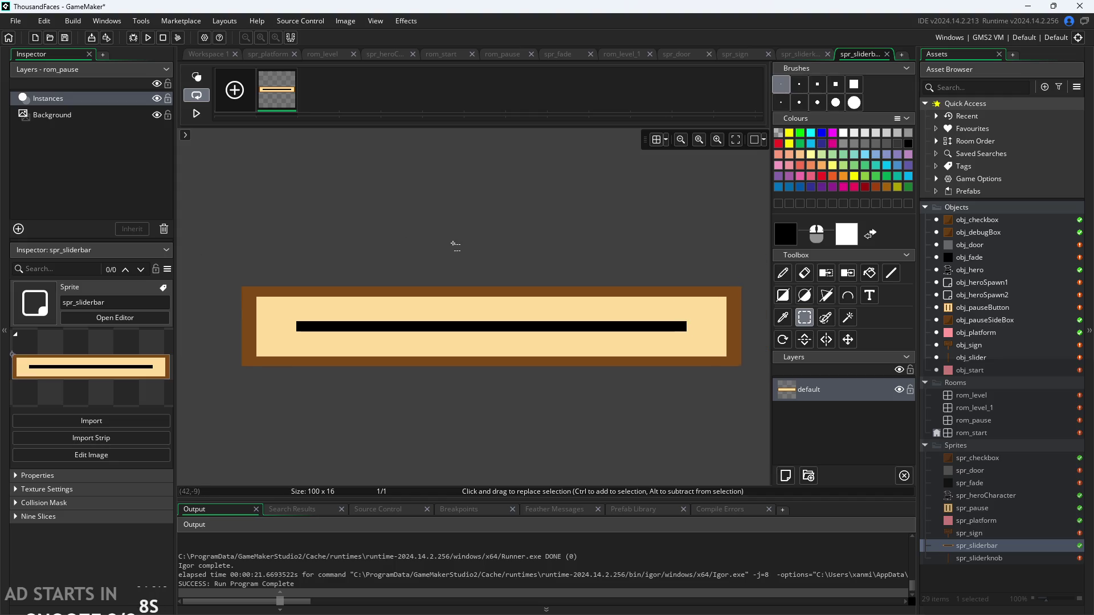
right_click(970, 546)
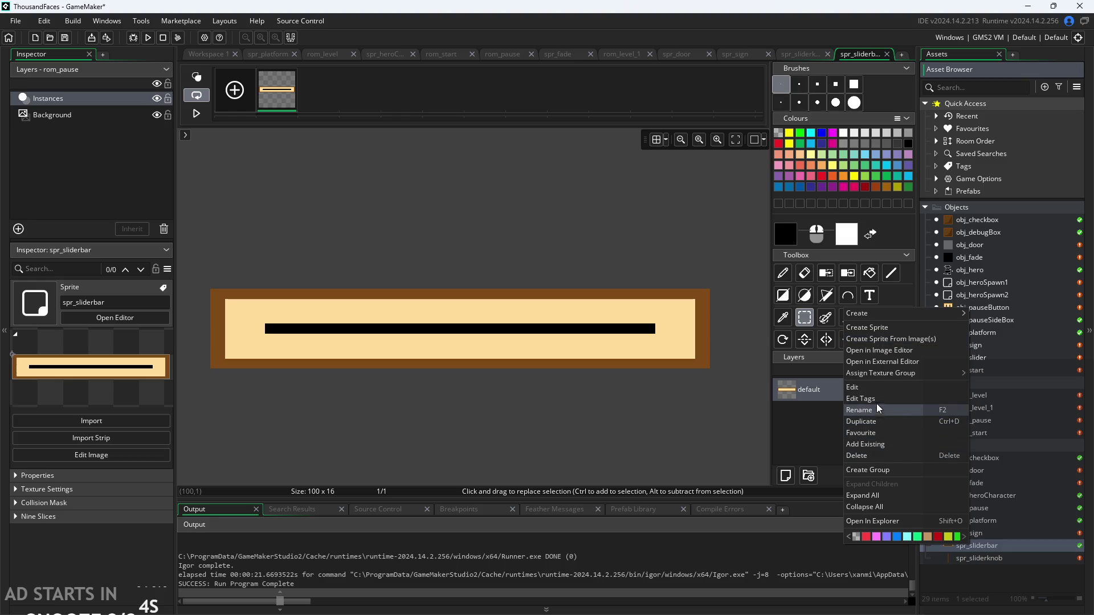
click(621, 463)
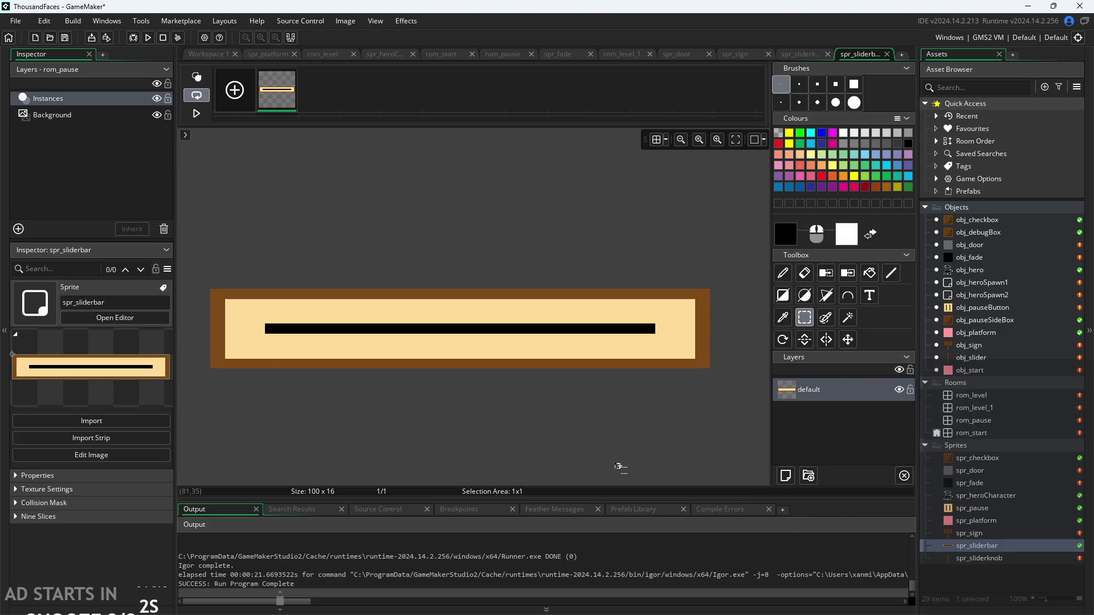
right_click(988, 446)
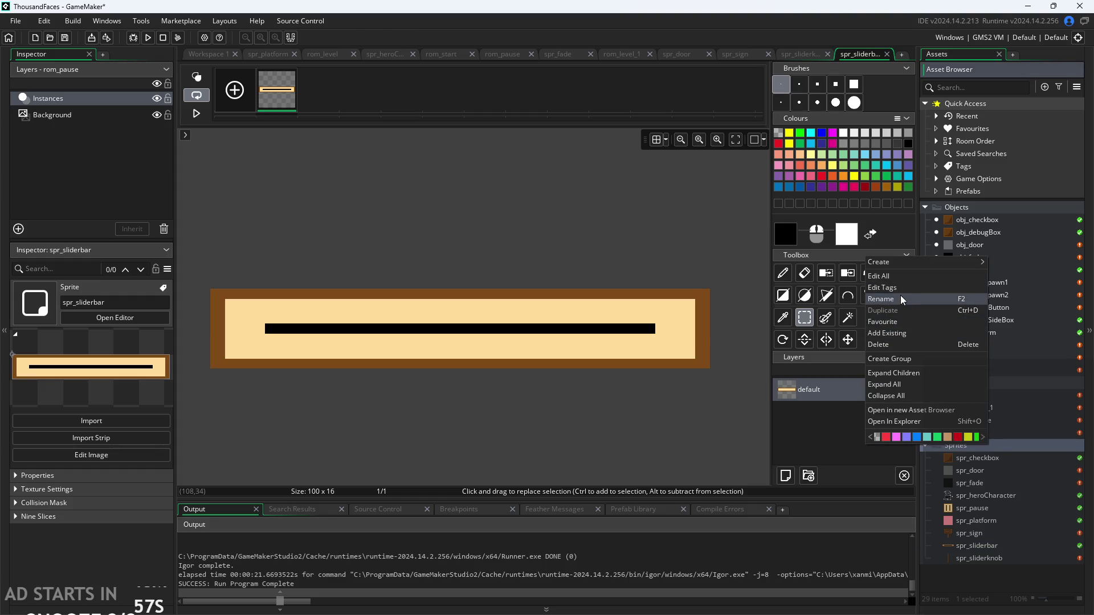
mouse_move(894, 258)
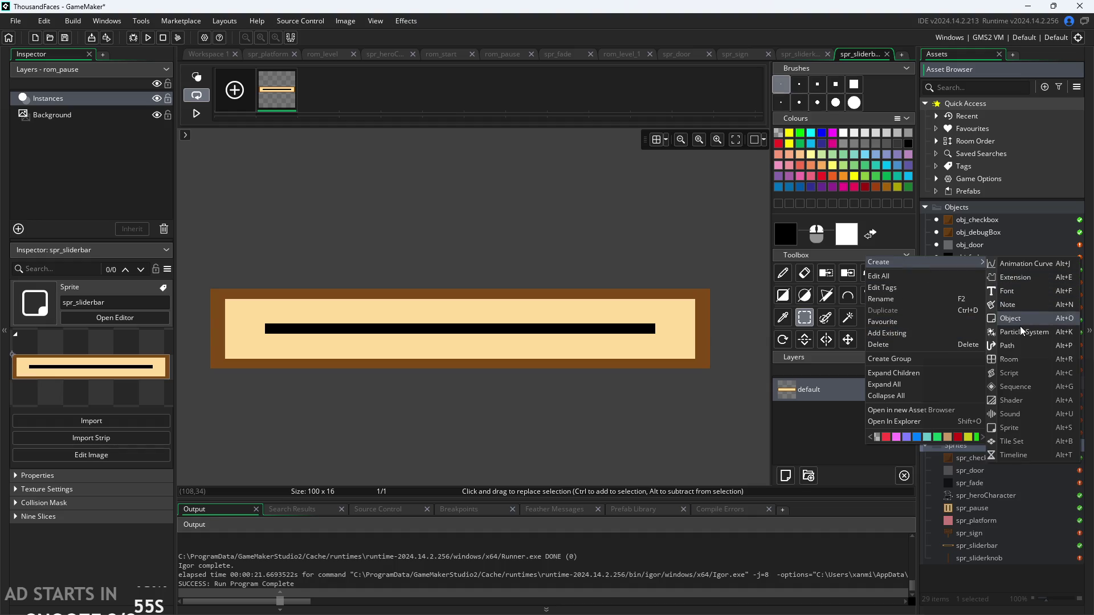
click(1021, 428)
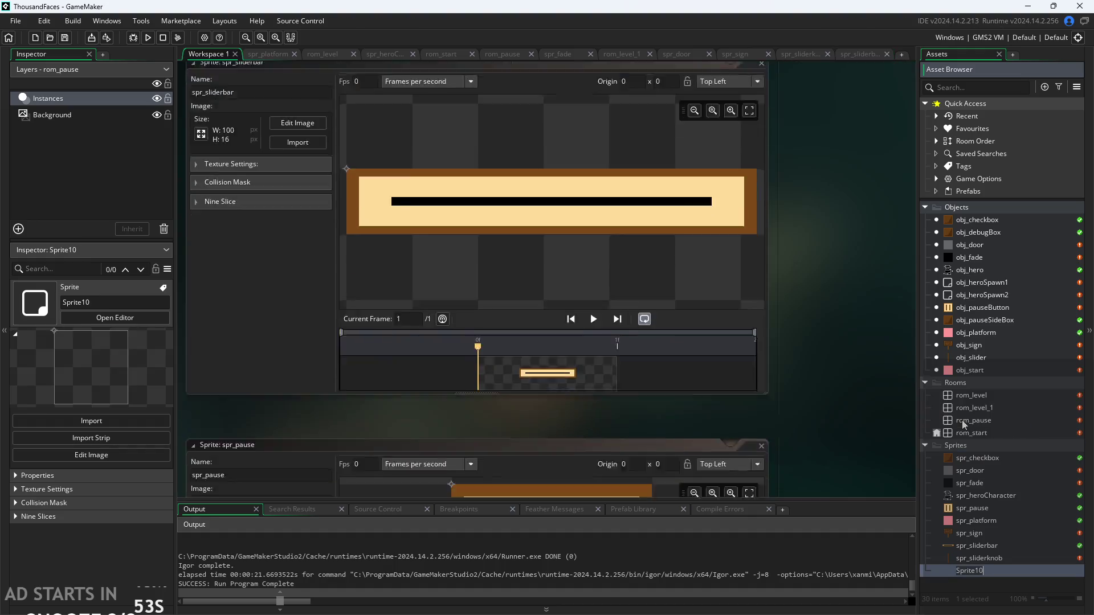
Rename the new sprite spr_bar and set its canvas resize height to 16 pixels.
text(spr_)
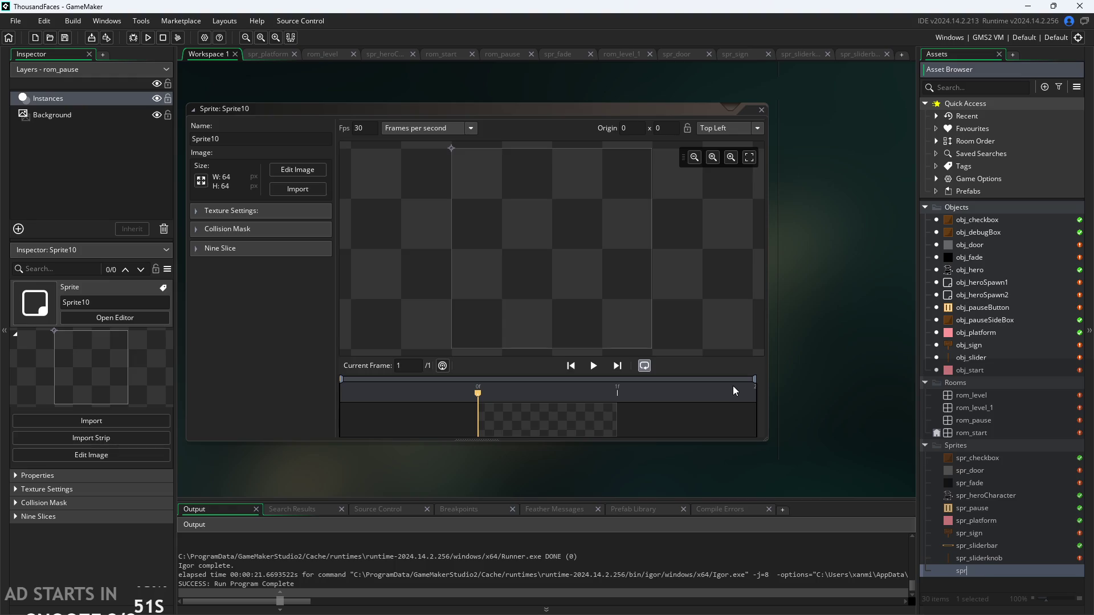
text(ba)
key(Return)
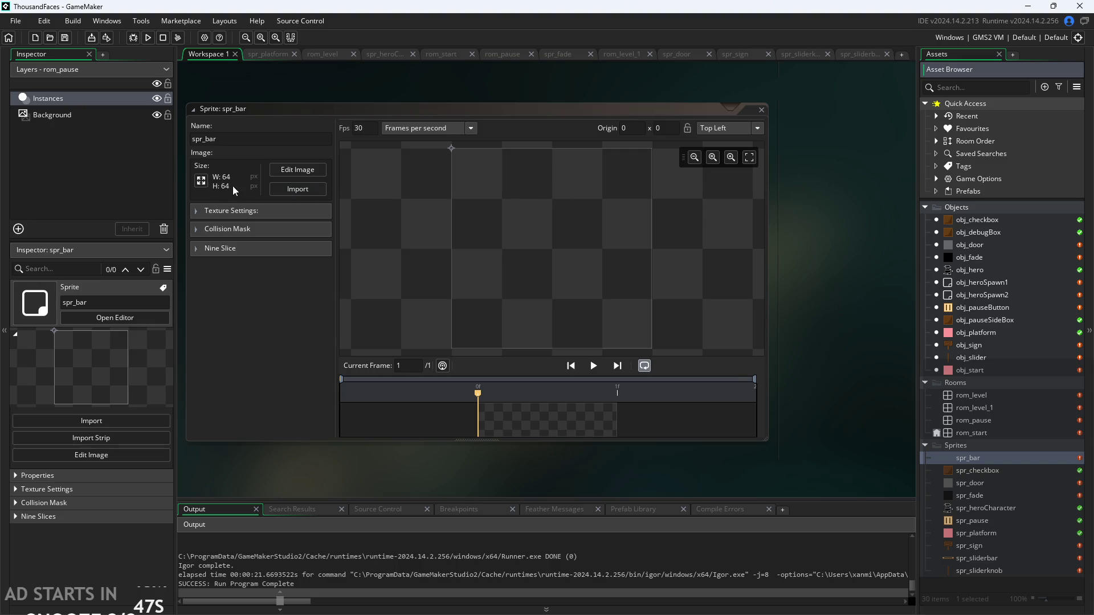
click(201, 181)
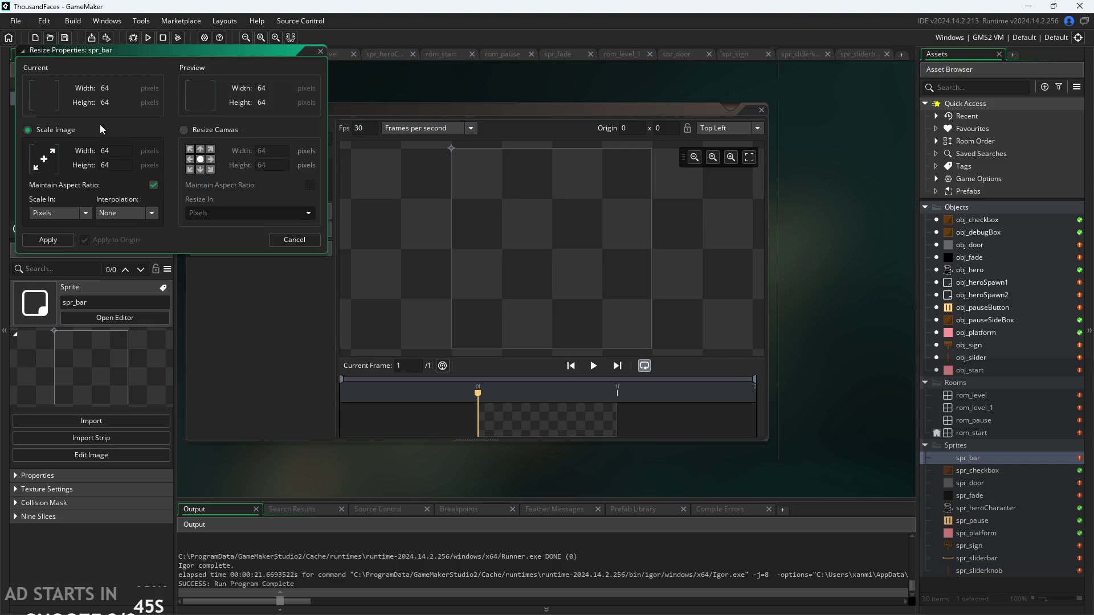
click(183, 130)
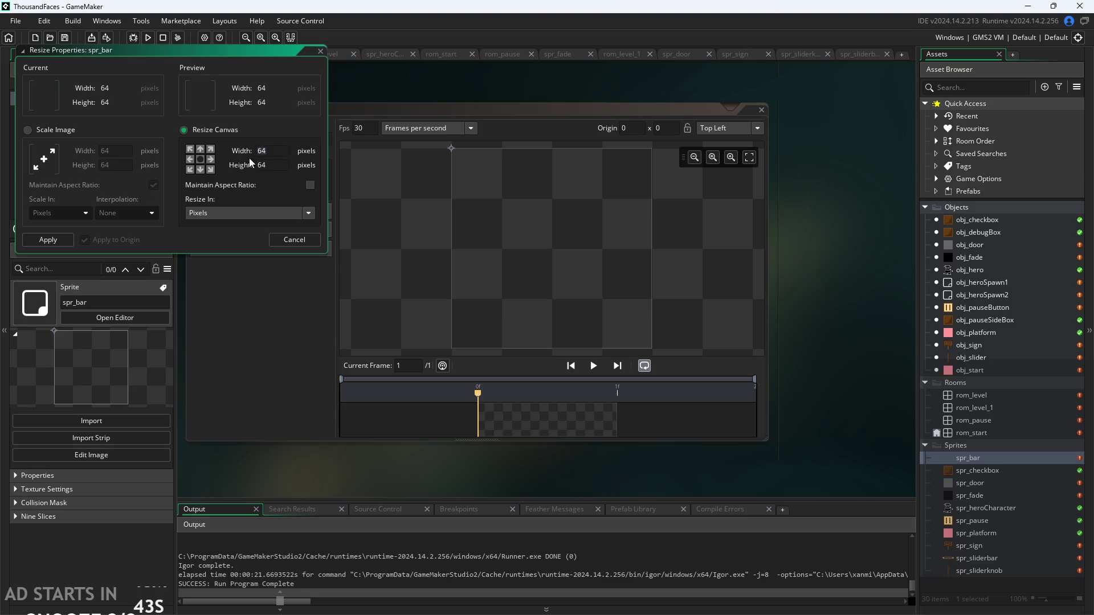
key(Tab)
key(BackSpace)
key(BackSpace)
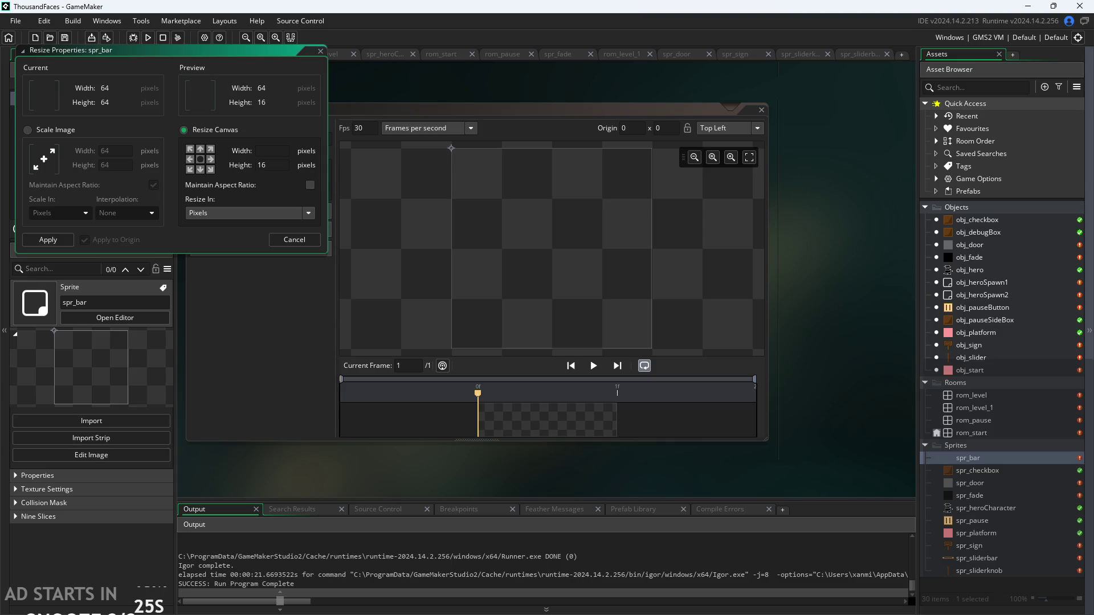
key(alt+Tab)
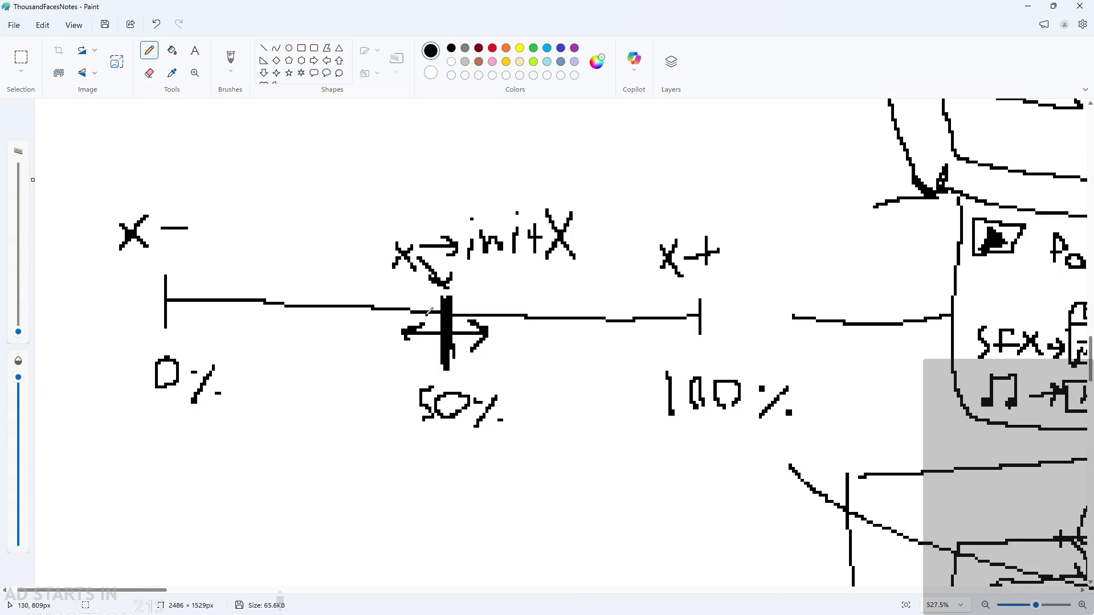
Extend the 50% knob marker on the Paint slider sketch further downward.
scroll(427, 319, up, 2)
scroll(486, 288, down, 1)
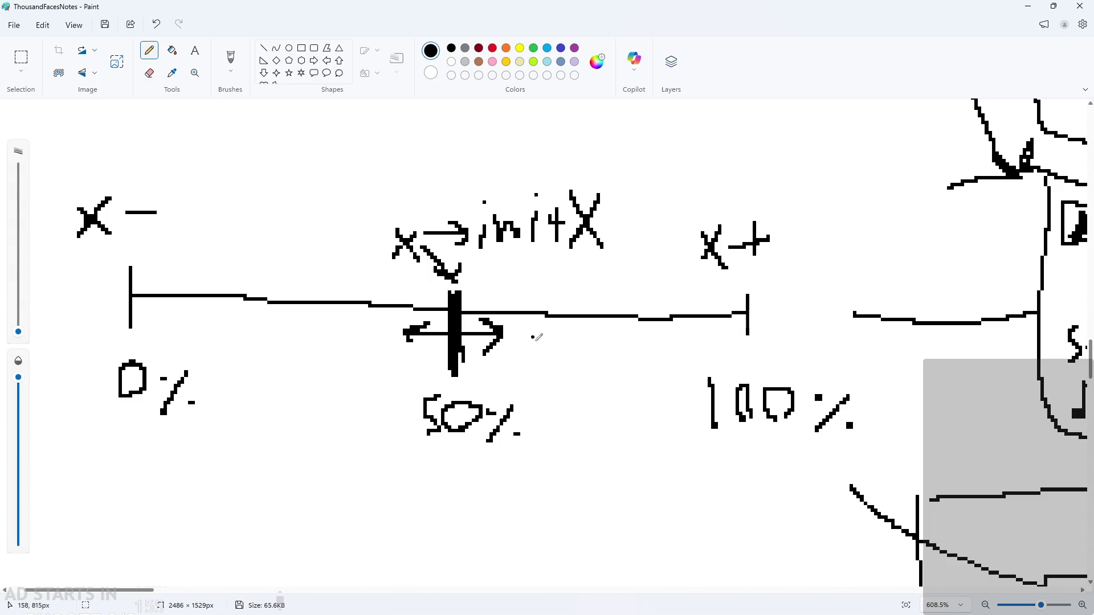
scroll(630, 334, down, 1)
scroll(398, 337, down, 1)
scroll(464, 420, down, 1)
scroll(446, 456, down, 2)
scroll(421, 419, up, 1)
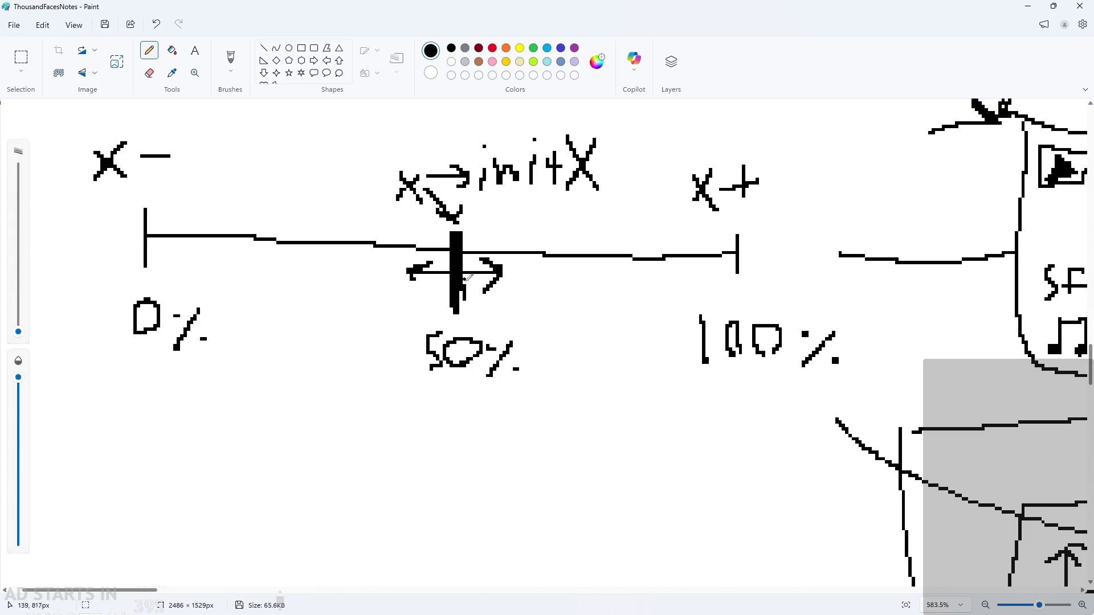
drag(462, 286, 464, 306)
Shrink the eraser size, then return to the pencil and place a small dot.
click(149, 73)
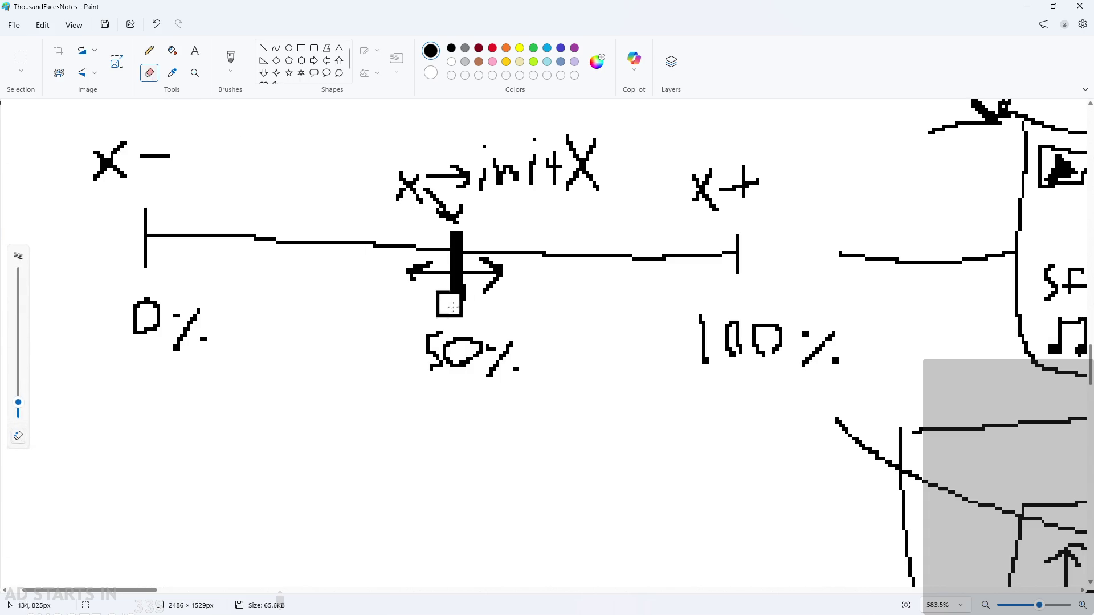
drag(20, 409, 20, 416)
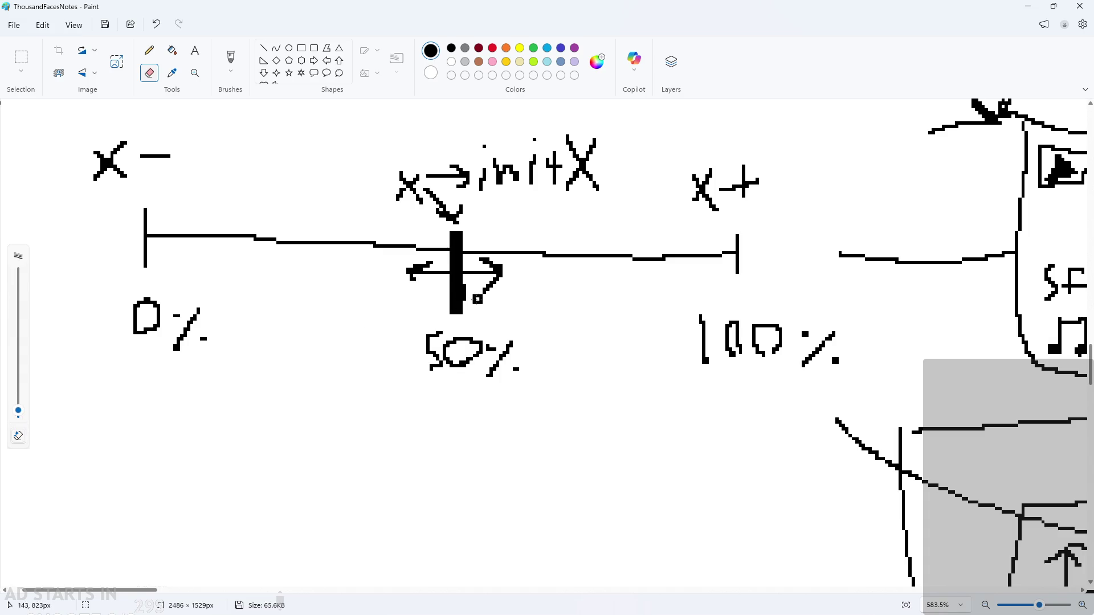
key(ctrl+a)
key(Delete)
click(154, 50)
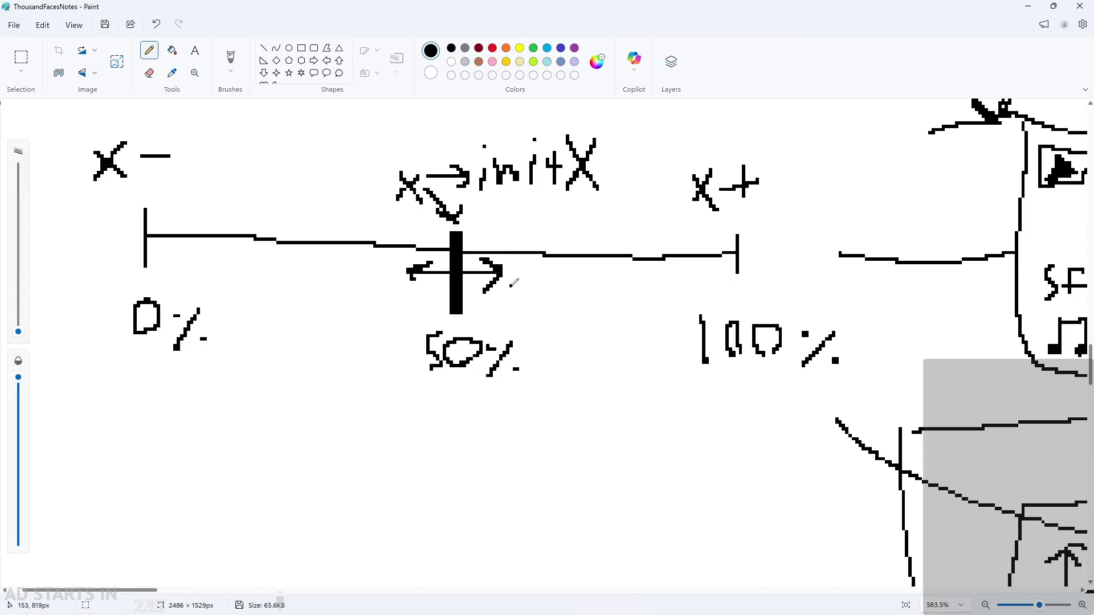
click(584, 280)
scroll(540, 396, down, 1)
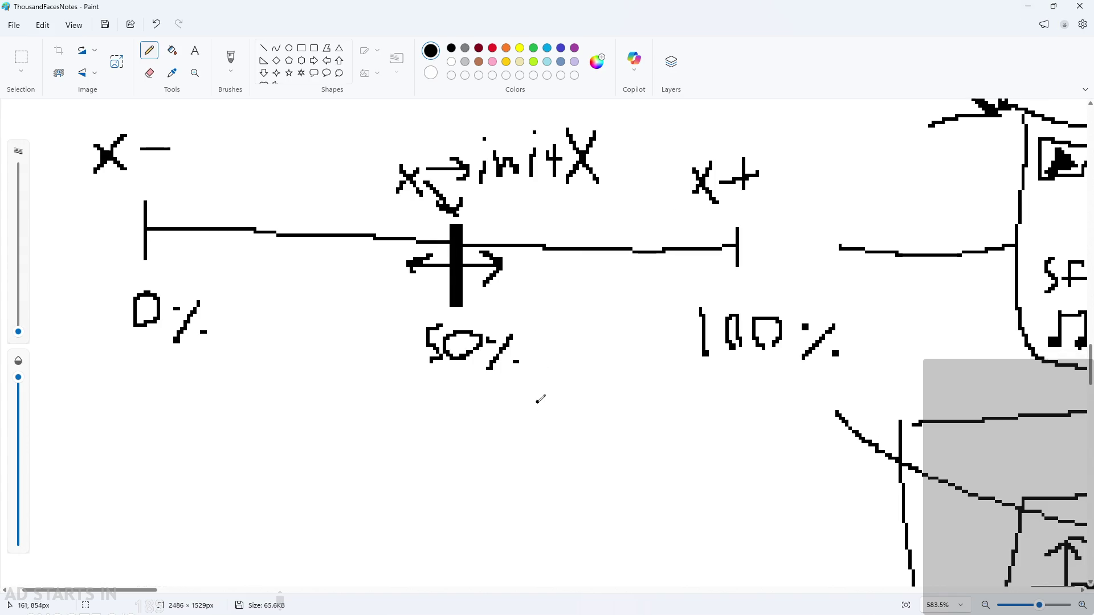
Write 50 after the X- and X+ labels so they read X-50 and X+50.
ctrl+scroll(533, 410, down, 1)
ctrl+scroll(200, 439, down, 2)
ctrl+scroll(205, 384, up, 3)
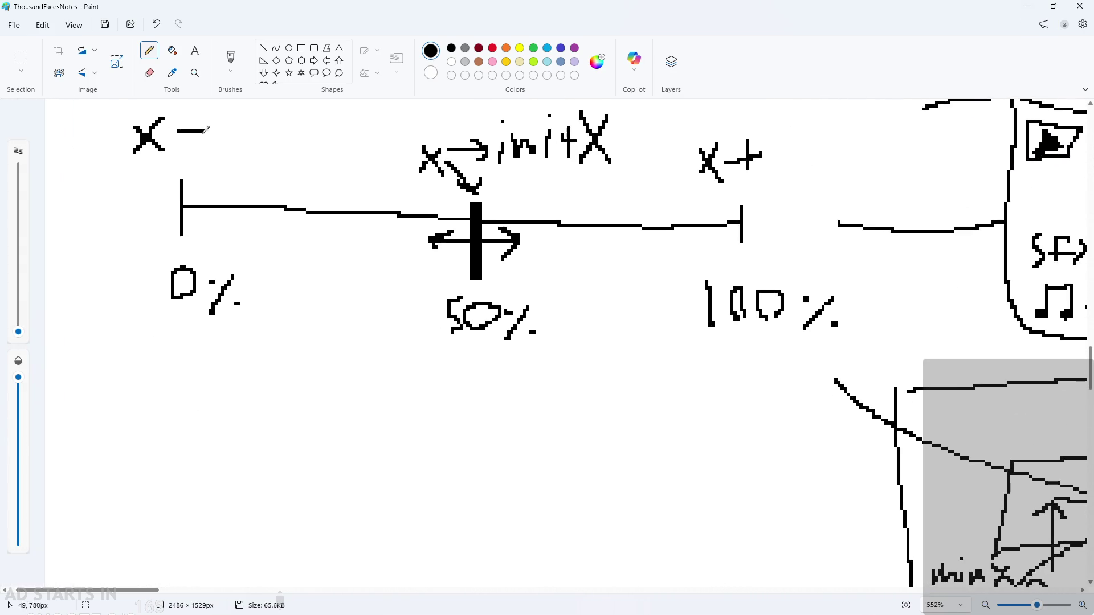
mouse_move(233, 195)
mouse_down()
mouse_move(212, 228)
mouse_move(248, 198)
mouse_up()
click(266, 211)
mouse_move(785, 211)
mouse_down()
mouse_move(779, 246)
mouse_move(813, 236)
mouse_up()
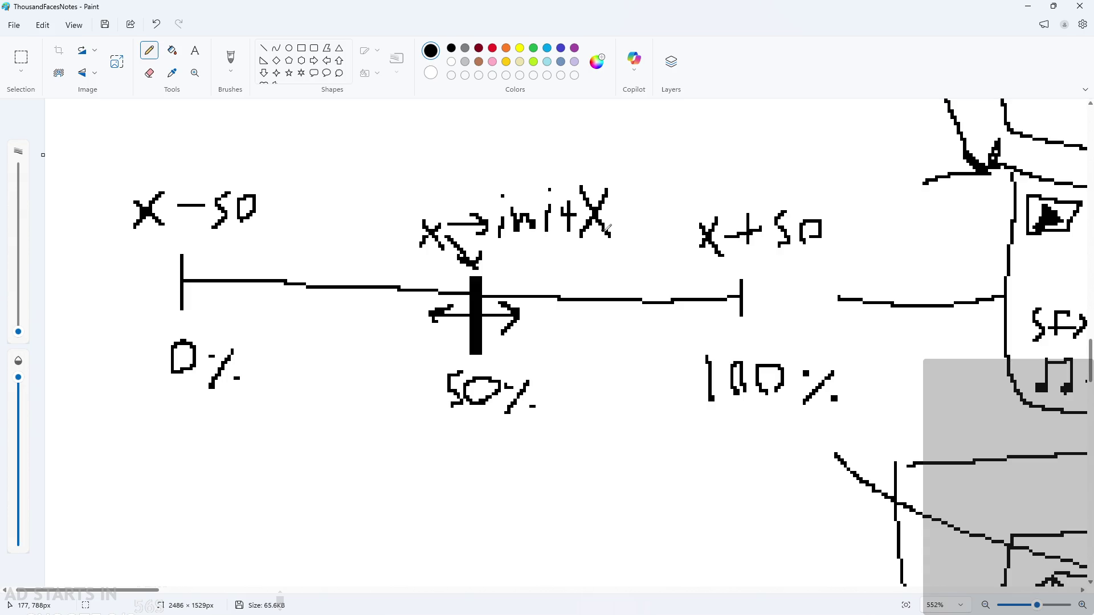
scroll(655, 239, up, 1)
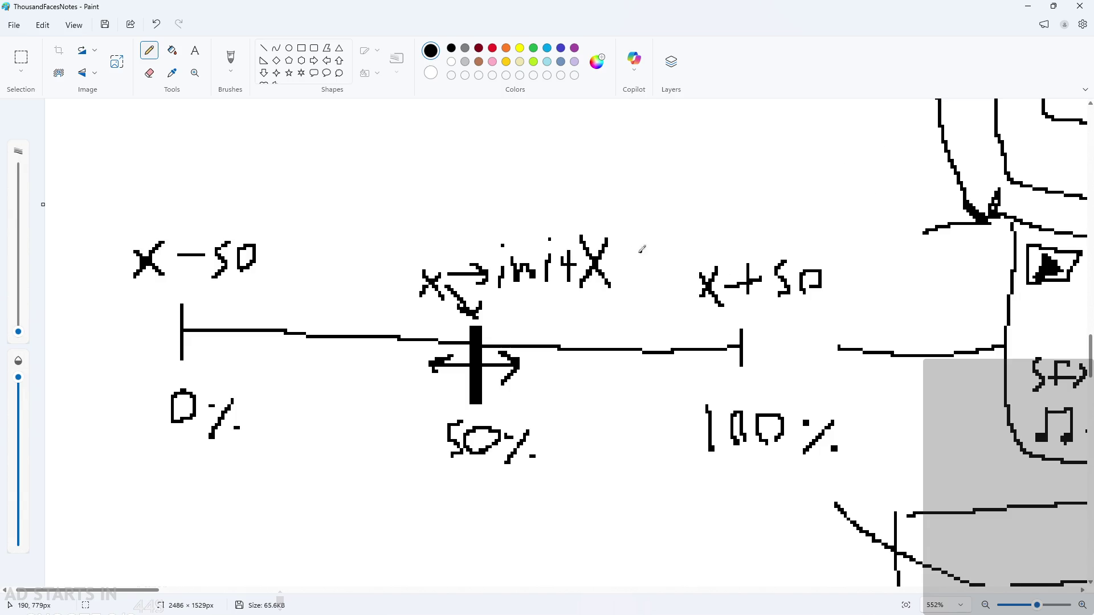
scroll(584, 273, up, 3)
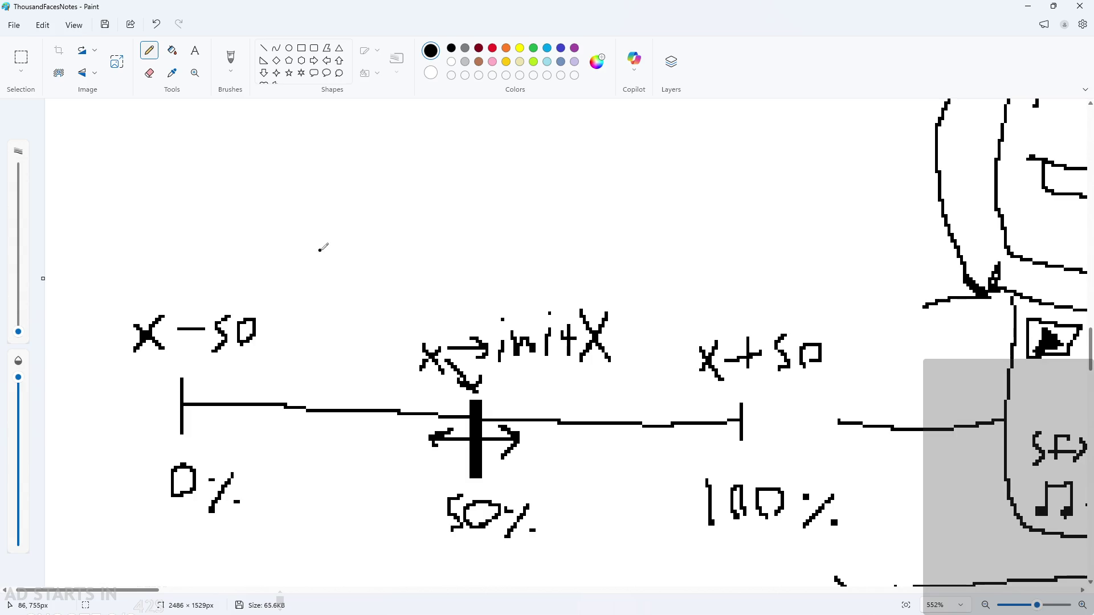
scroll(313, 247, down, 4)
scroll(196, 406, down, 2)
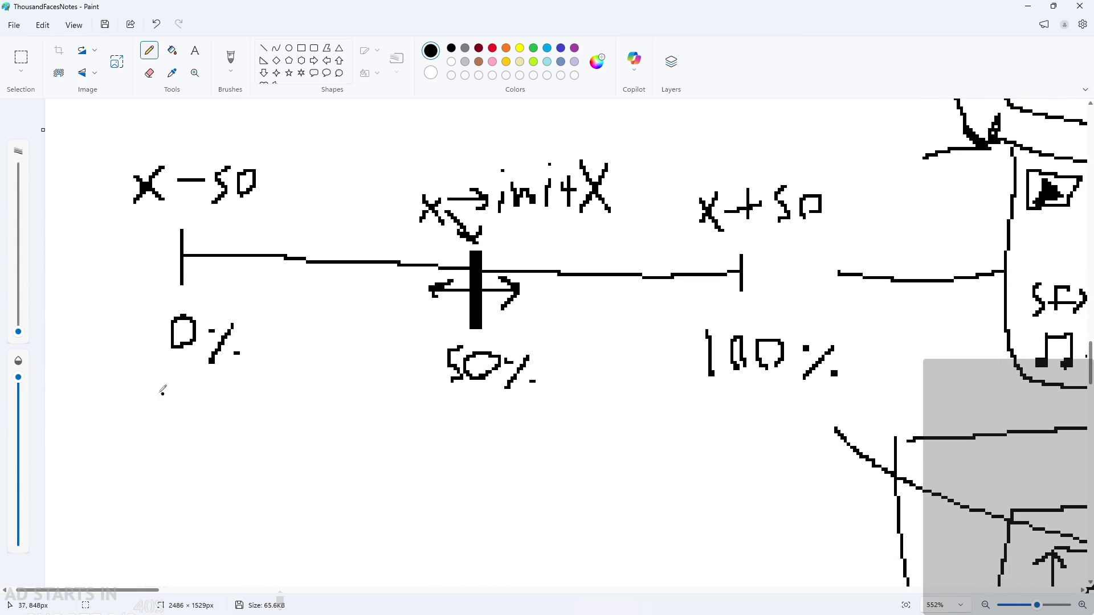
scroll(154, 436, up, 2)
scroll(456, 393, down, 3)
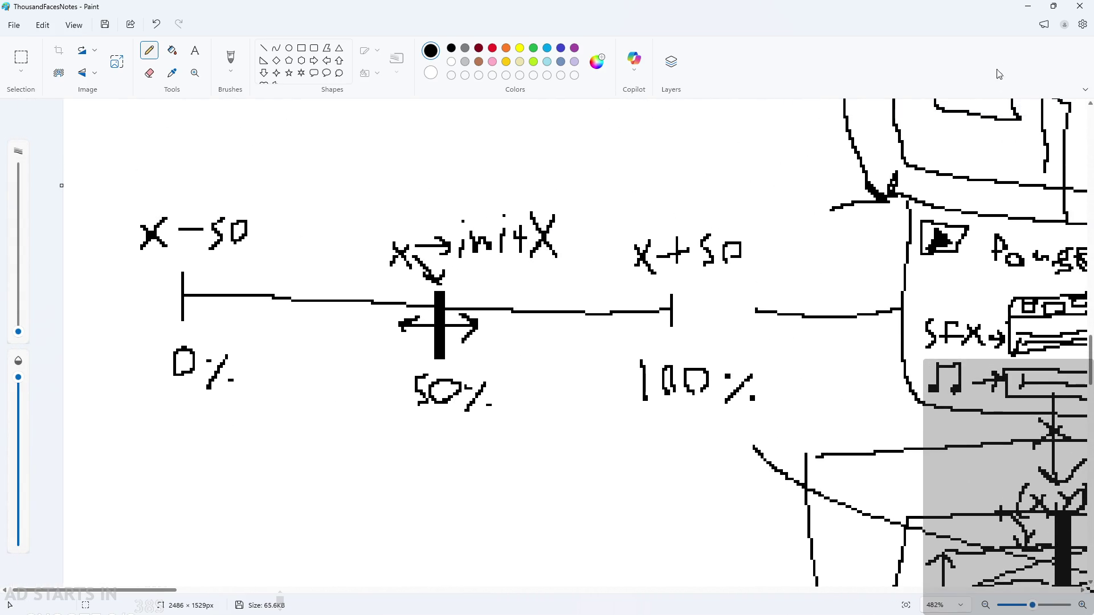
key(alt+Tab)
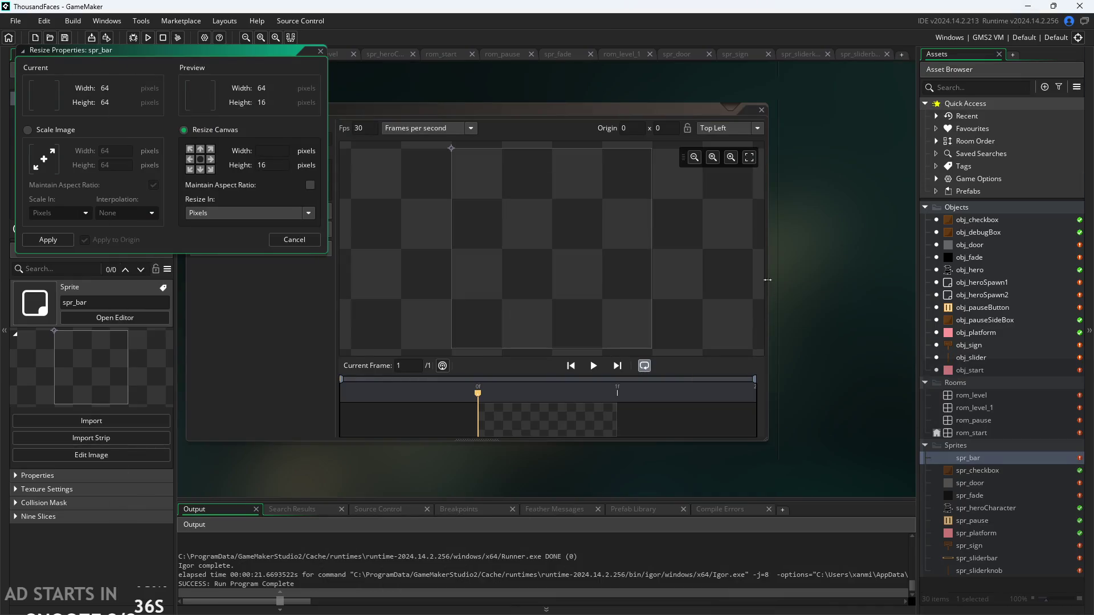
Apply the canvas resize so spr_bar becomes 100 × 16 pixels.
click(271, 151)
key(Return)
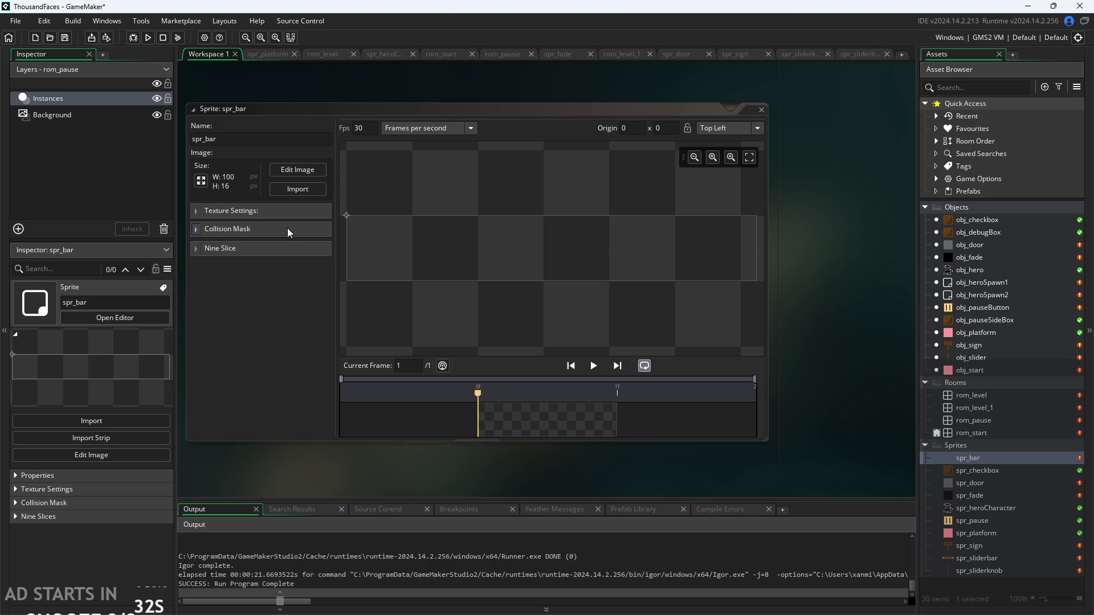
click(297, 173)
Draw a thin white filled rectangle spanning the sprite's full width.
scroll(564, 325, down, 2)
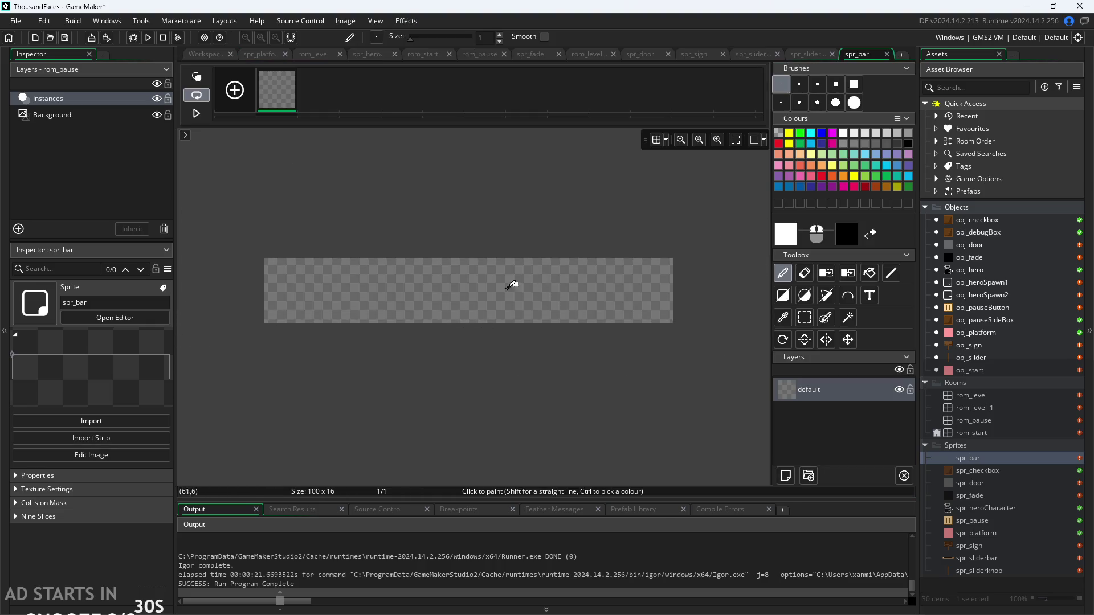
click(891, 273)
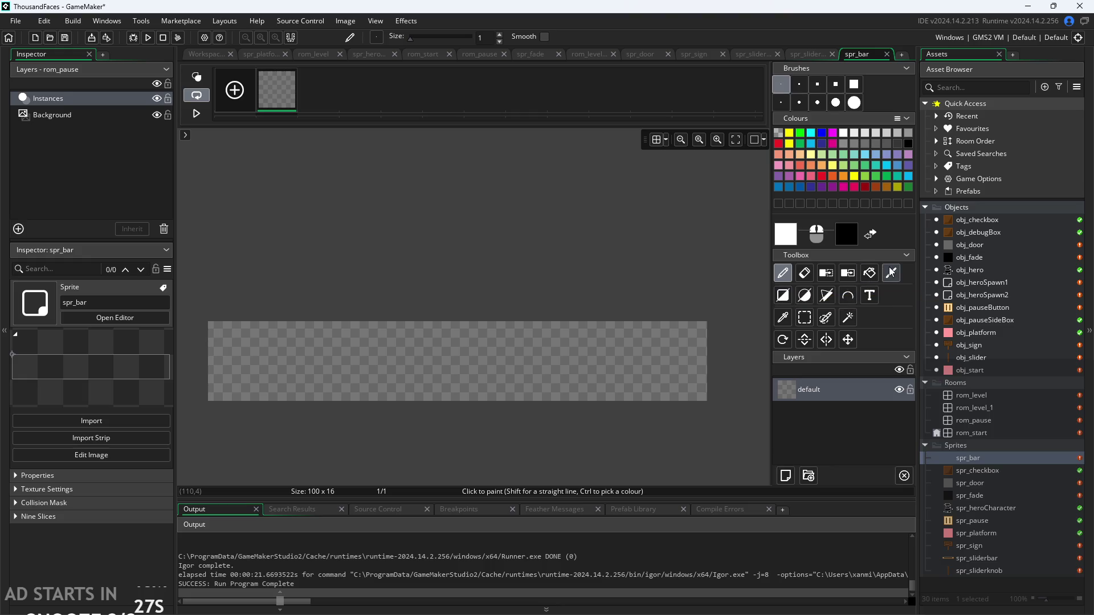
scroll(230, 359, up, 2)
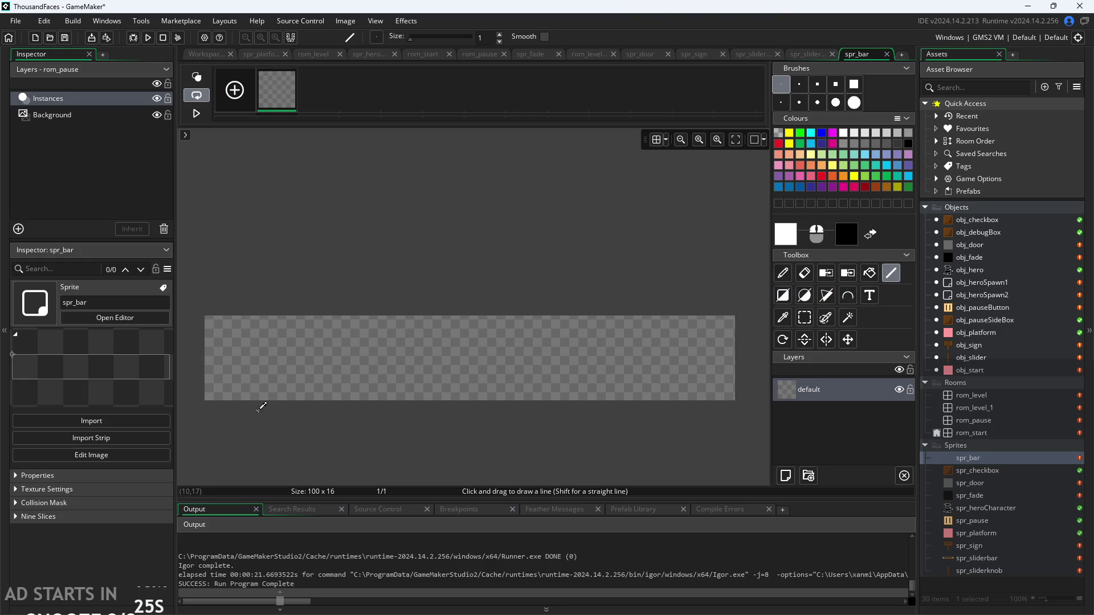
click(783, 295)
scroll(202, 359, up, 2)
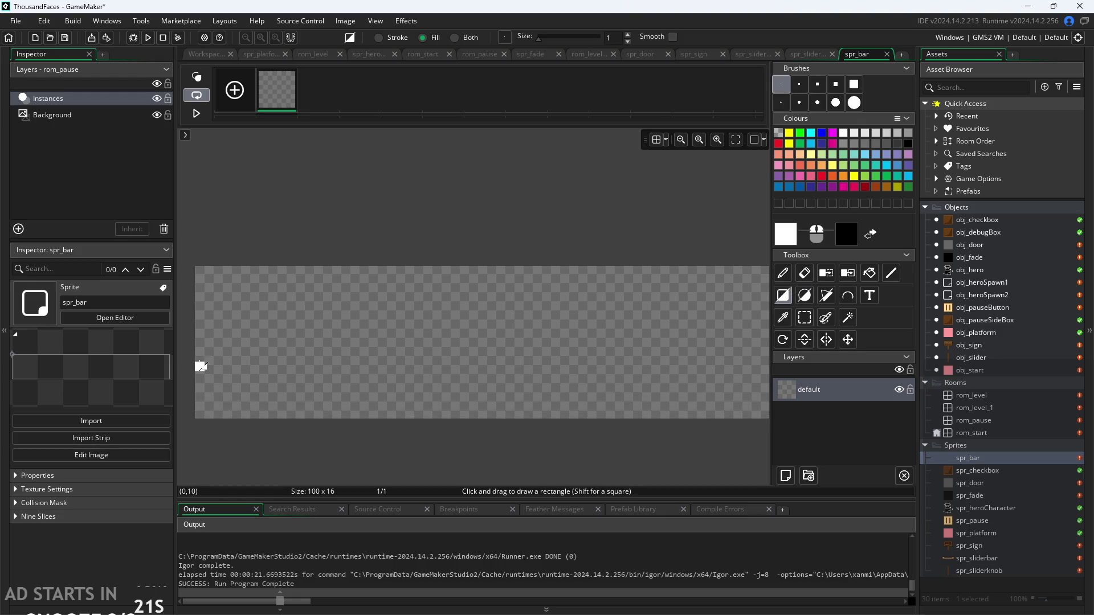
scroll(363, 341, down, 1)
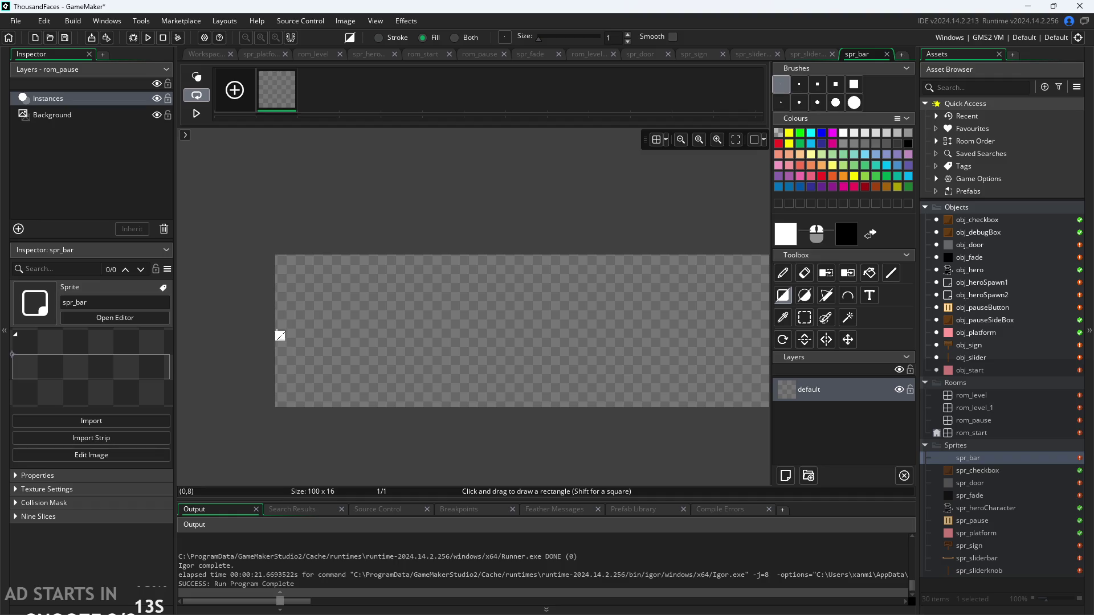
mouse_move(280, 336)
mouse_down()
mouse_move(693, 325)
mouse_move(378, 297)
mouse_move(463, 220)
mouse_move(559, 211)
mouse_move(600, 186)
mouse_move(556, 335)
mouse_move(670, 320)
mouse_up()
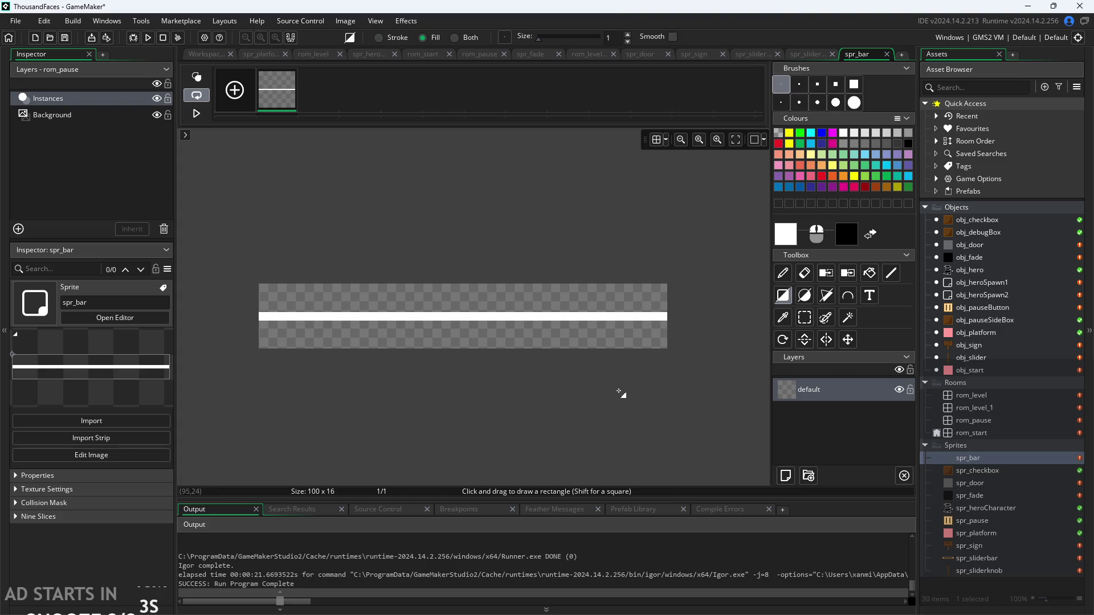
scroll(418, 379, up, 2)
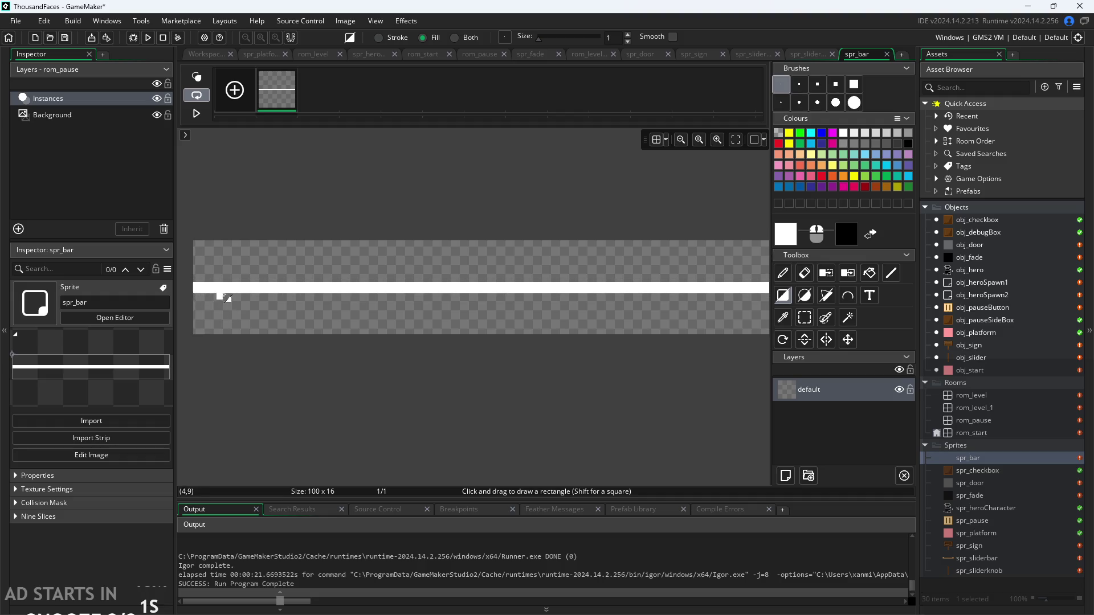
scroll(643, 422, down, 1)
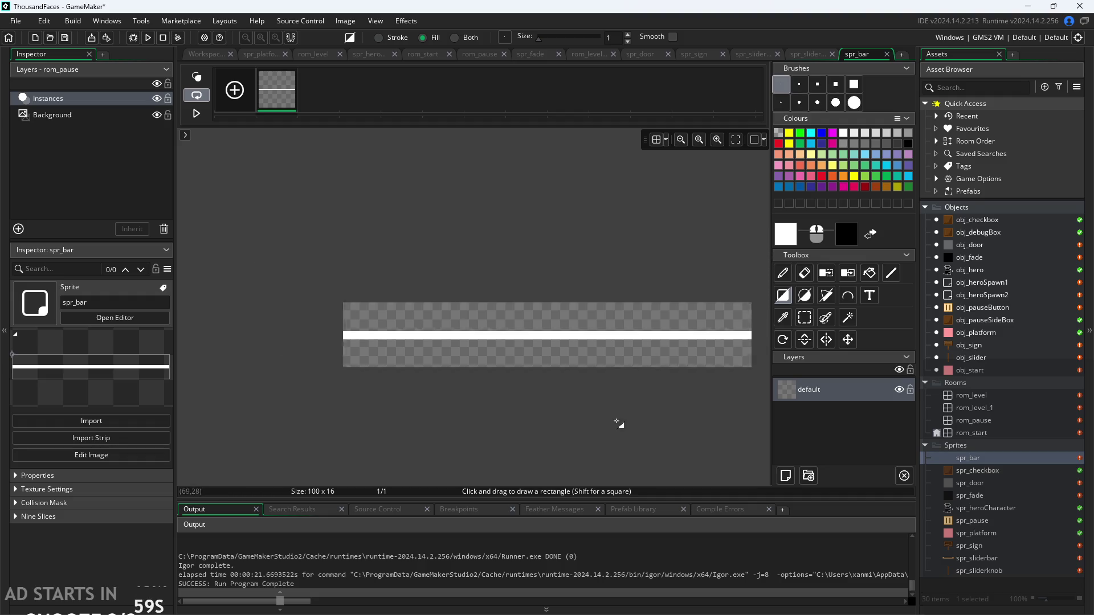
click(789, 276)
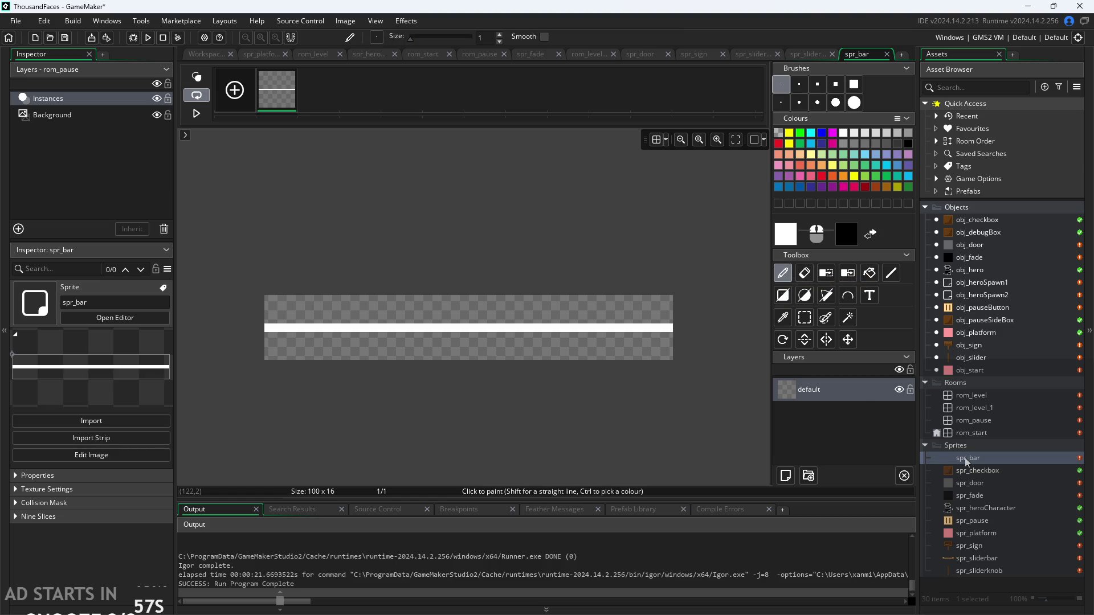
Set spr_bar's origin preset to Middle Centre, placing it at 50, 8.
double_click(1002, 558)
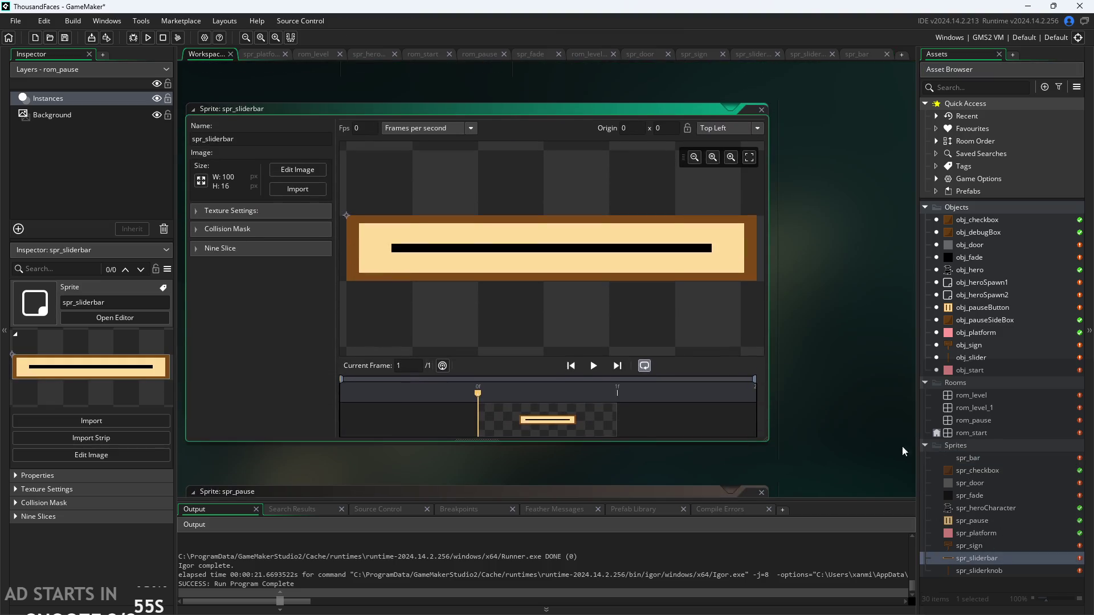
double_click(984, 495)
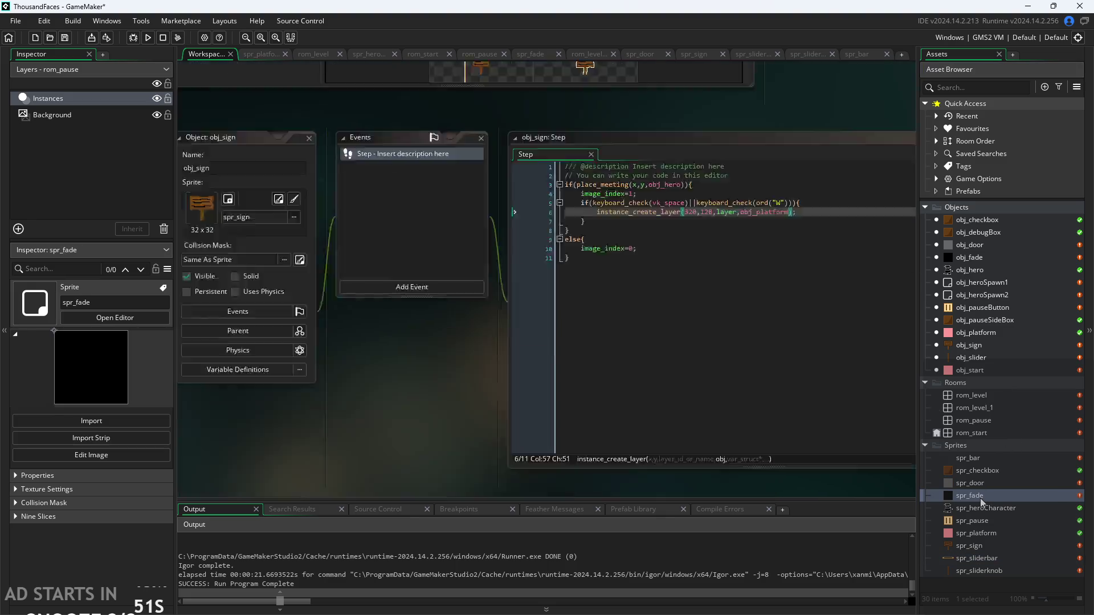
double_click(981, 570)
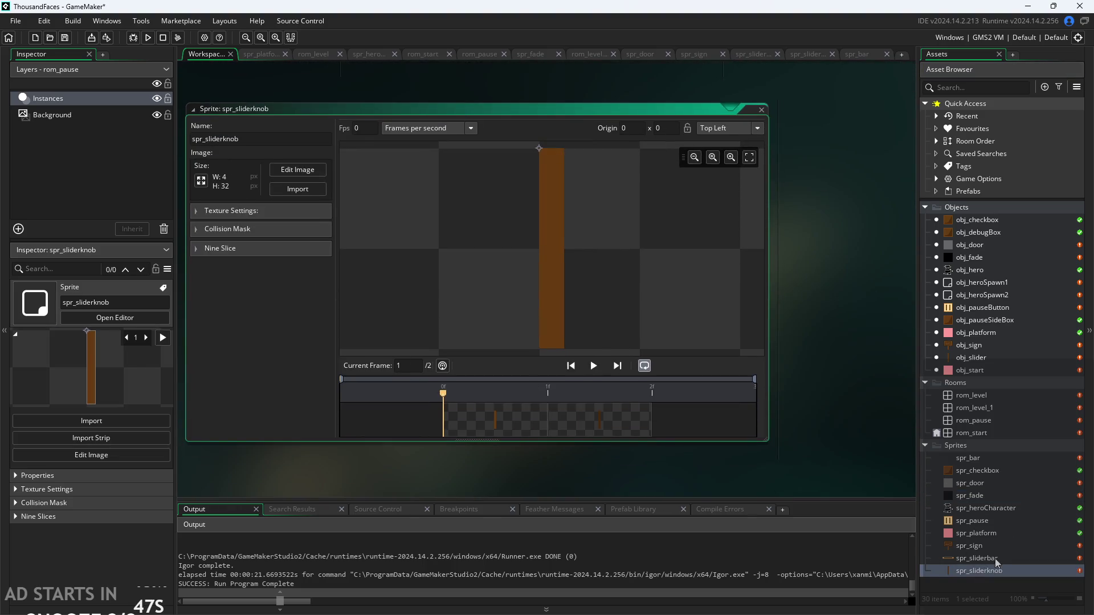
double_click(997, 559)
click(737, 135)
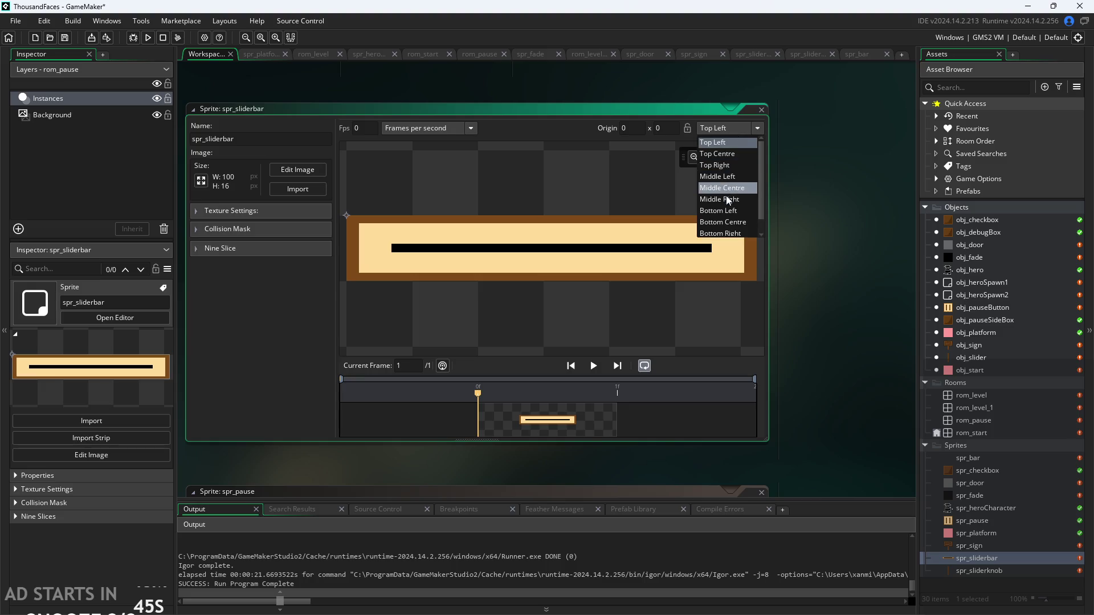
click(983, 542)
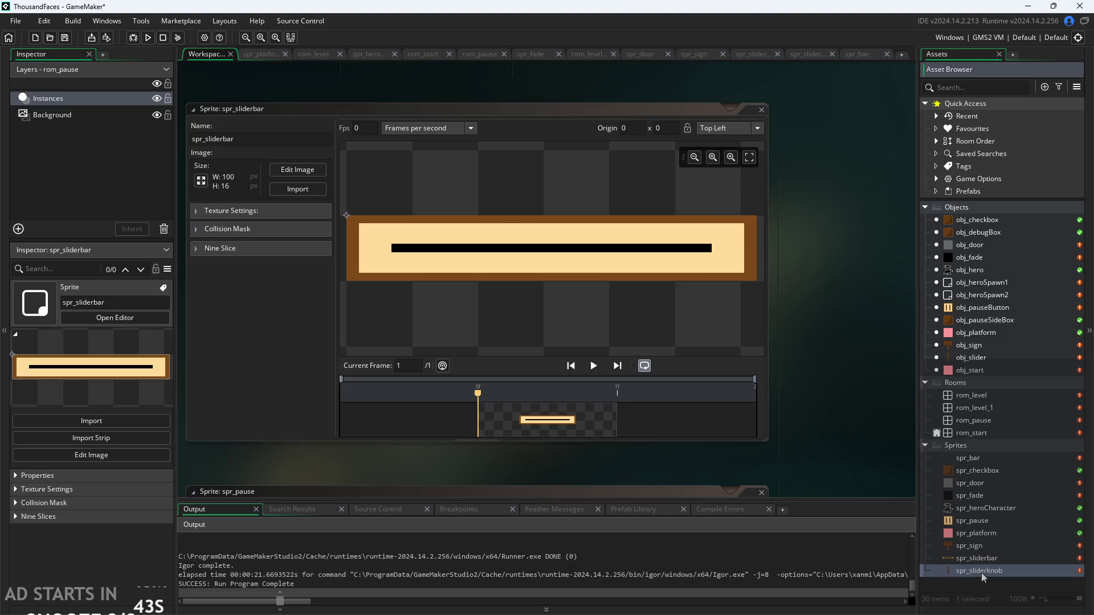
click(965, 461)
double_click(967, 459)
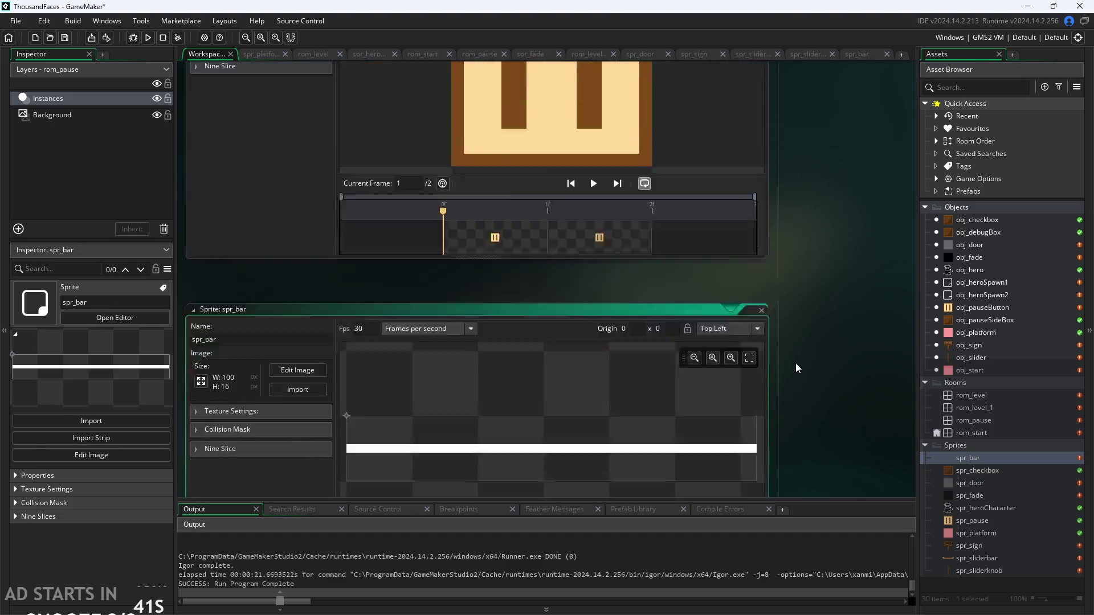
click(741, 129)
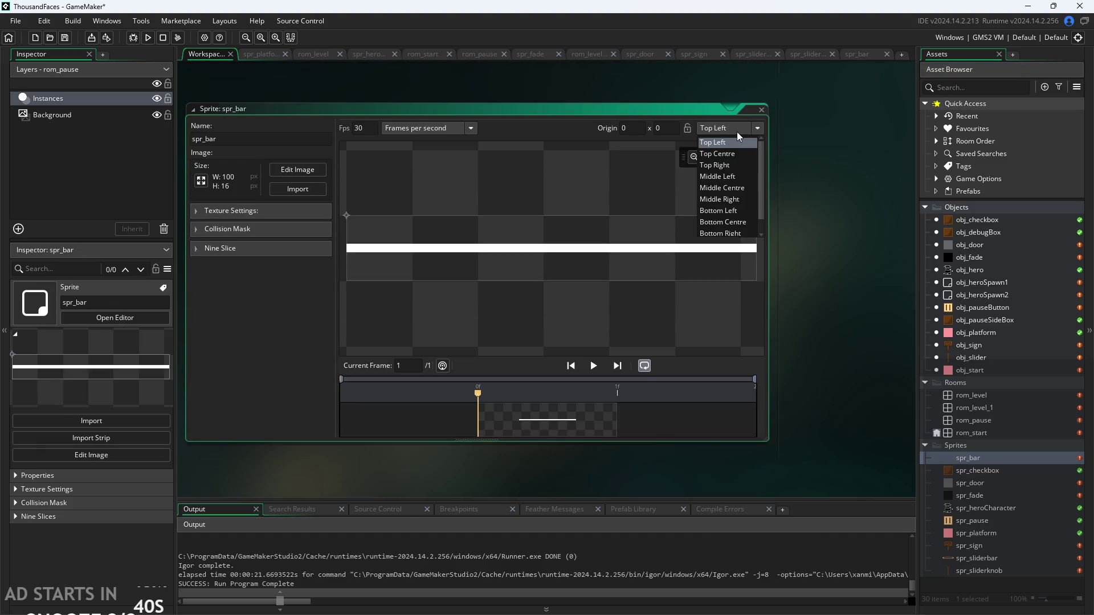
click(732, 188)
drag(805, 287, 843, 334)
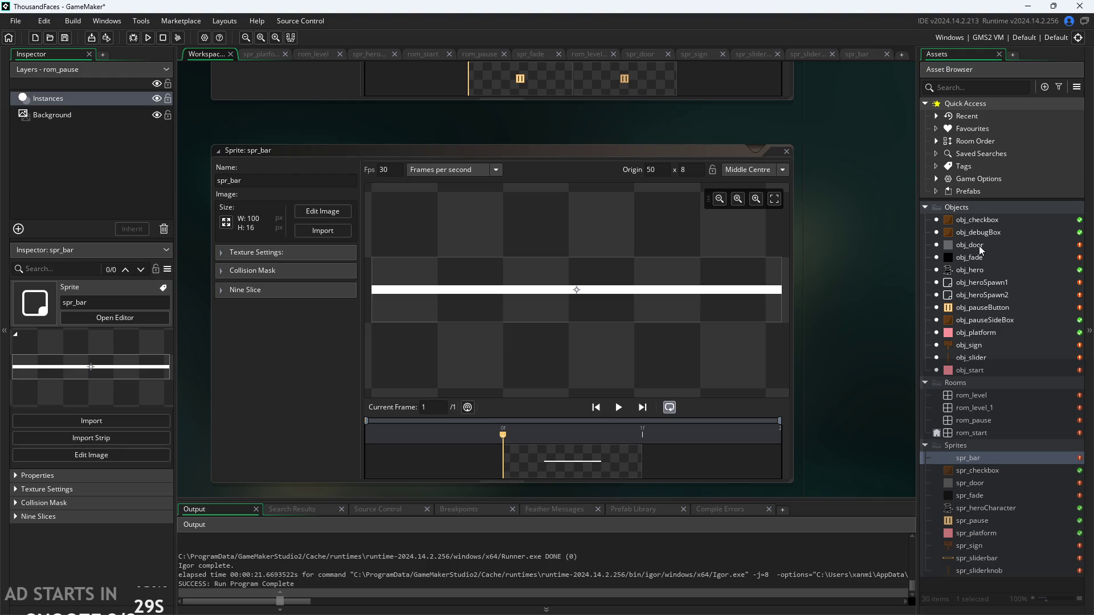
double_click(971, 358)
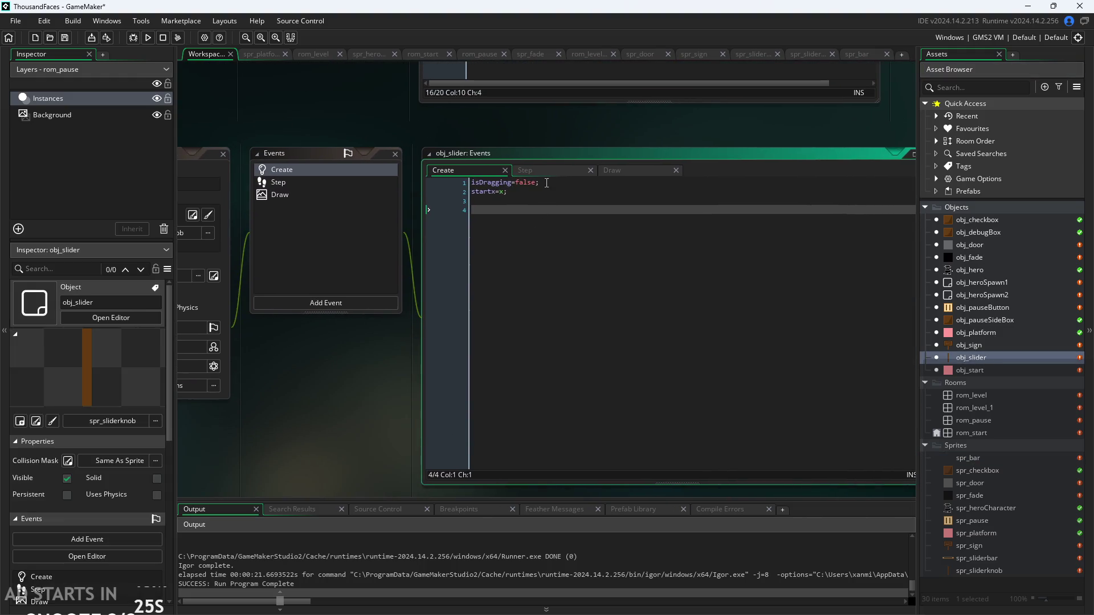
In the Draw event, start draw_sprite_ext(spr_bar,0,x+0.5*sprite_width,y+0.5*sprite_height after draw_self.
click(612, 170)
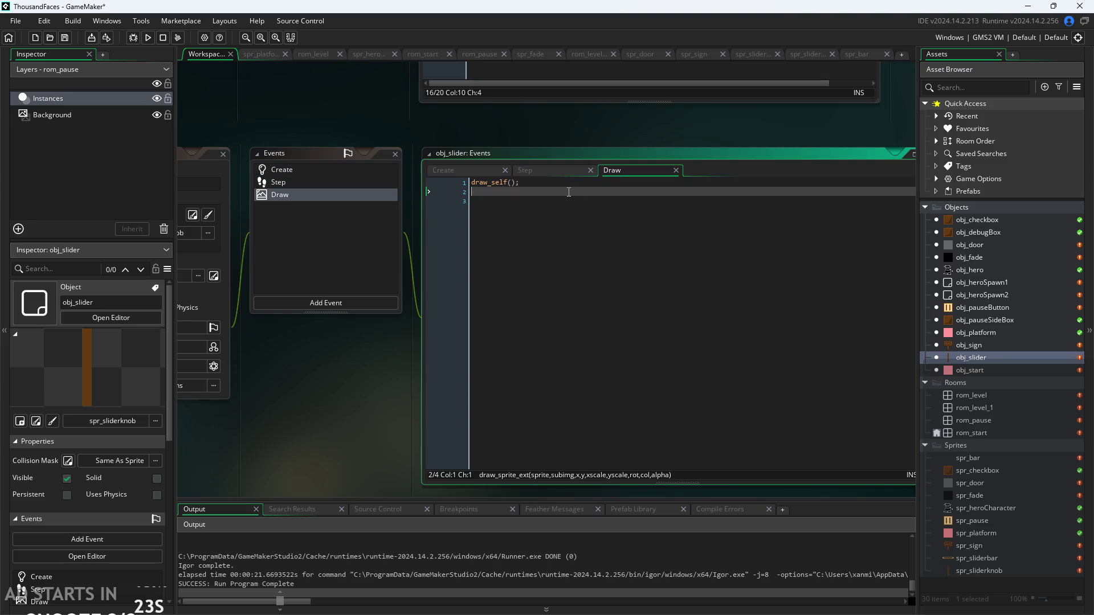
text(draw_)
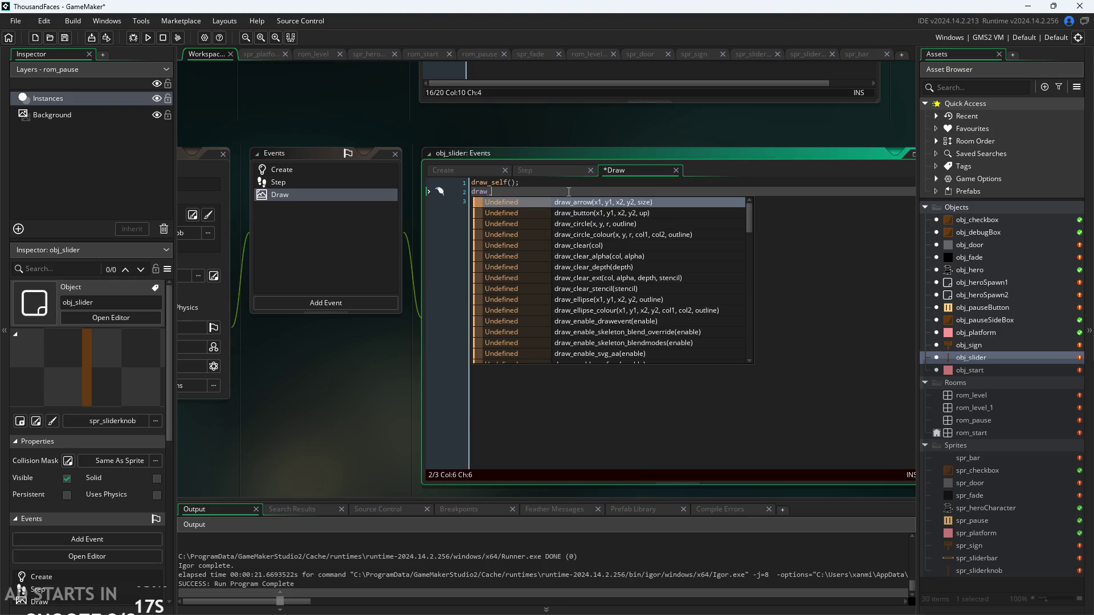
text(spr)
key(Down)
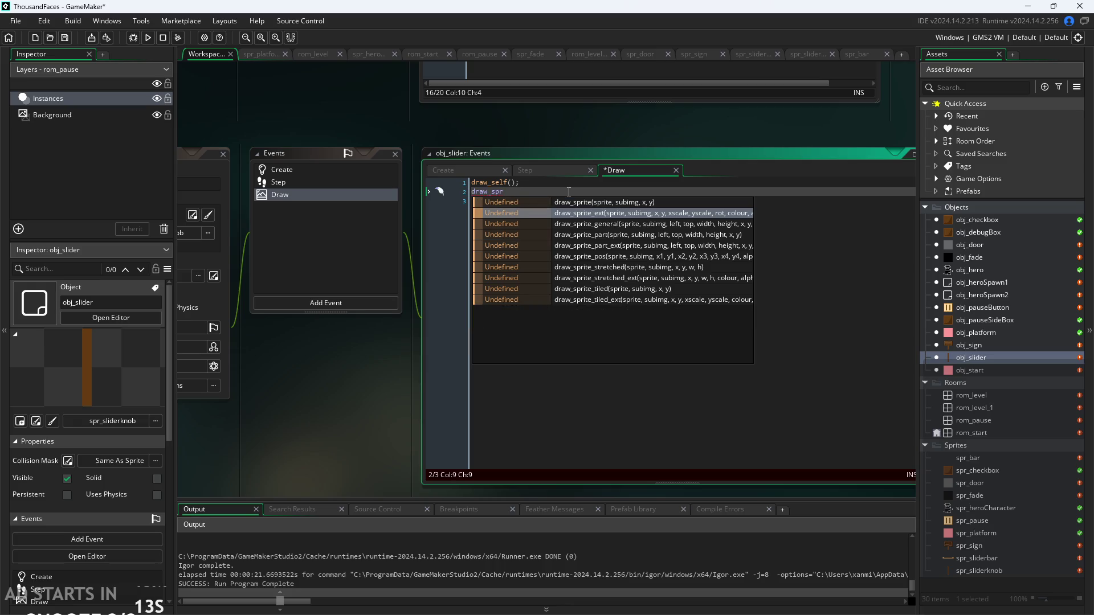
key(Return)
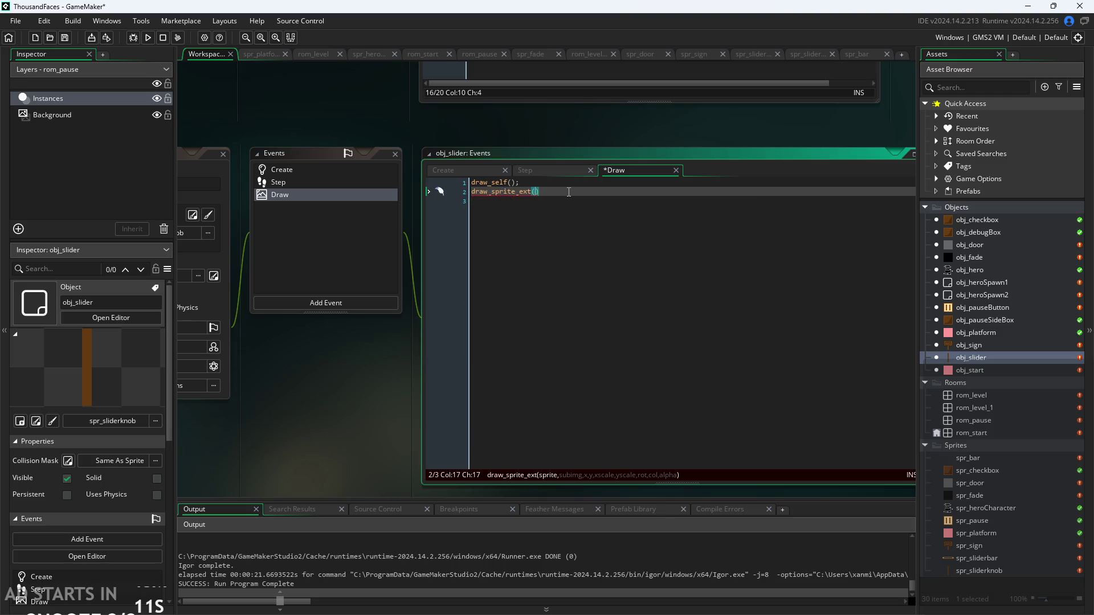
text(spr_bar)
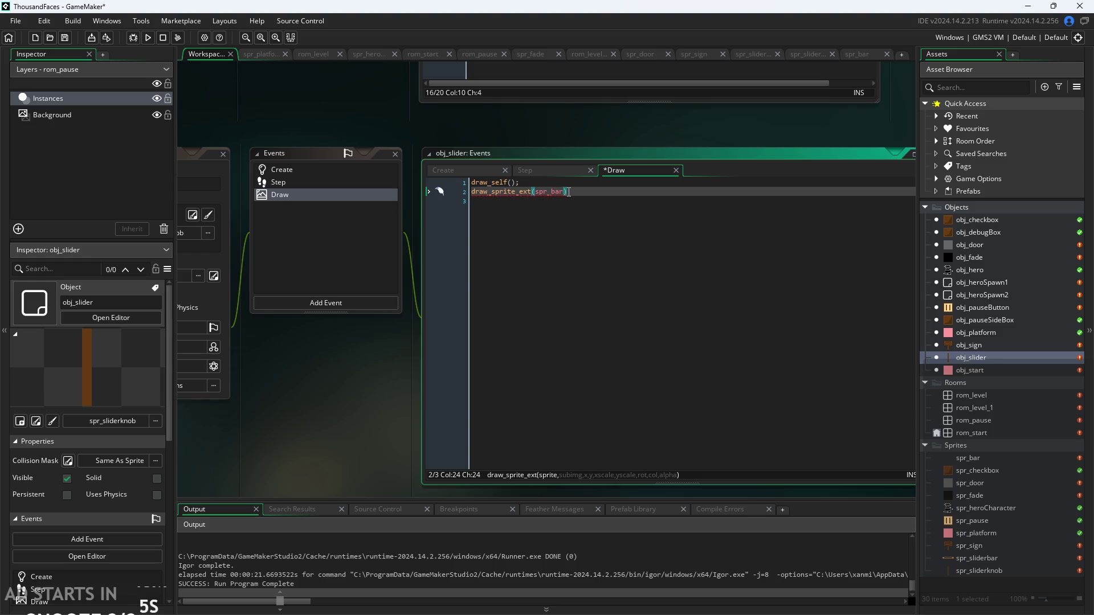
text(,)
text(0,)
text(x+)
scroll(694, 154, up, 2)
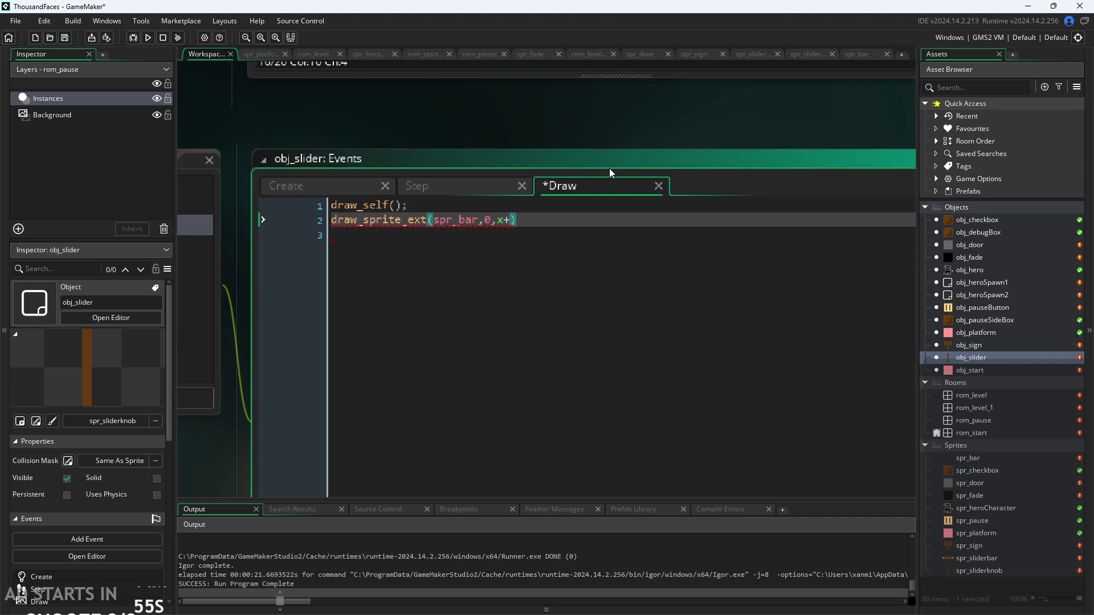
scroll(607, 168, up, 1)
text(0.5)
text(sprite)
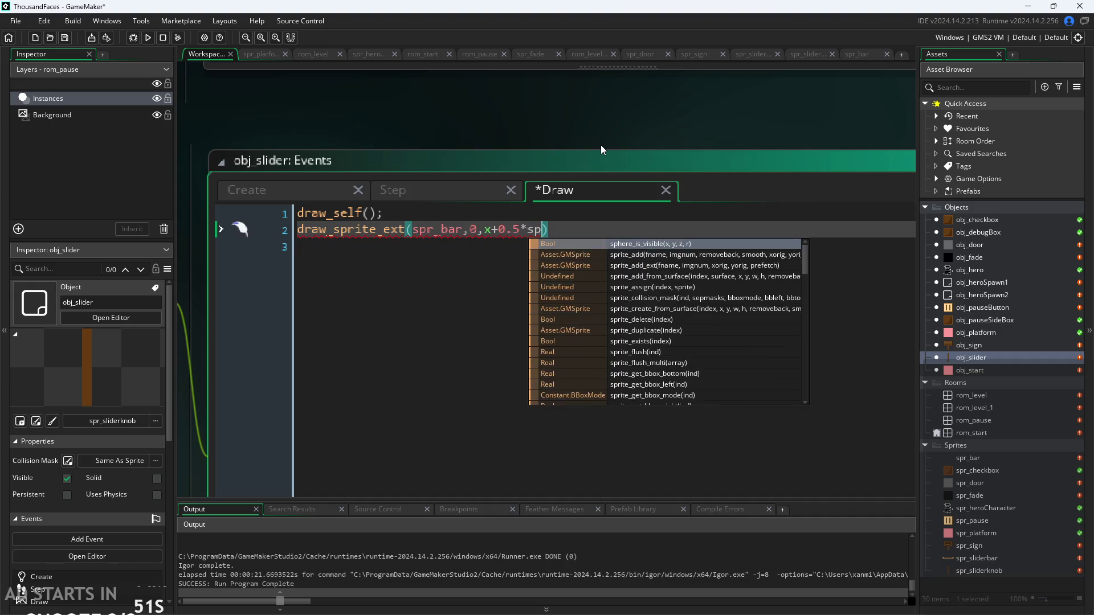
text(_w)
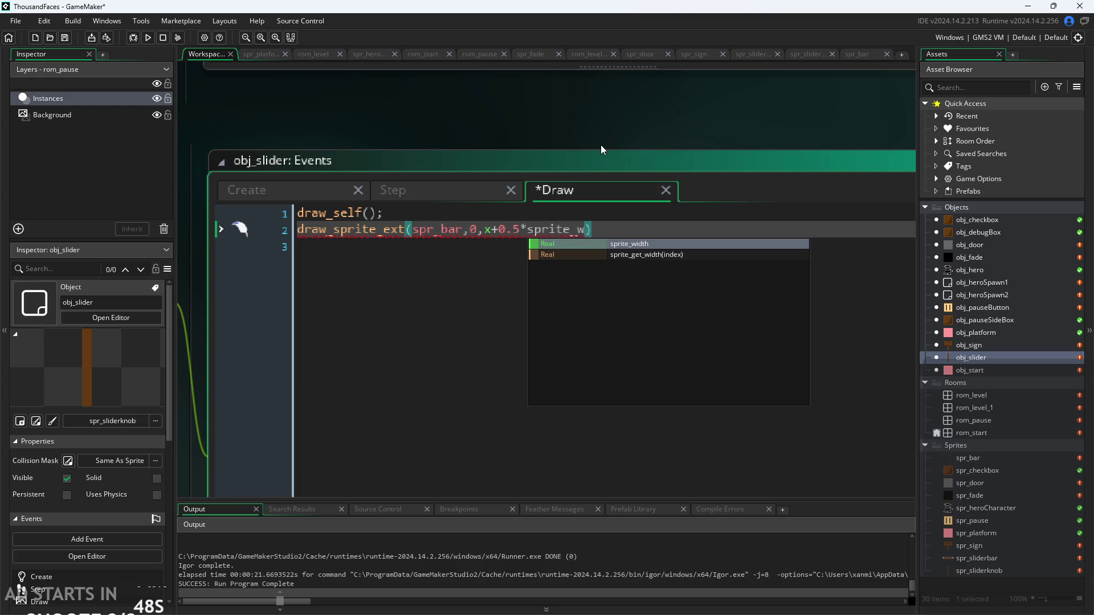
key(Return)
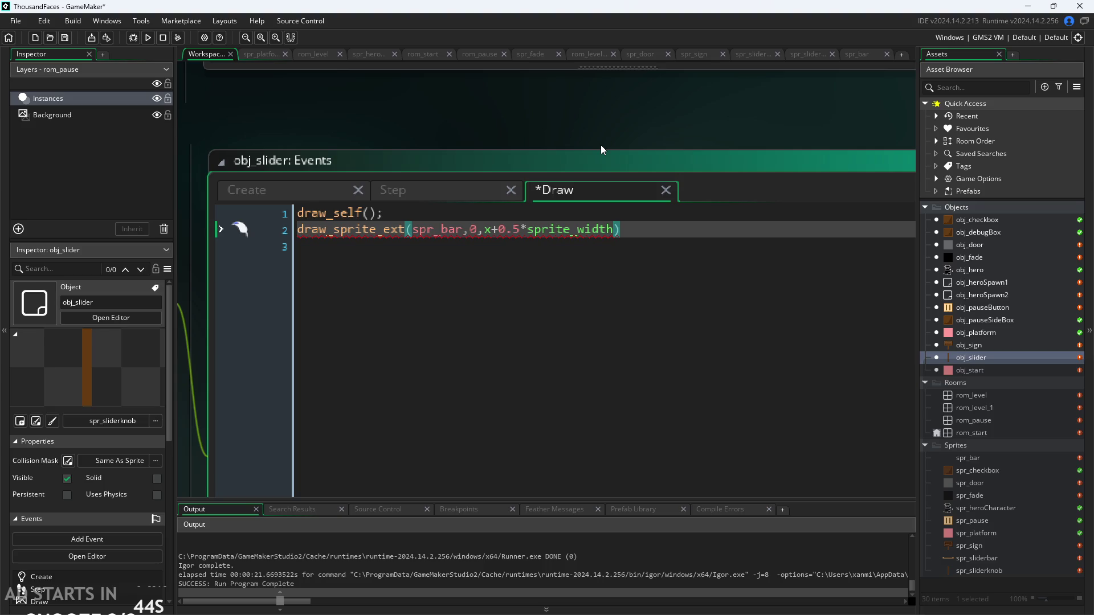
text(,y,)
key(BackSpace)
text(+0.5*s)
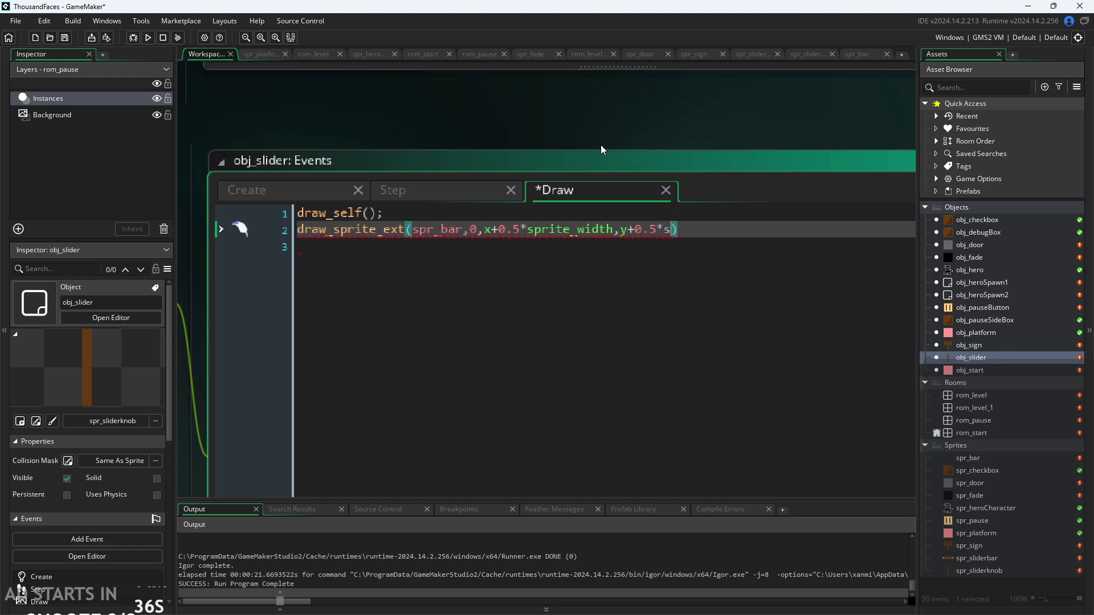
text(prite_)
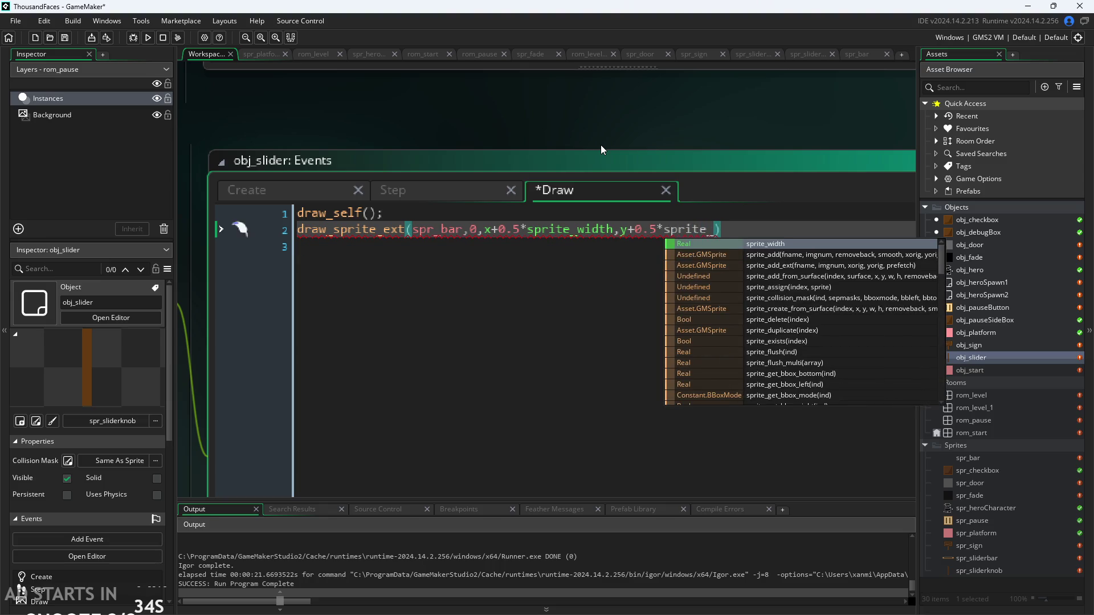
text(he)
key(Return)
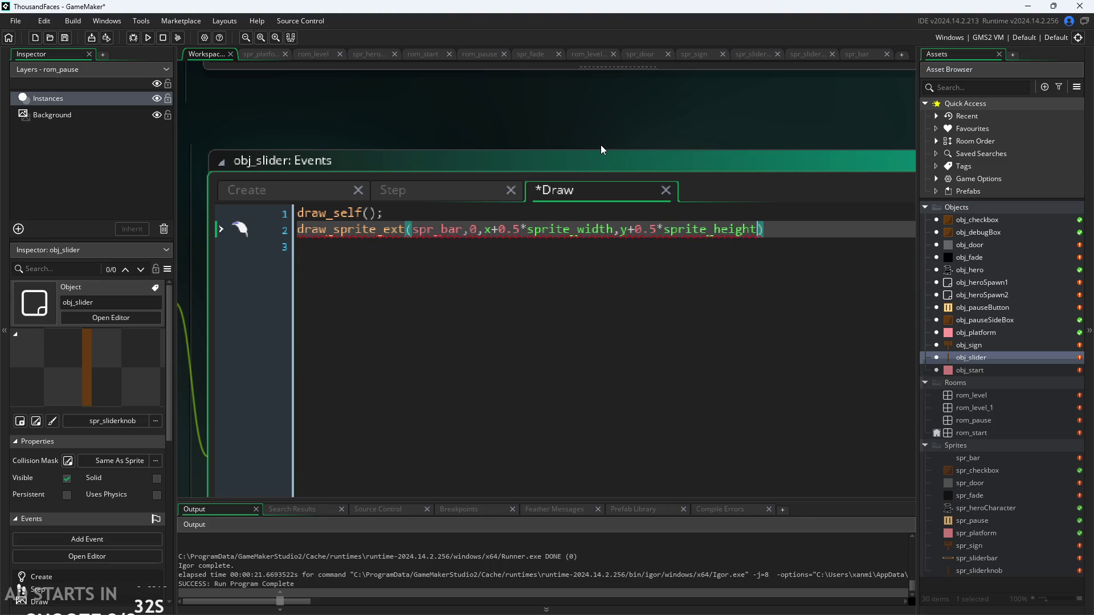
Finish the call with arguments 1,1,0,c_white,1 and save the Draw event.
mouse_move(357, 234)
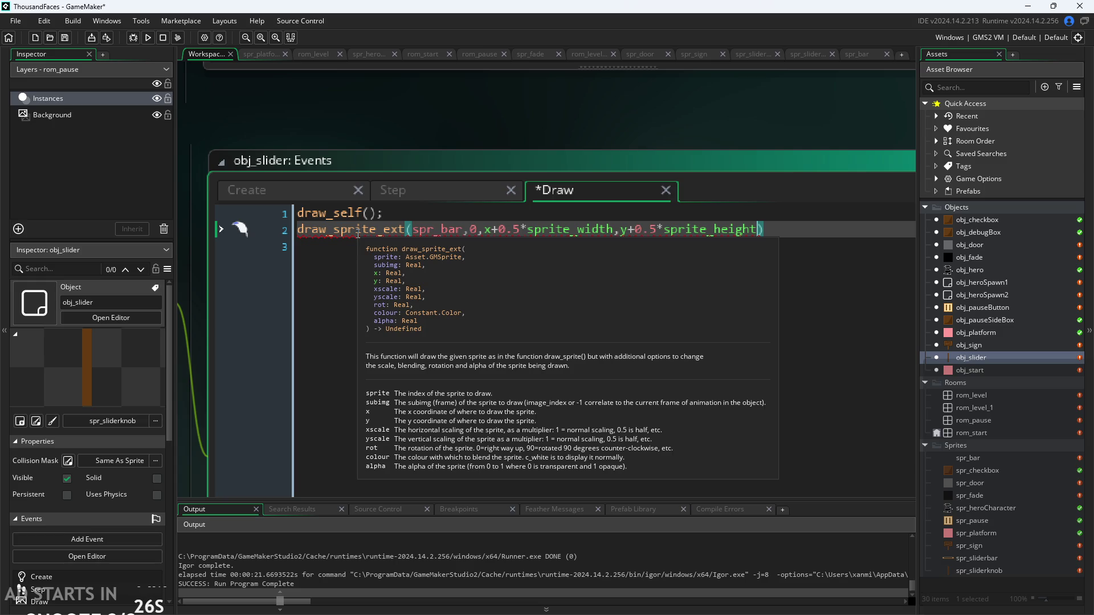
text(,1,1)
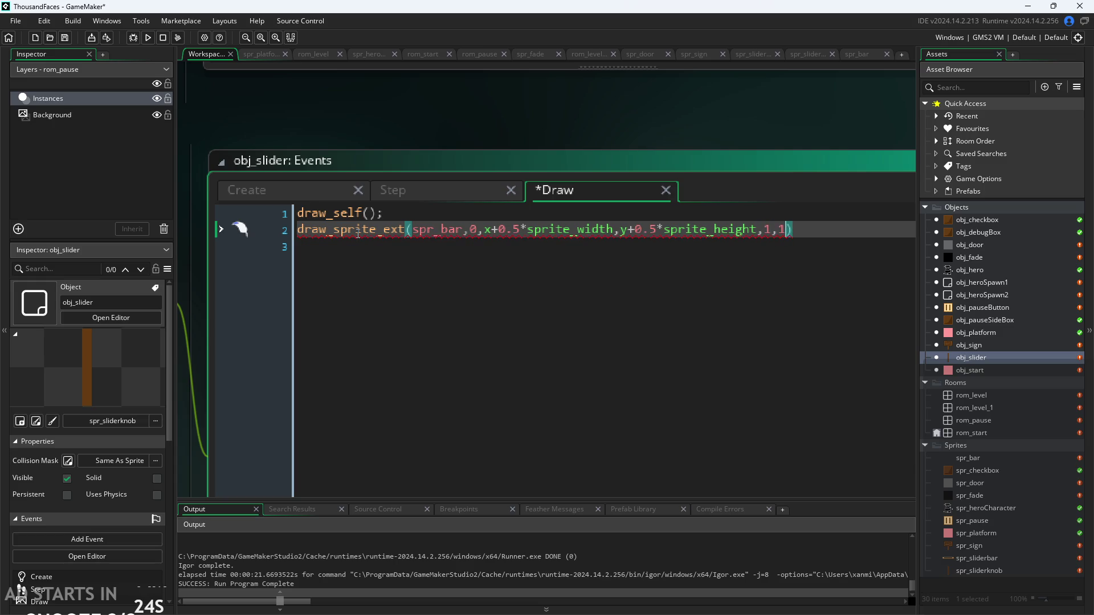
scroll(538, 143, down, 5)
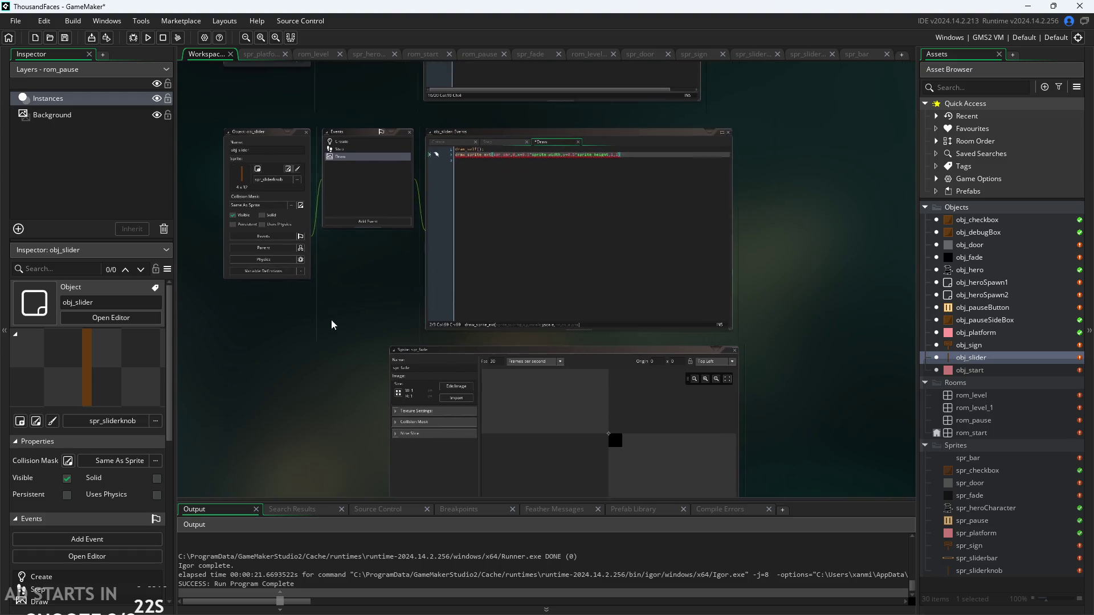
scroll(313, 328, up, 2)
scroll(314, 328, up, 3)
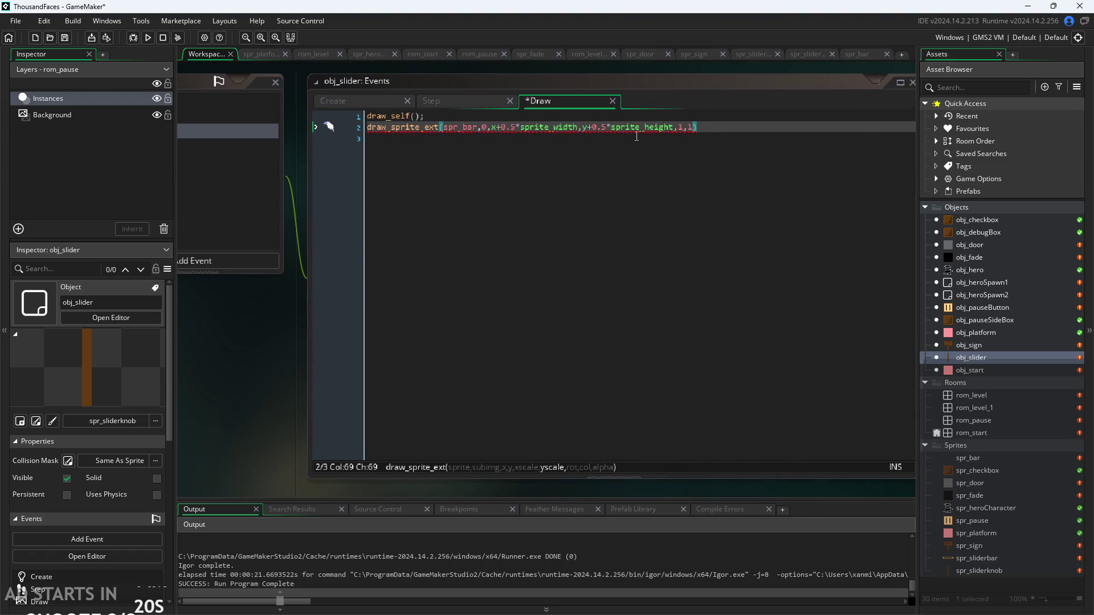
click(693, 127)
key(Right)
text(,0)
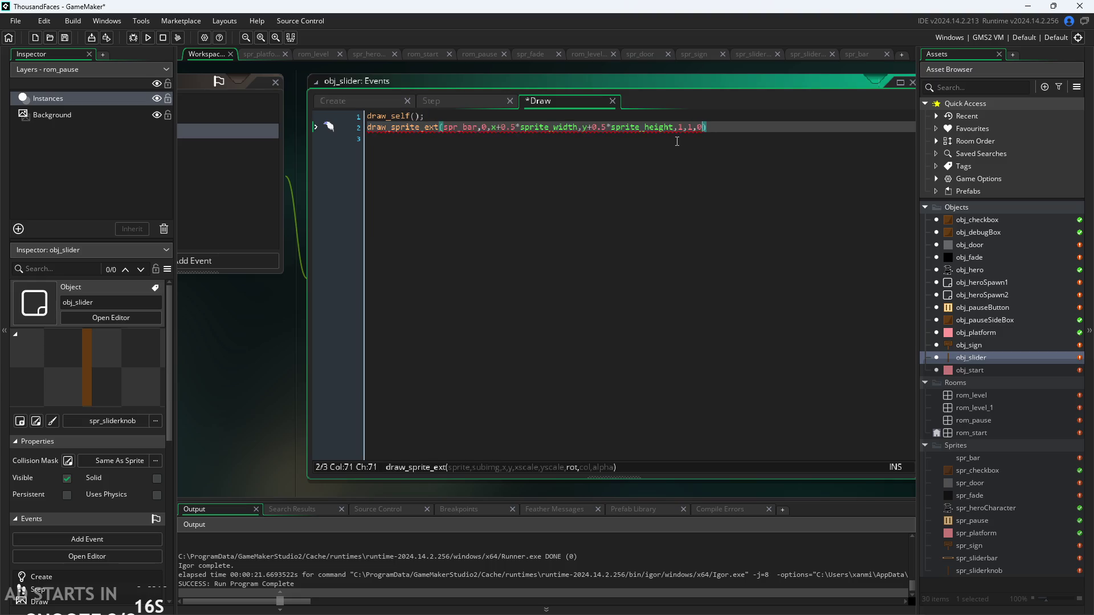
text(,)
text(c_white)
text(,1))
text(;)
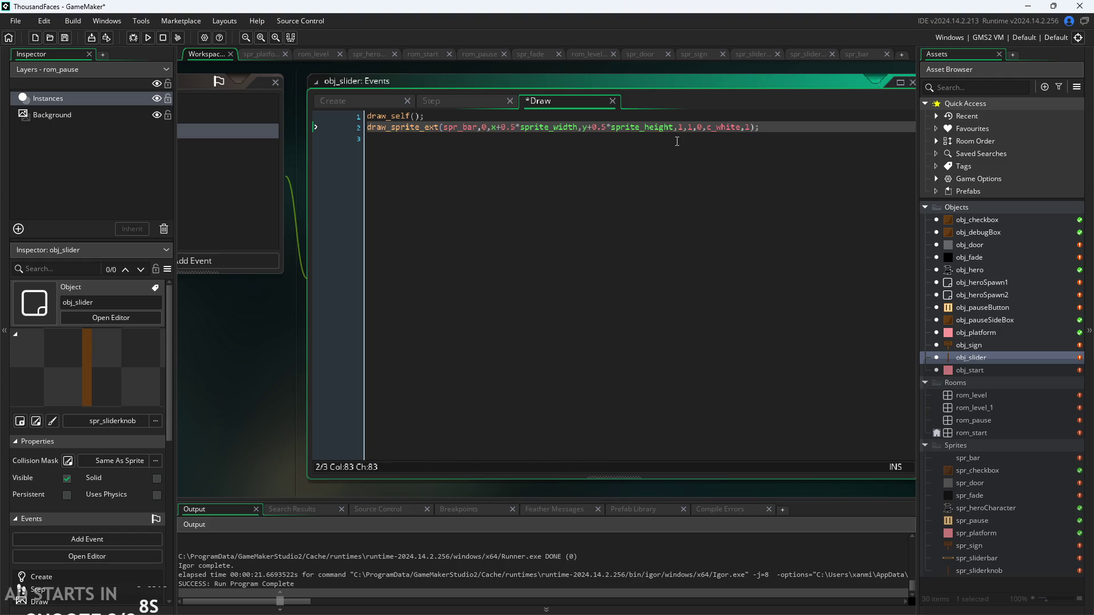
click(257, 409)
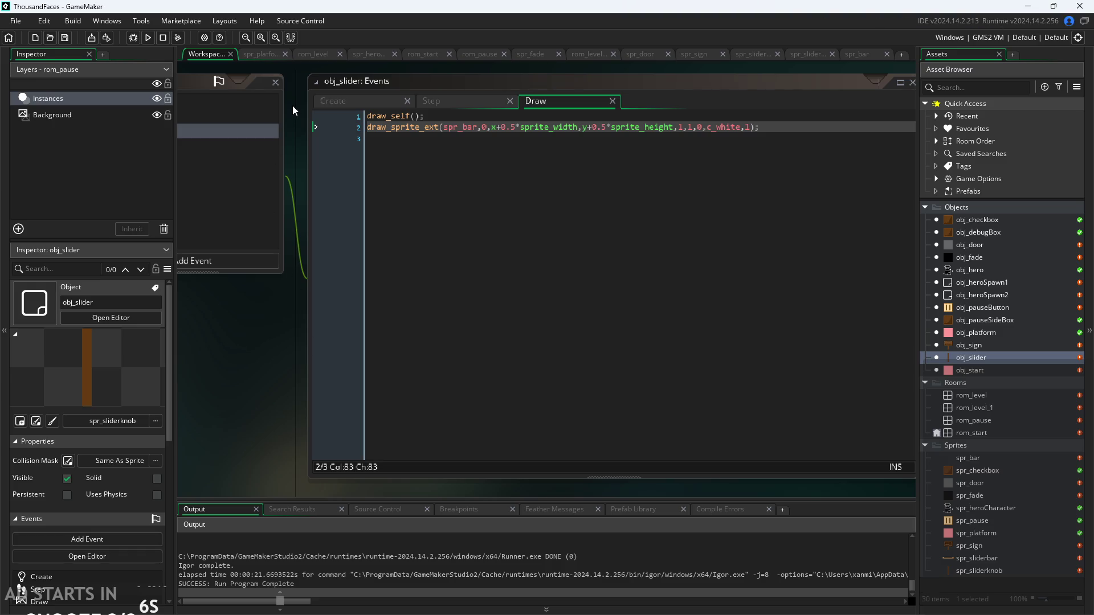
Open the rom_pause room and run the game with F5 to test the slider.
double_click(993, 420)
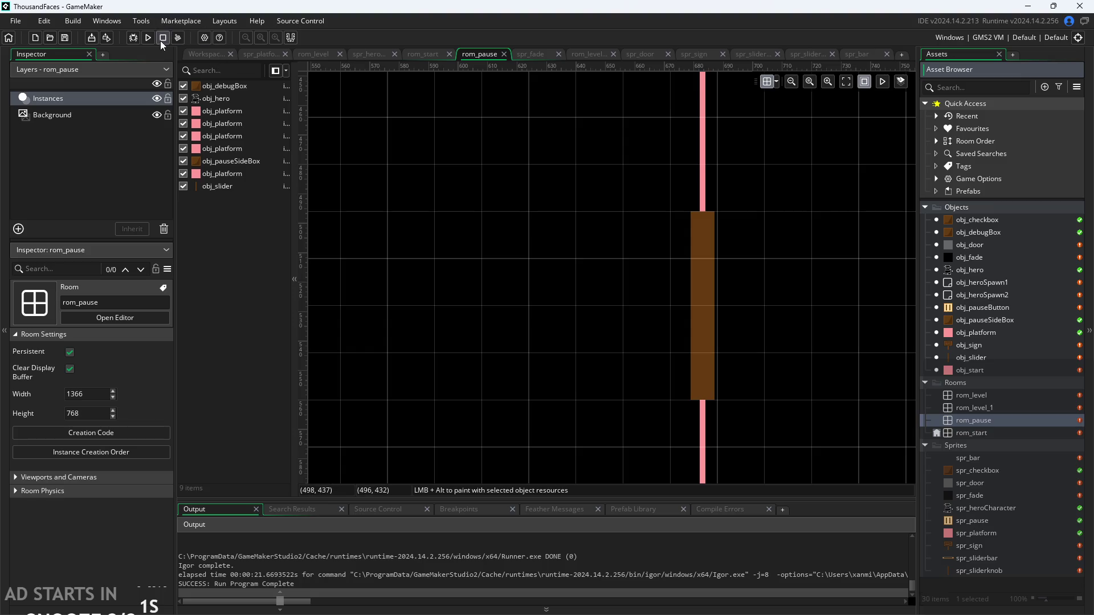
key(F5)
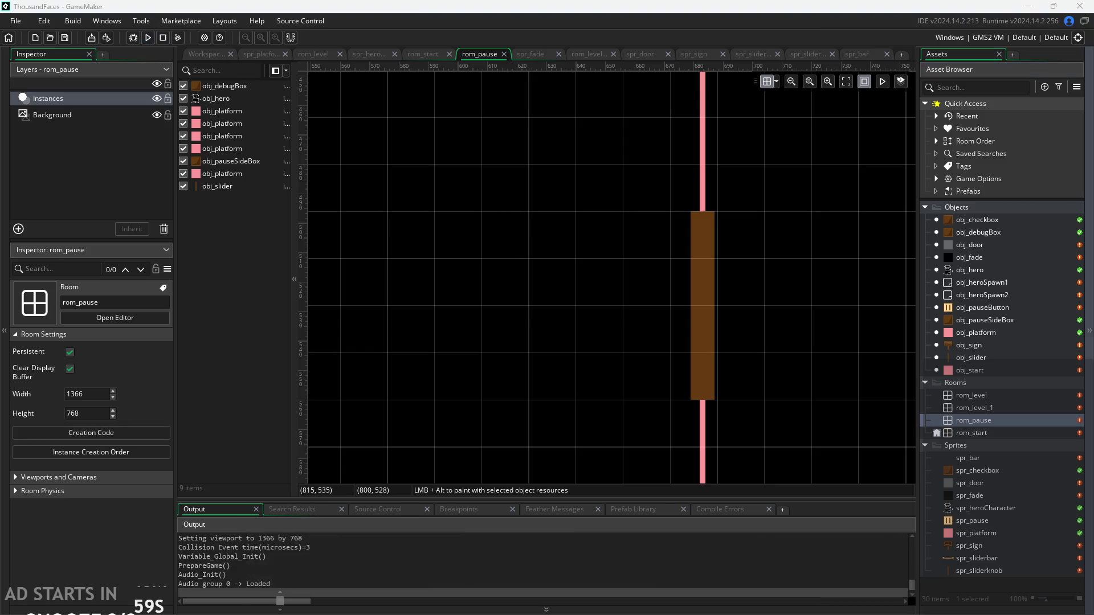
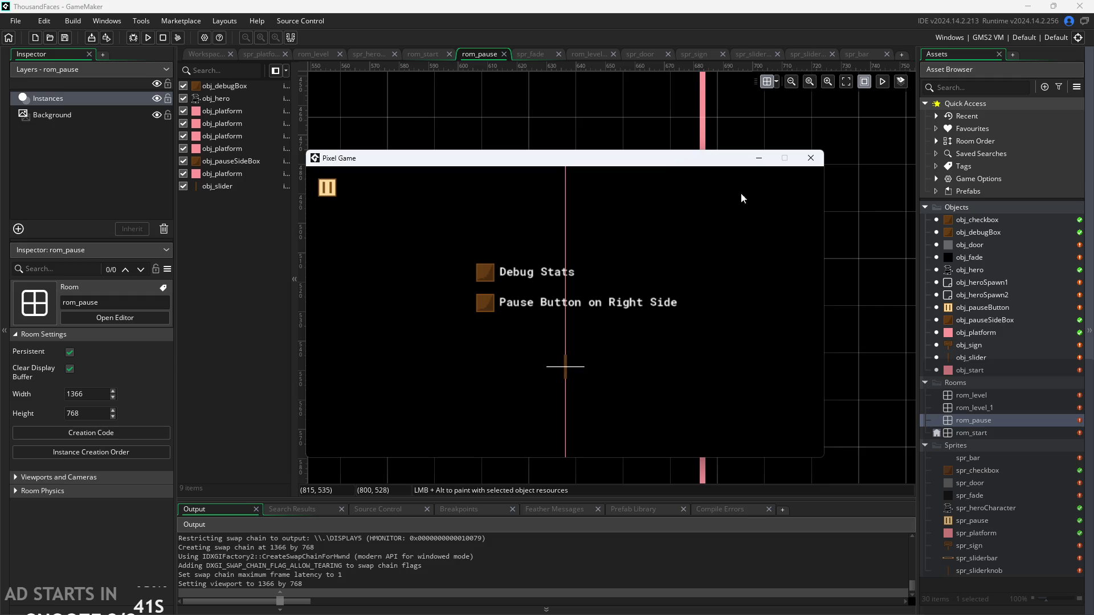
Close the Pixel Game test window and return to obj_slider's Draw event code.
click(802, 159)
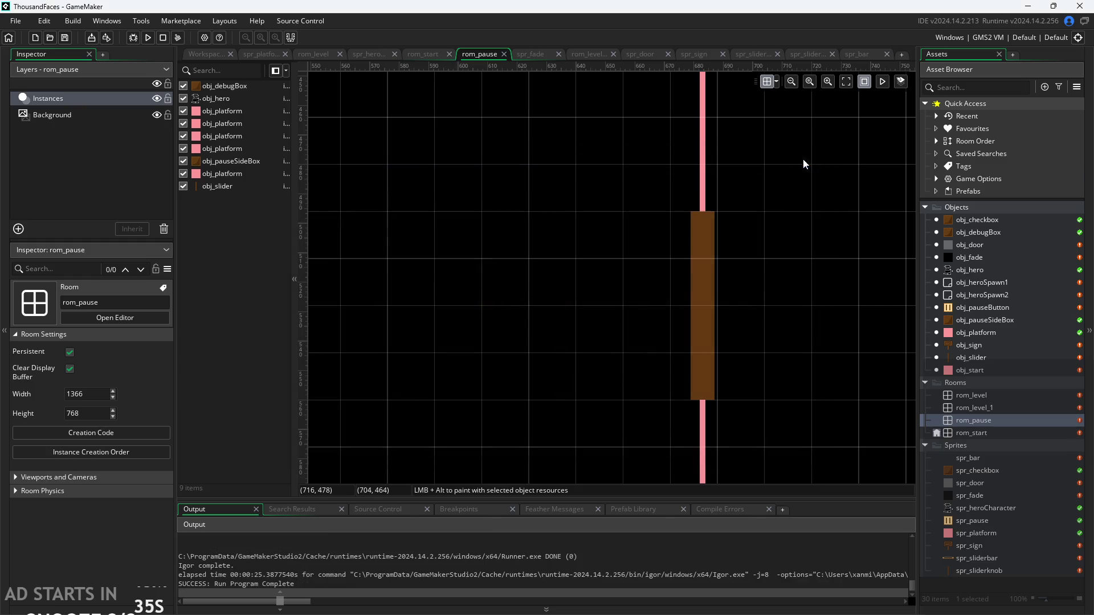
click(206, 57)
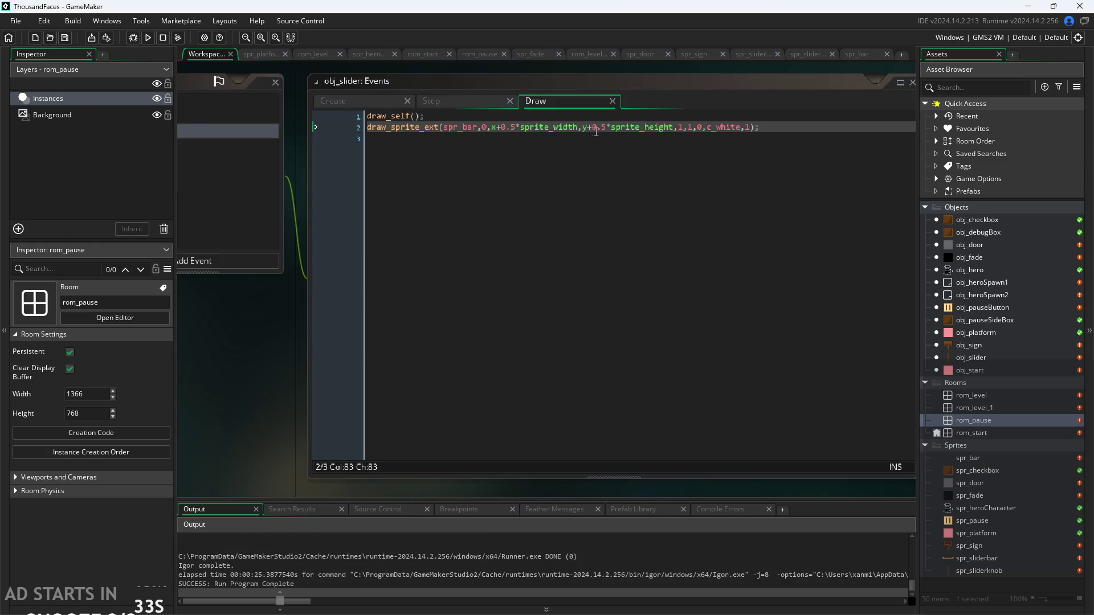
Change draw_sprite_ext's scale arguments from 1,1 to image_xscale,image_yscale and save the Draw event.
click(683, 127)
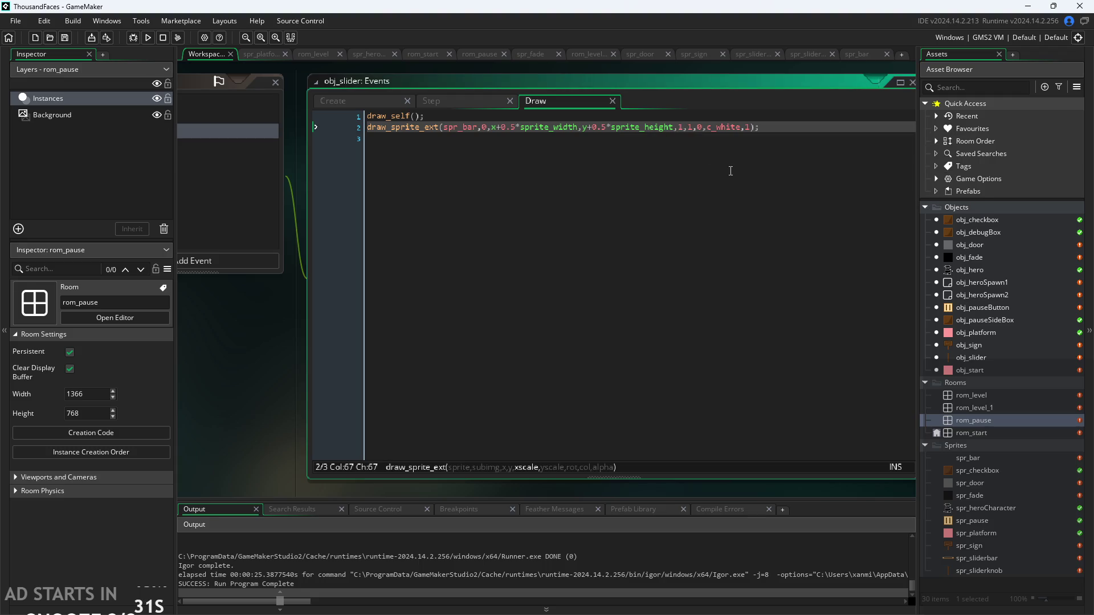
key(BackSpace)
text(slid)
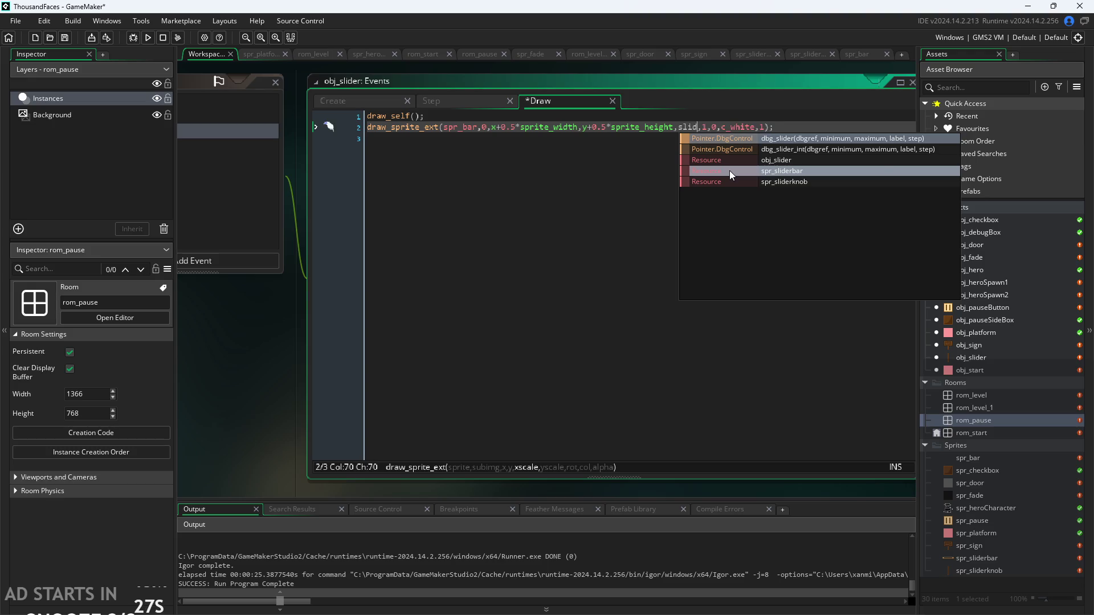
key(BackSpace)
key(BackSpace)
key(BackSpace)
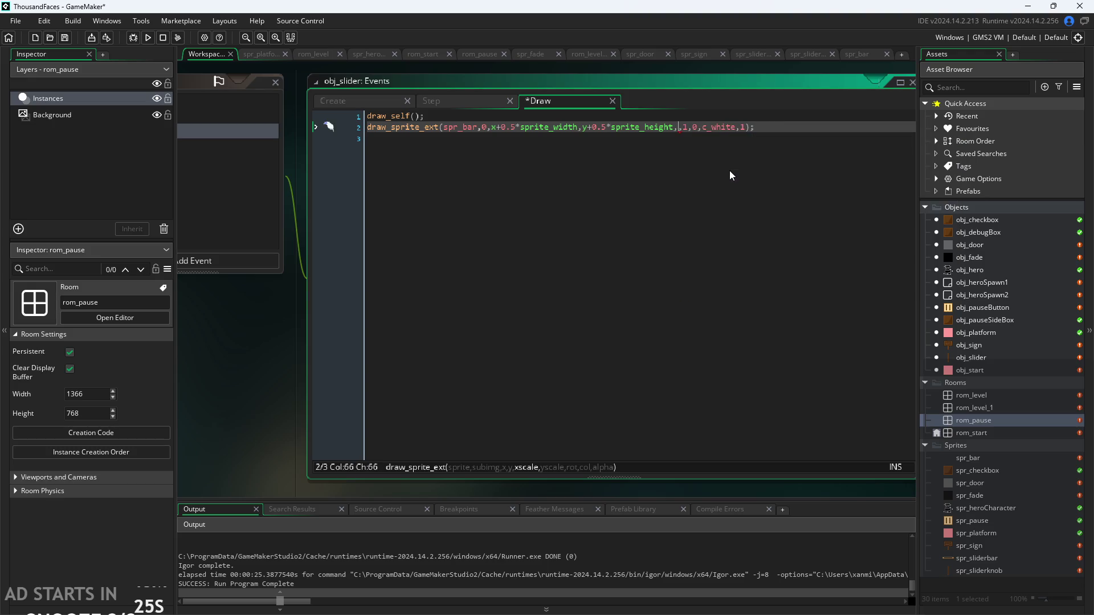
text(z x)
text(_sc)
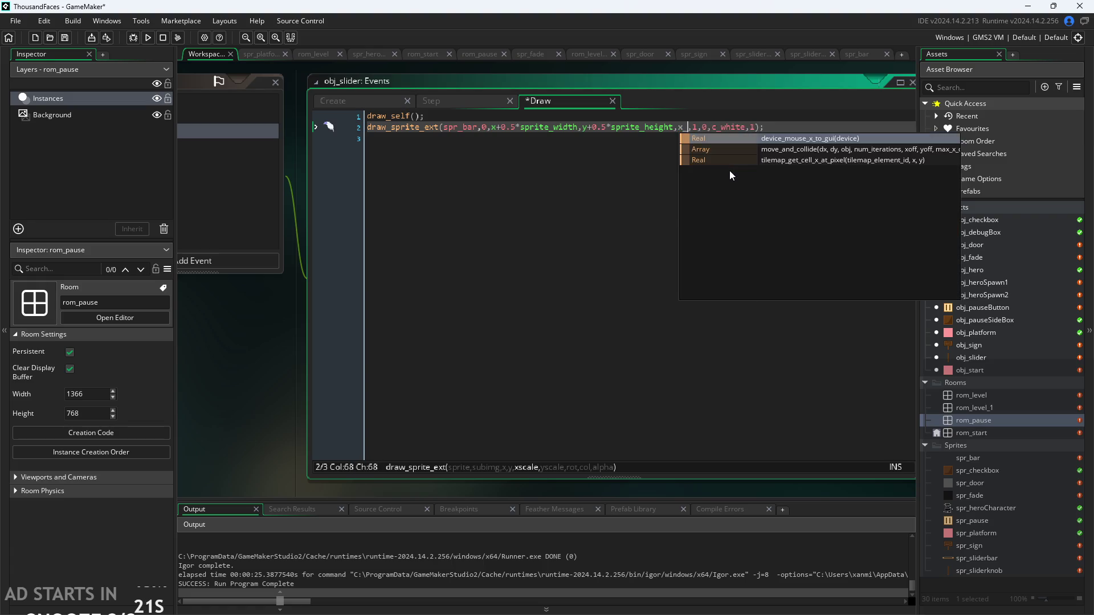
text(ale)
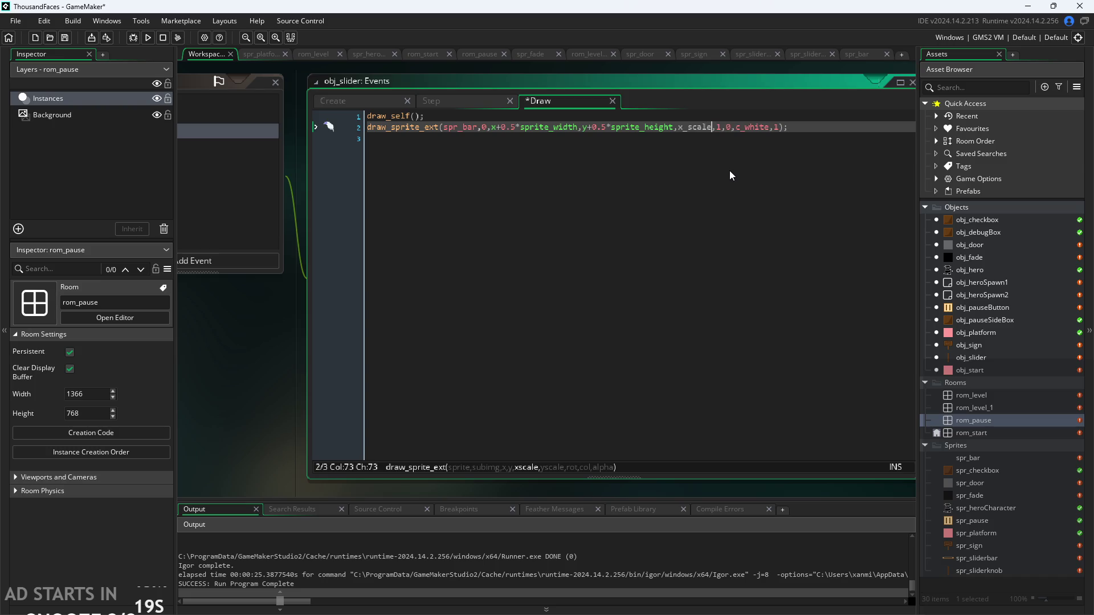
key(BackSpace)
key(BackSpace)
key(BackSpace)
text(s)
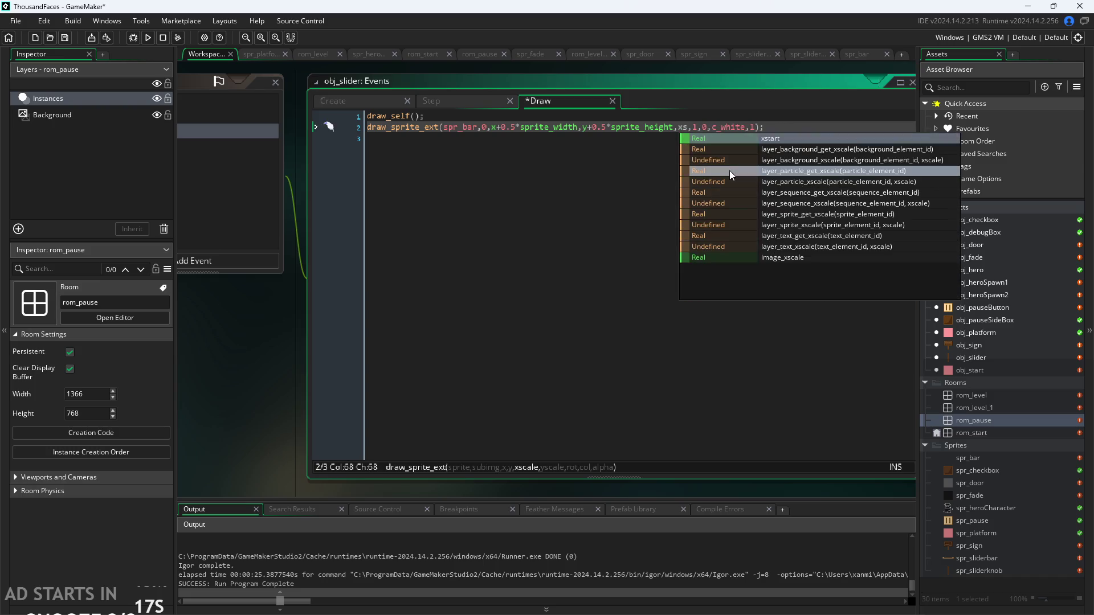
click(756, 255)
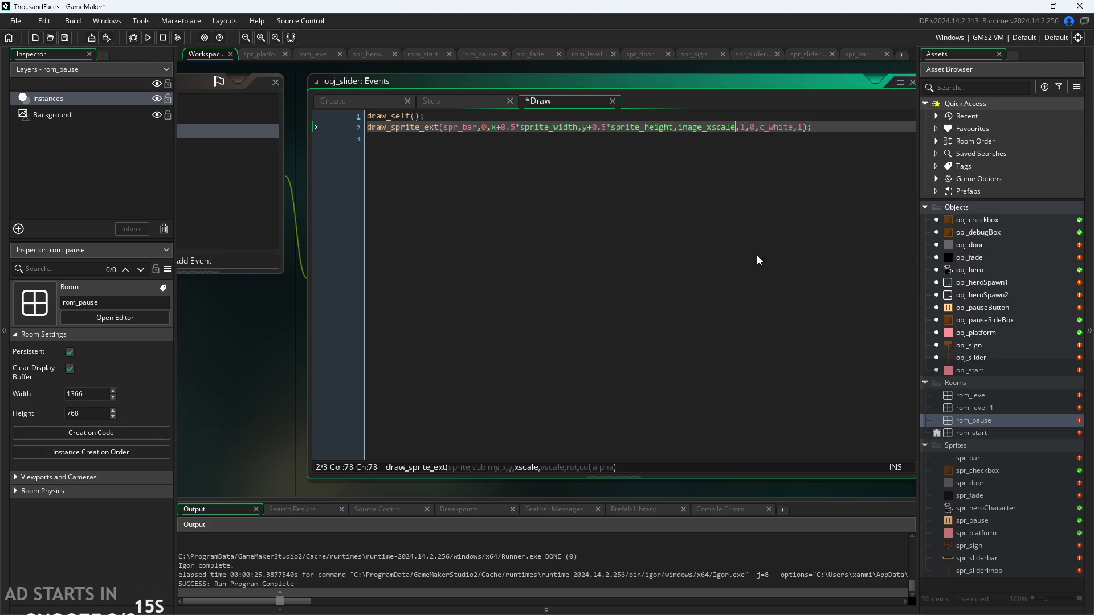
text(,imag)
text(e),)
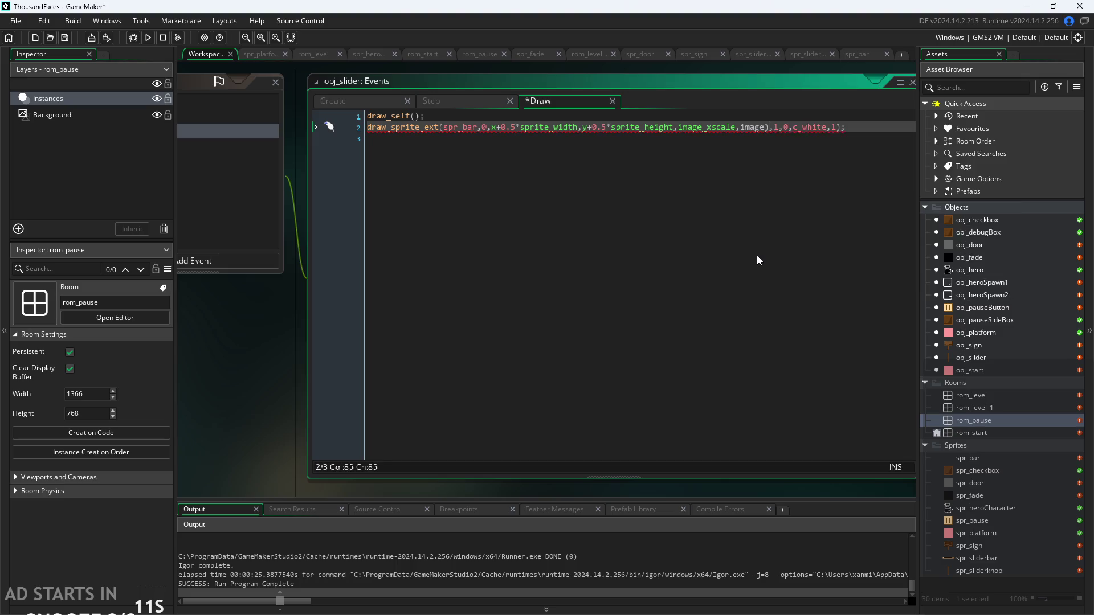
text(_y)
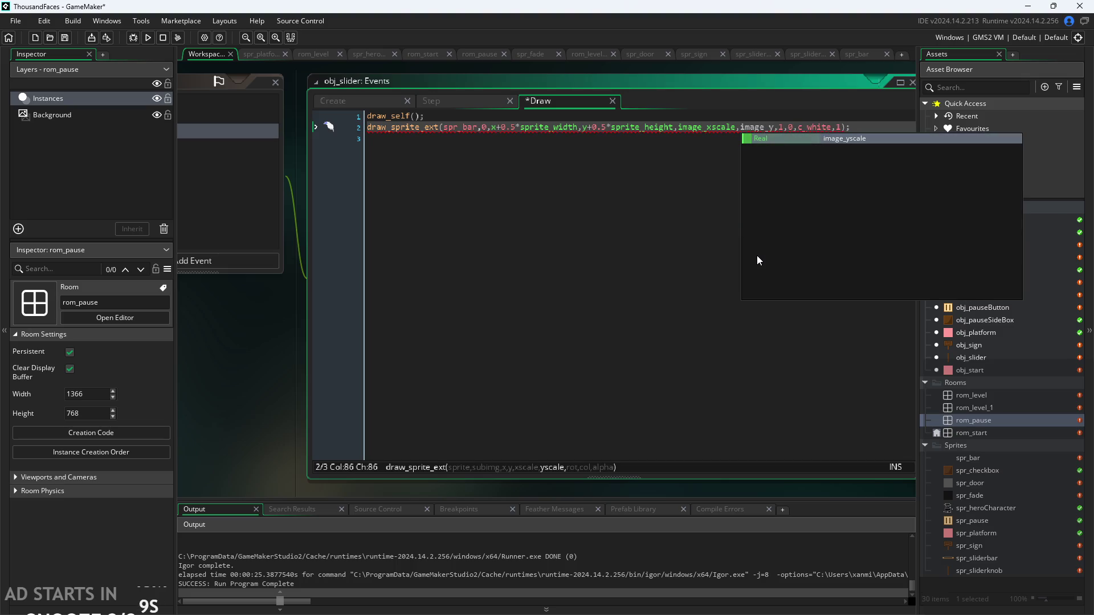
key(Tab)
key(BackSpace)
key(BackSpace)
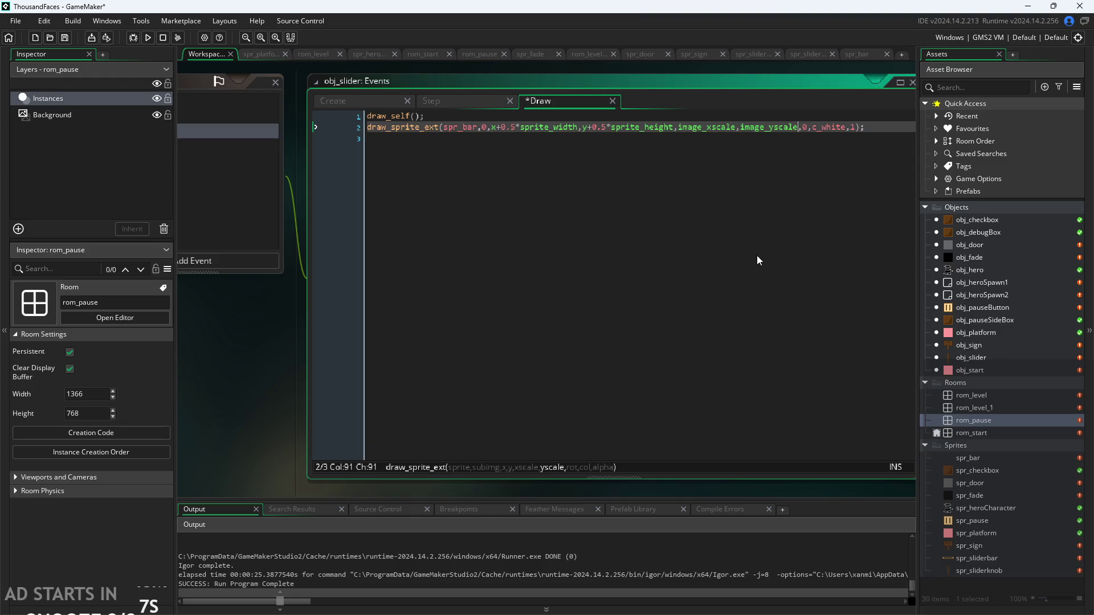
click(252, 425)
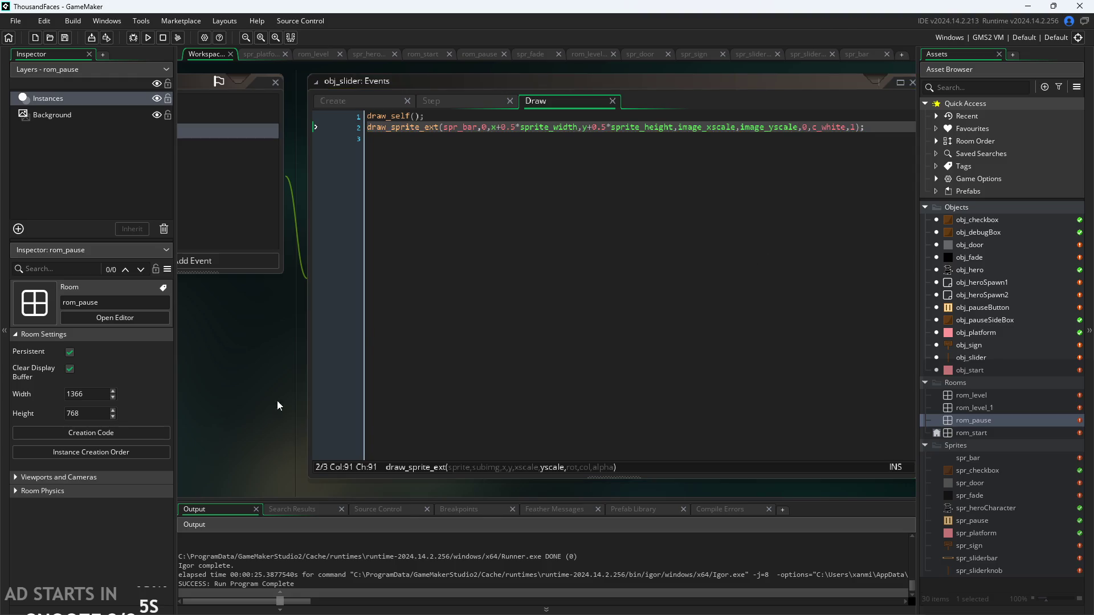
Resize the spr_sliderknob sprite from 4×32 down to 1×8 pixels.
double_click(992, 570)
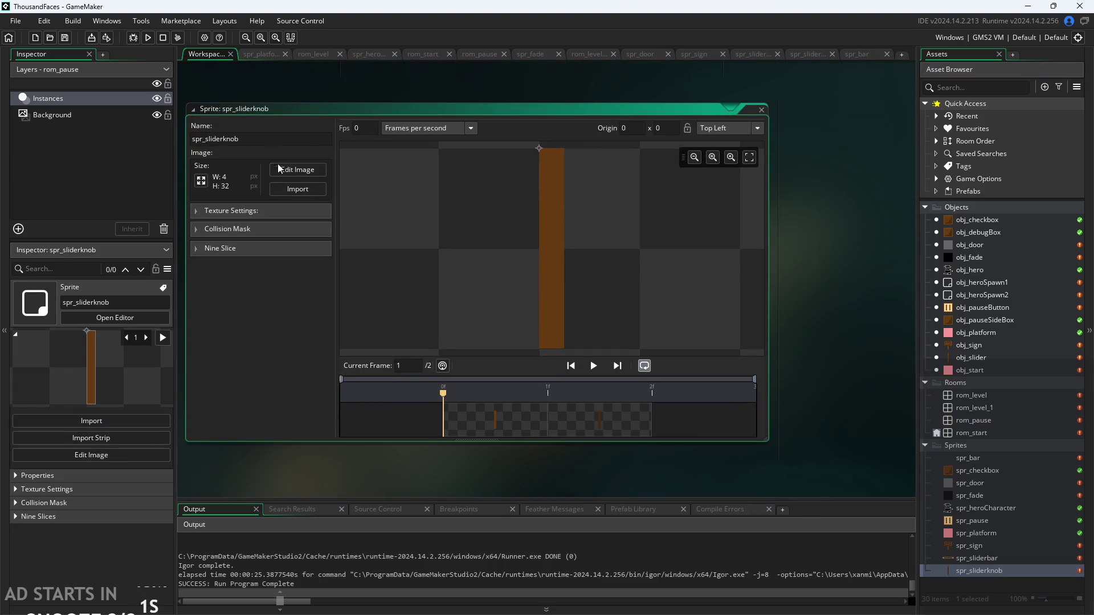
click(200, 180)
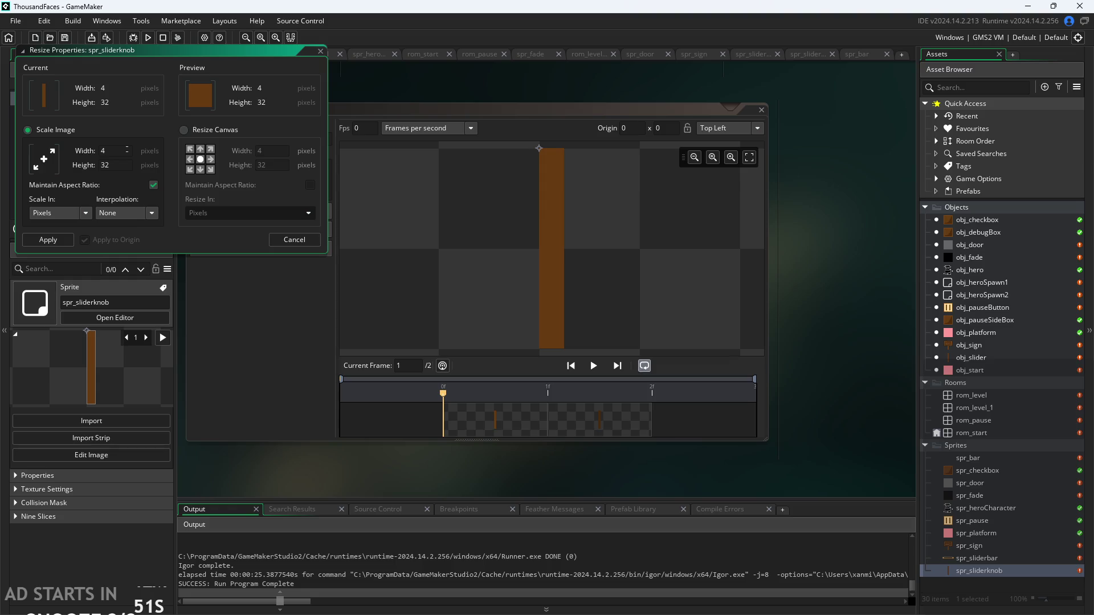
key(BackSpace)
key(Tab)
click(55, 242)
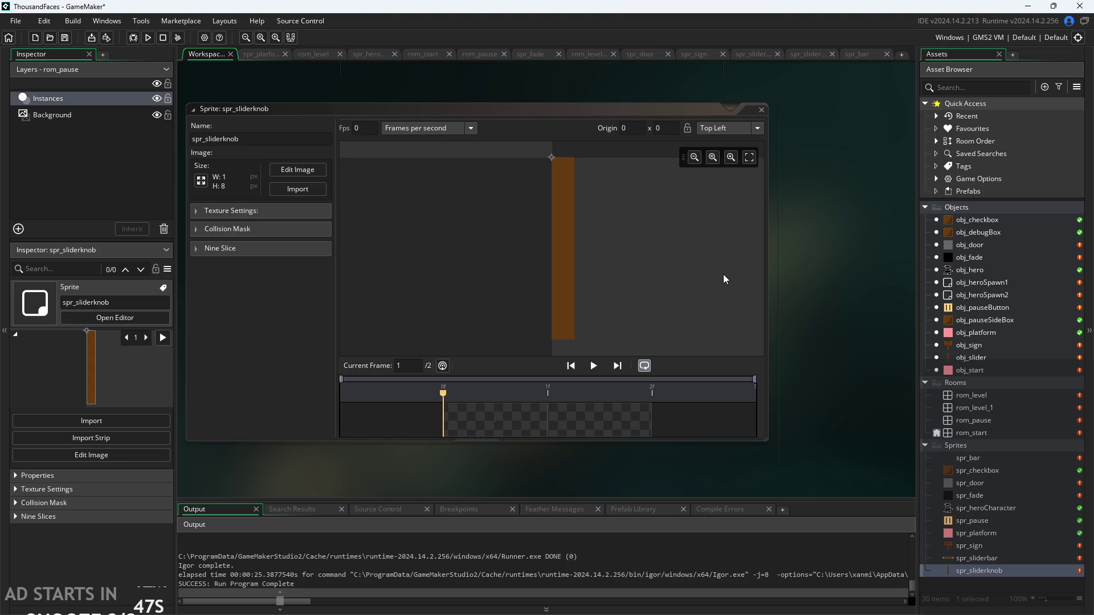
double_click(992, 421)
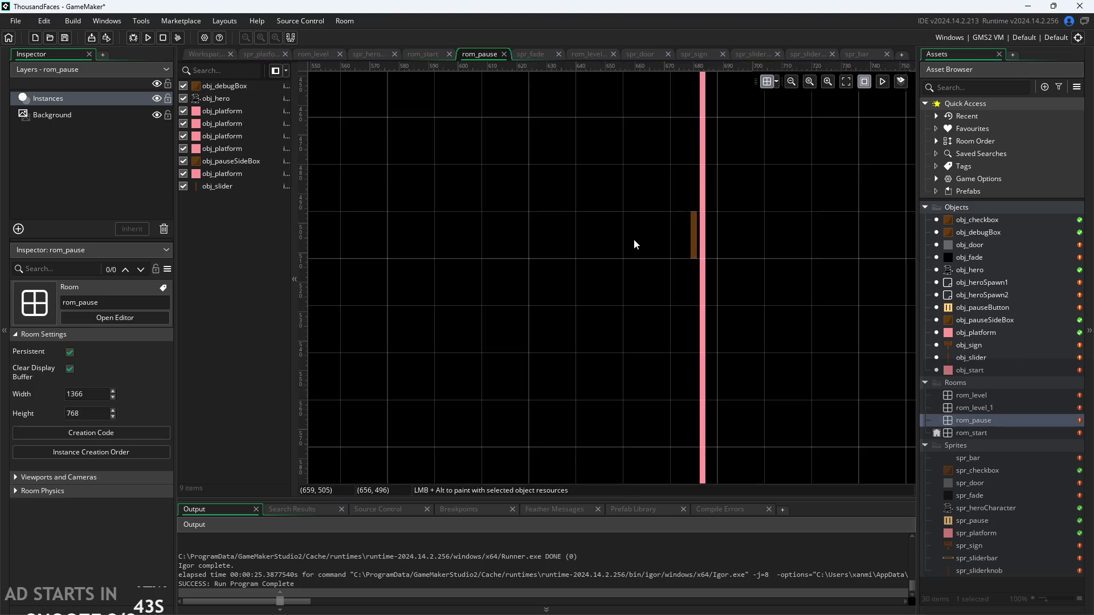
Set the rom_pause slider instance's Scale X and Scale Y to 8.
click(693, 237)
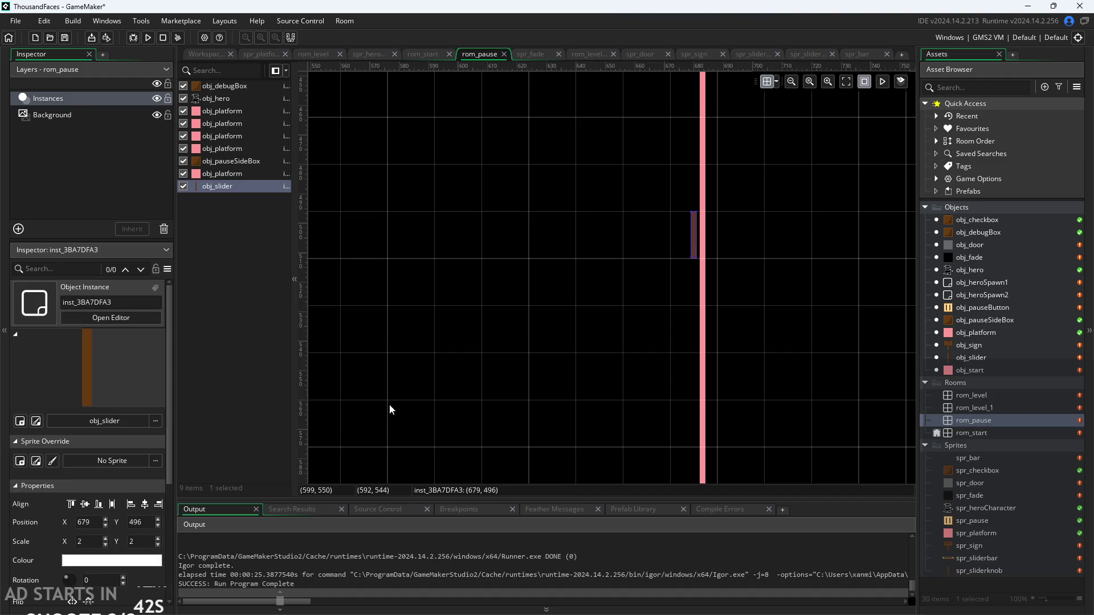
click(82, 542)
key(BackSpace)
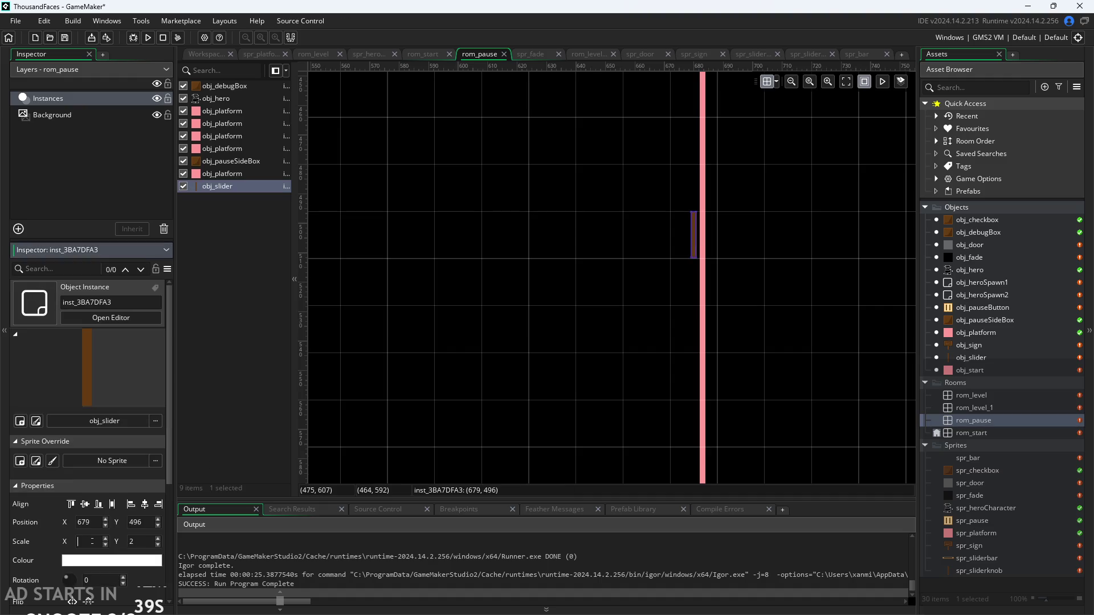
key(Tab)
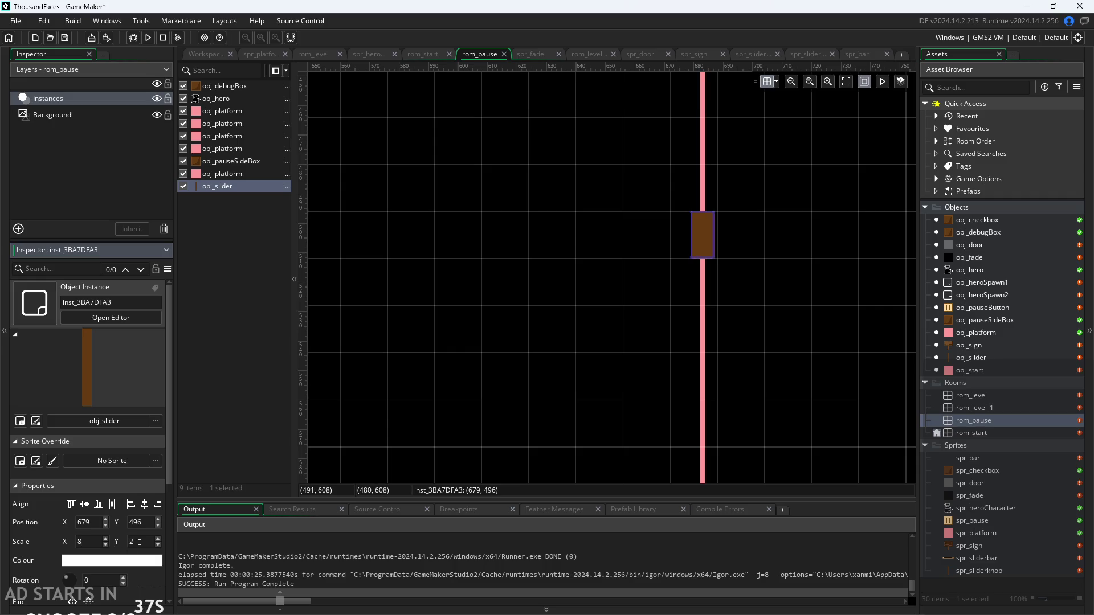
text(8)
click(143, 489)
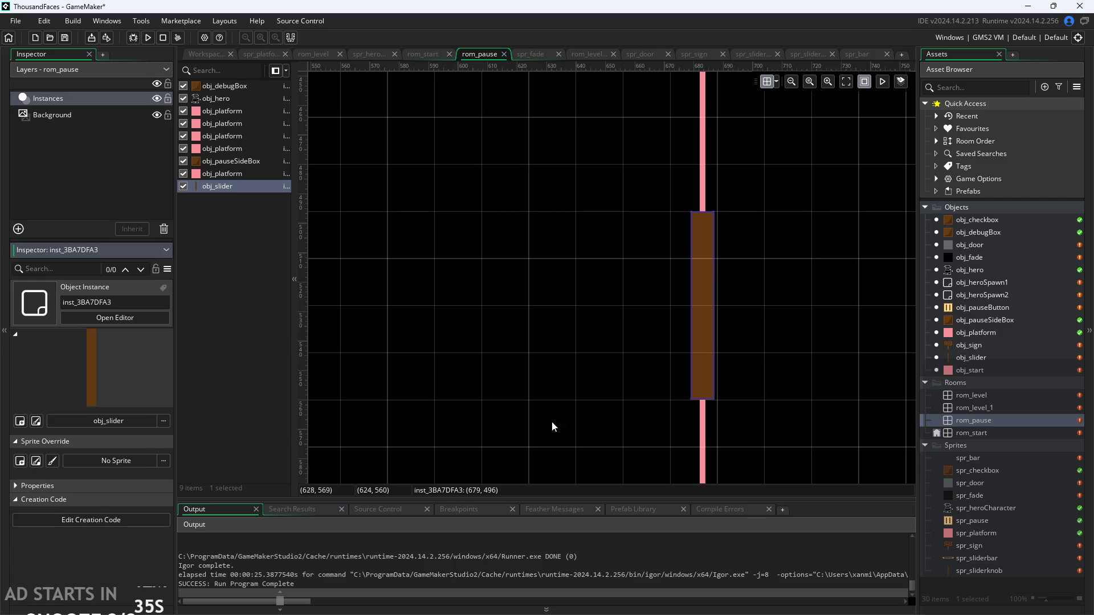
scroll(542, 429, down, 5)
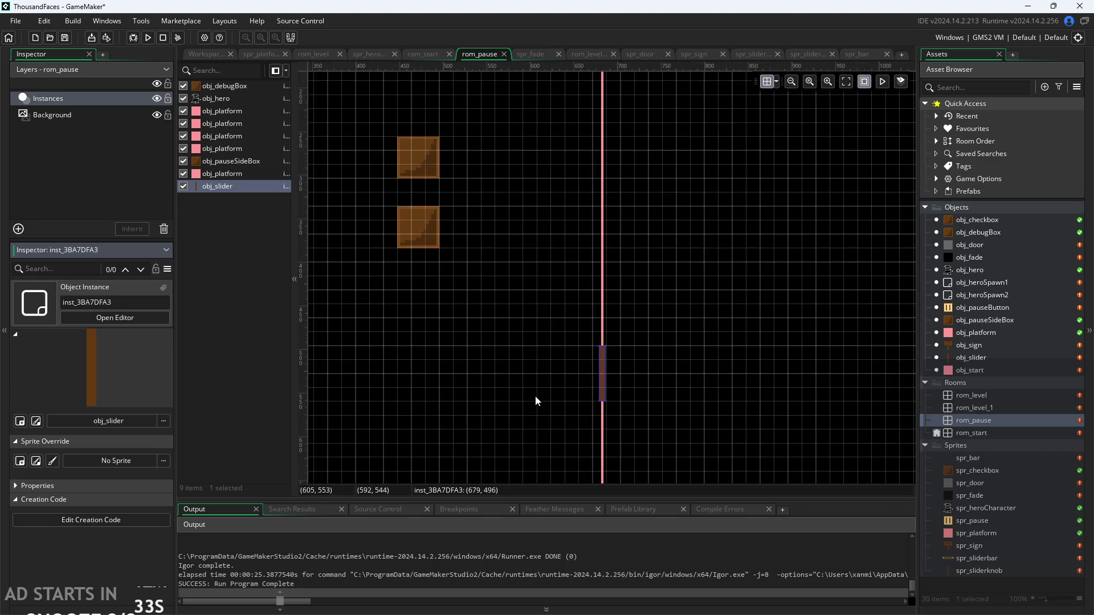
scroll(534, 395, up, 2)
Check the slider instance's sprite override and position/scale properties, then deselect it.
click(15, 441)
click(13, 442)
click(13, 442)
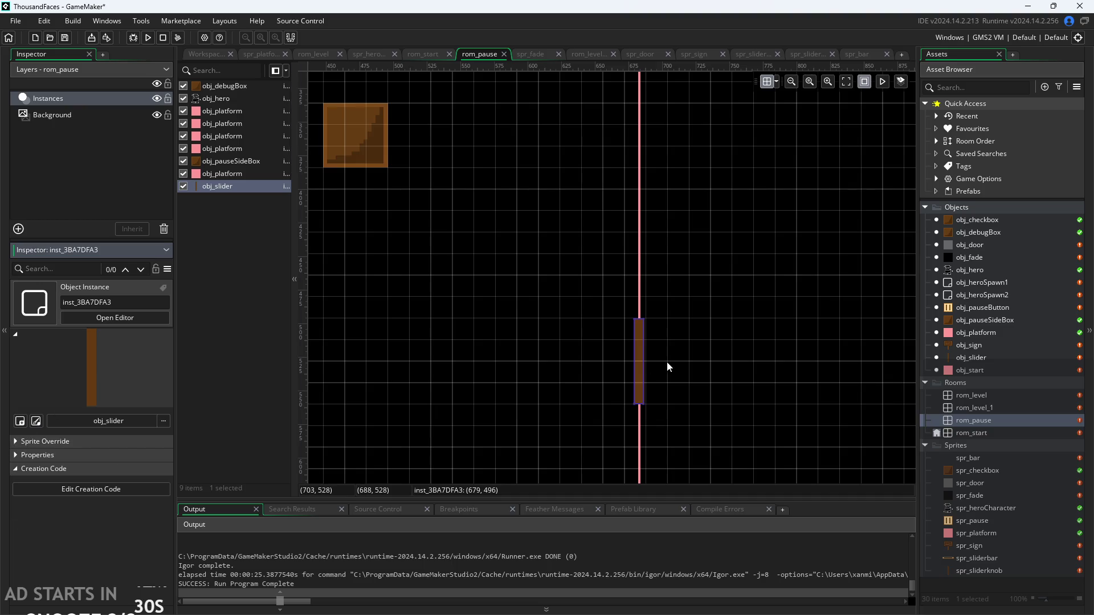
click(643, 376)
double_click(632, 376)
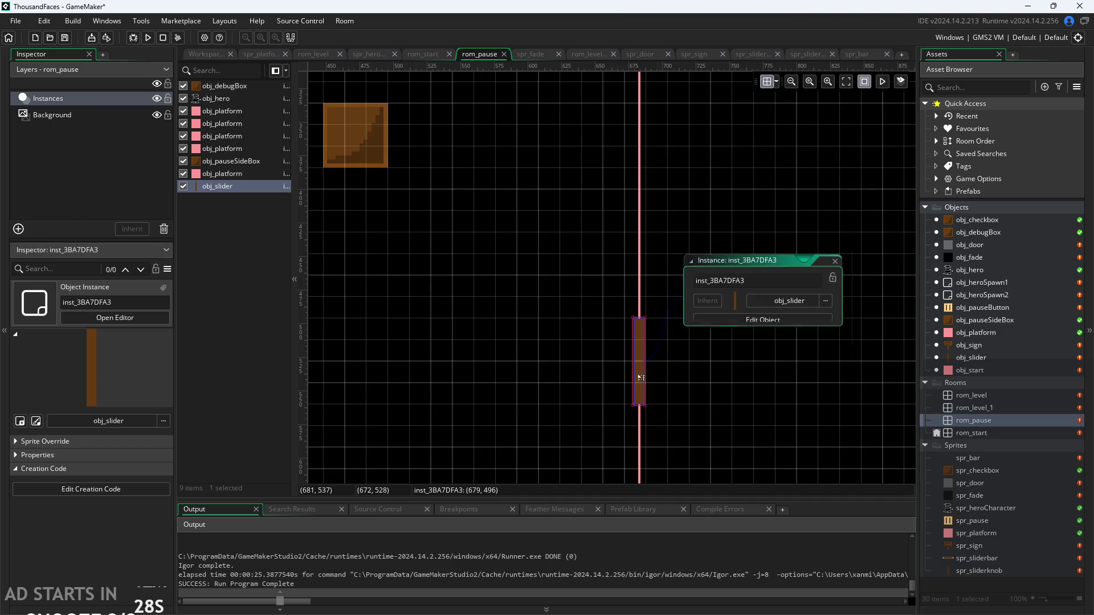
click(835, 261)
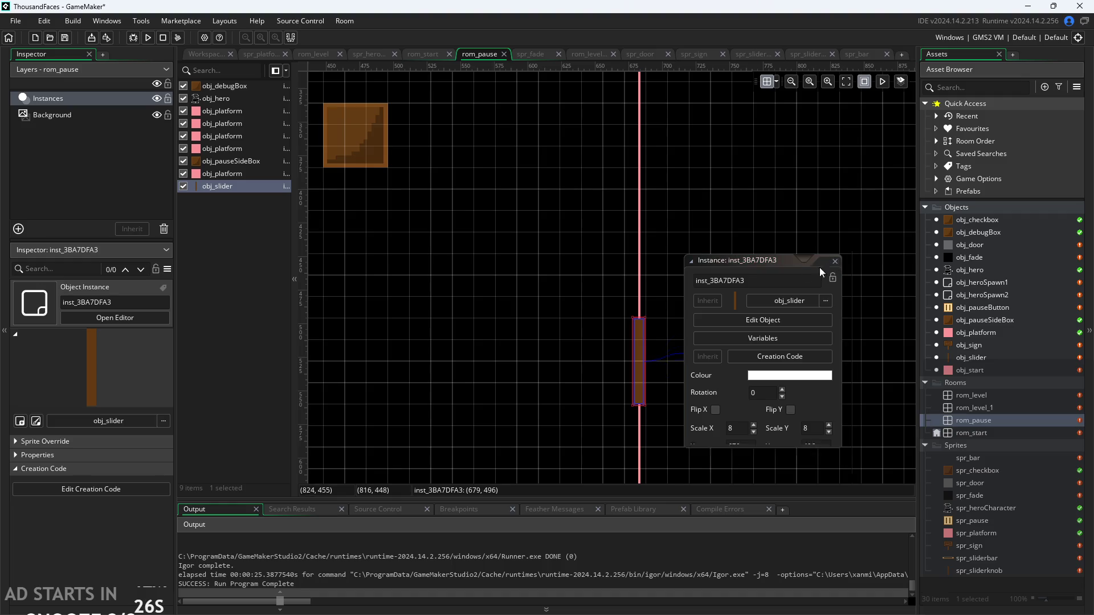
click(15, 455)
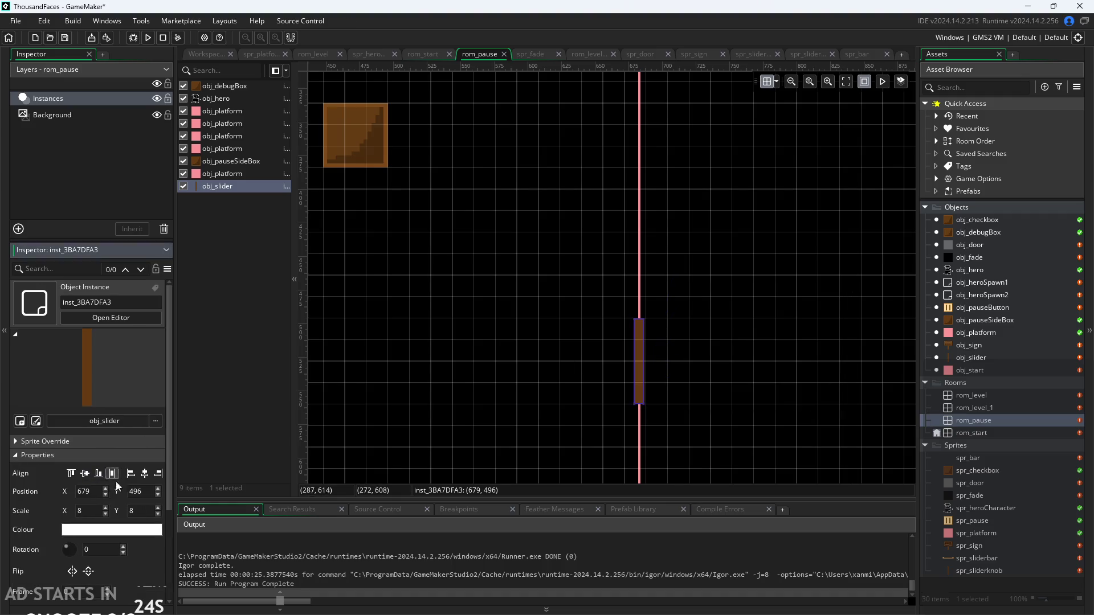
click(638, 273)
click(192, 56)
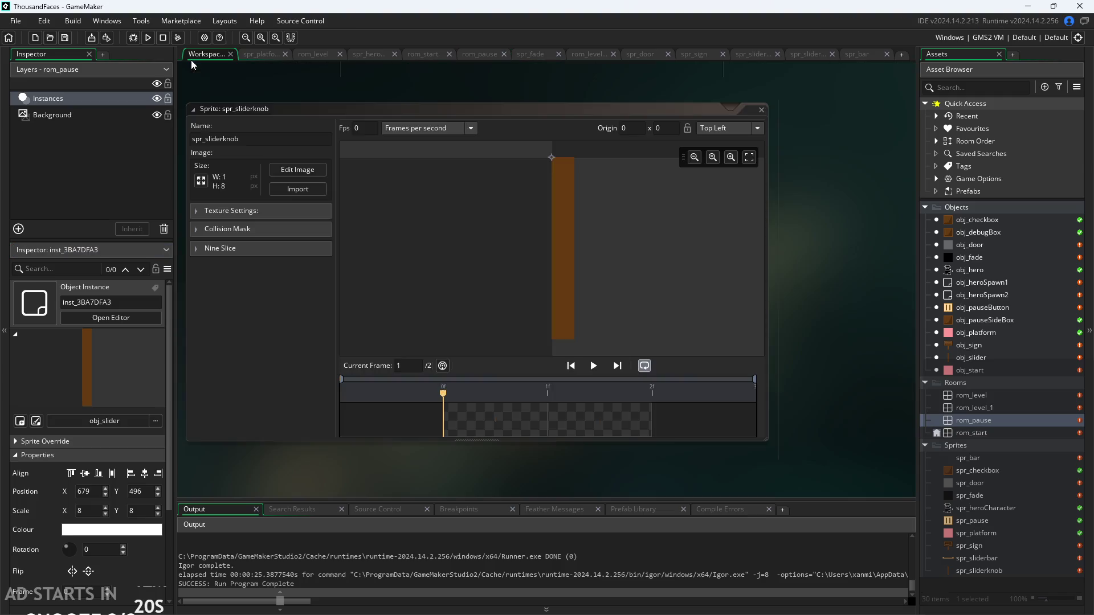
key(F5)
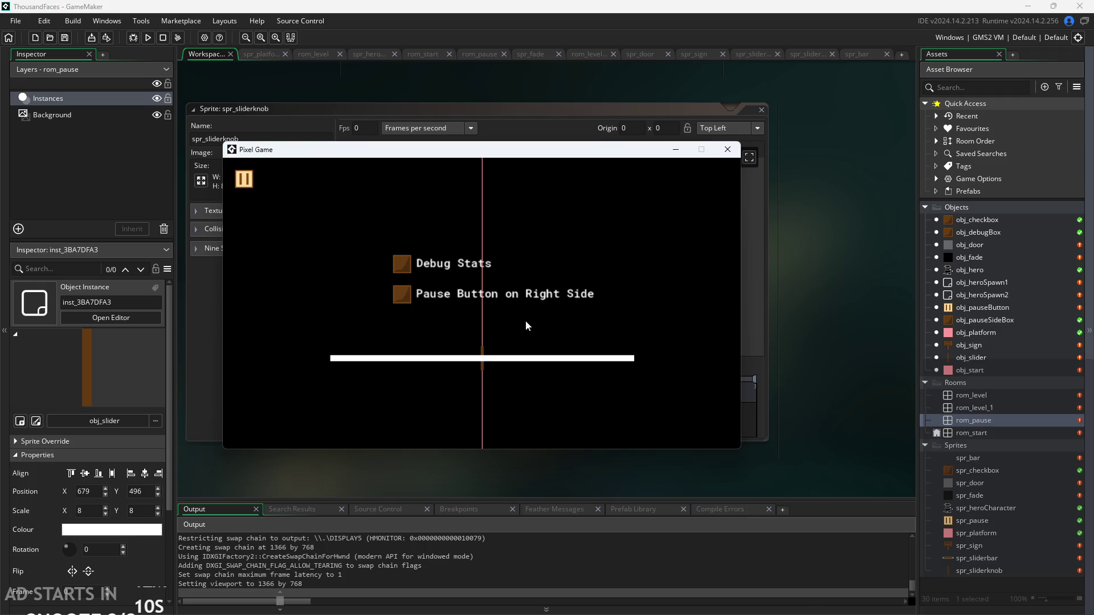
click(727, 149)
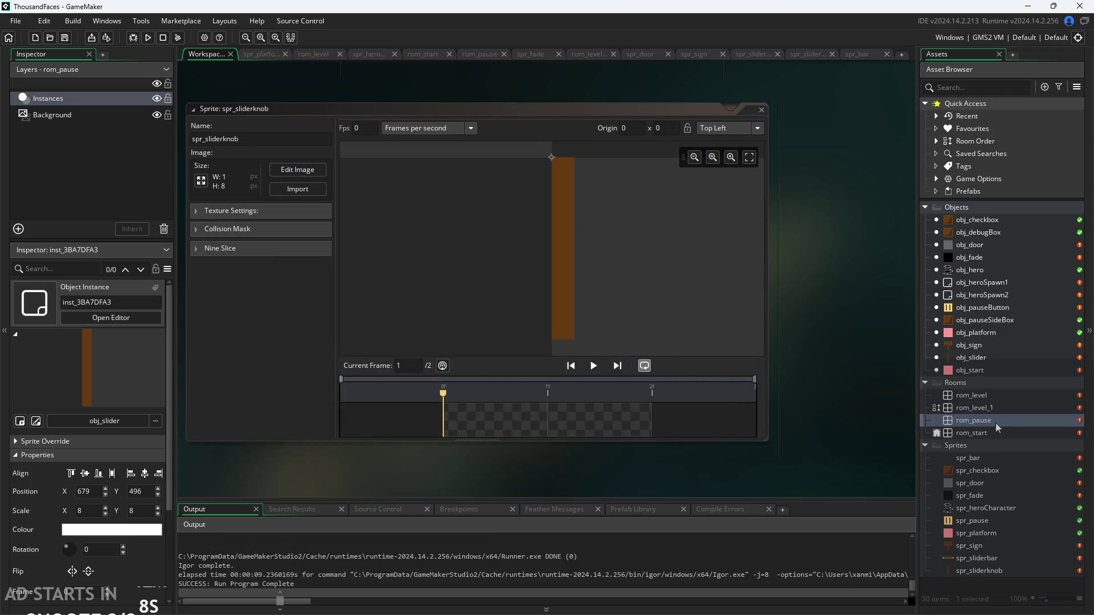
In rom_pause, scale the obj_slider instance to 4 by 4.
double_click(981, 570)
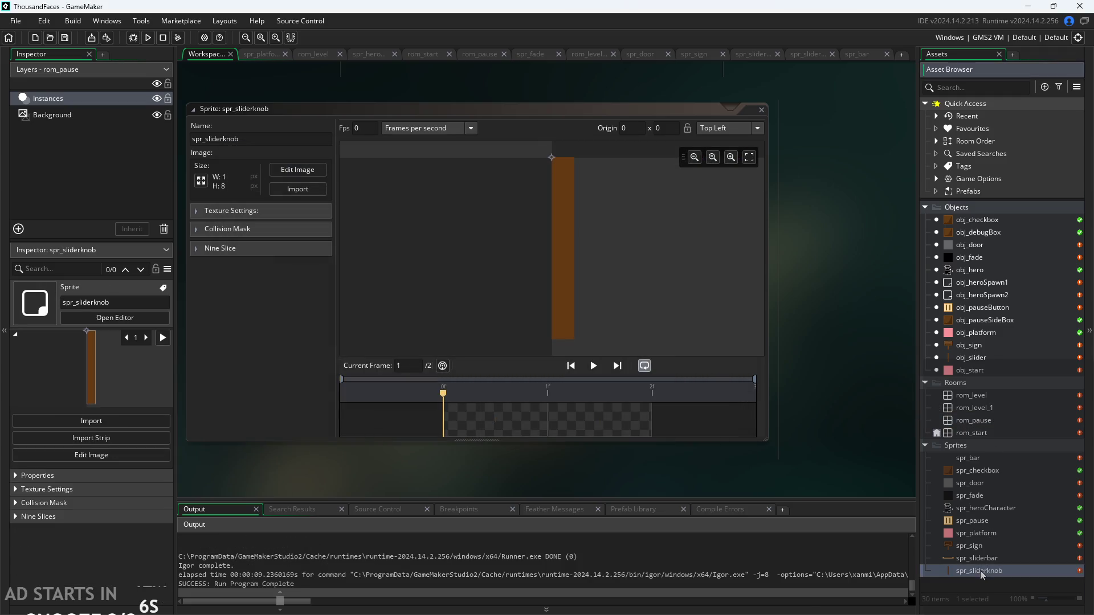
double_click(978, 422)
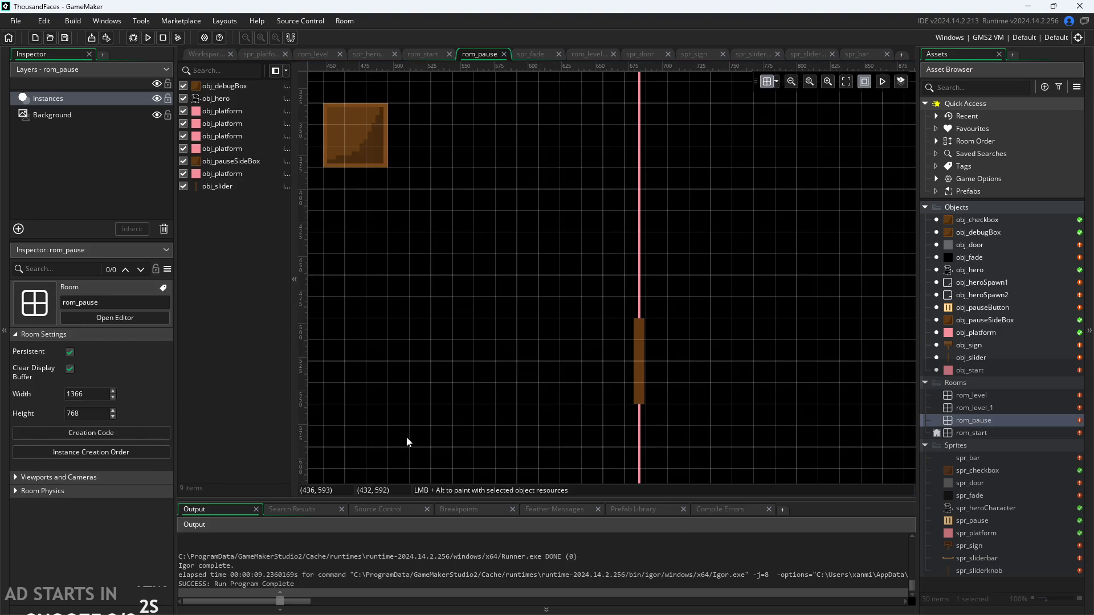
click(642, 382)
click(85, 510)
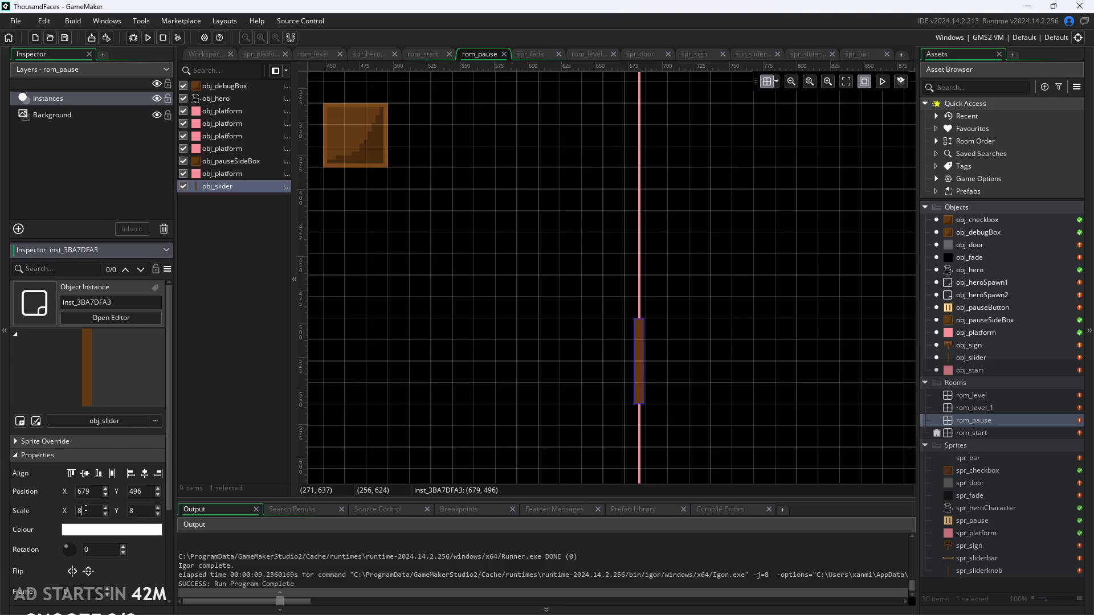
text(4)
click(146, 507)
text(4)
click(322, 323)
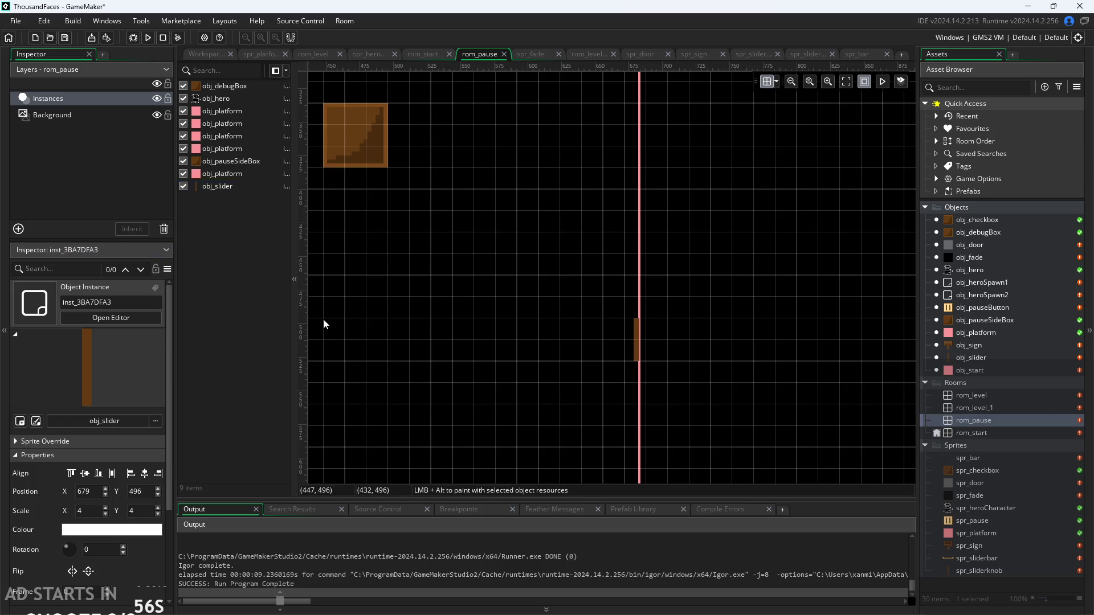
Nudge the slider instance's X position to 681 and return to the spr_sliderknob sprite.
click(640, 336)
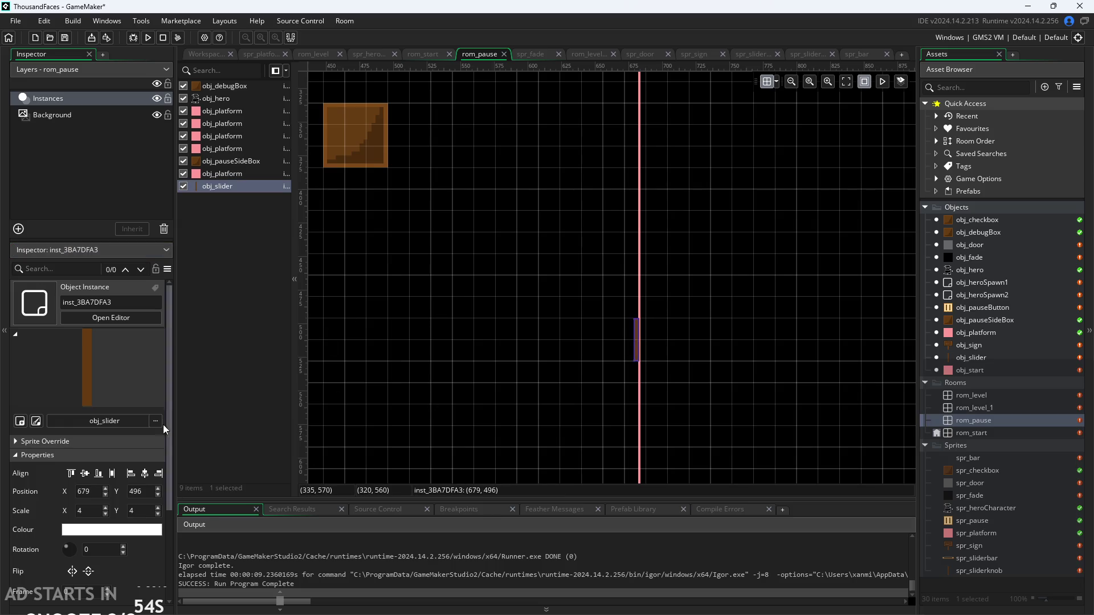
click(144, 474)
click(352, 400)
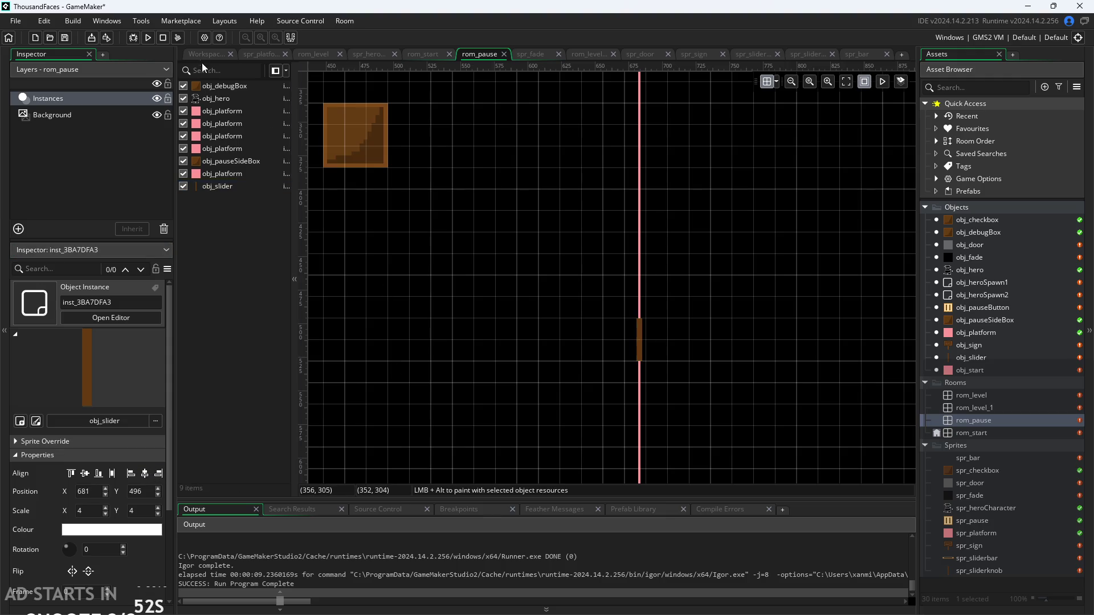
key(ctrl+Tab)
click(974, 572)
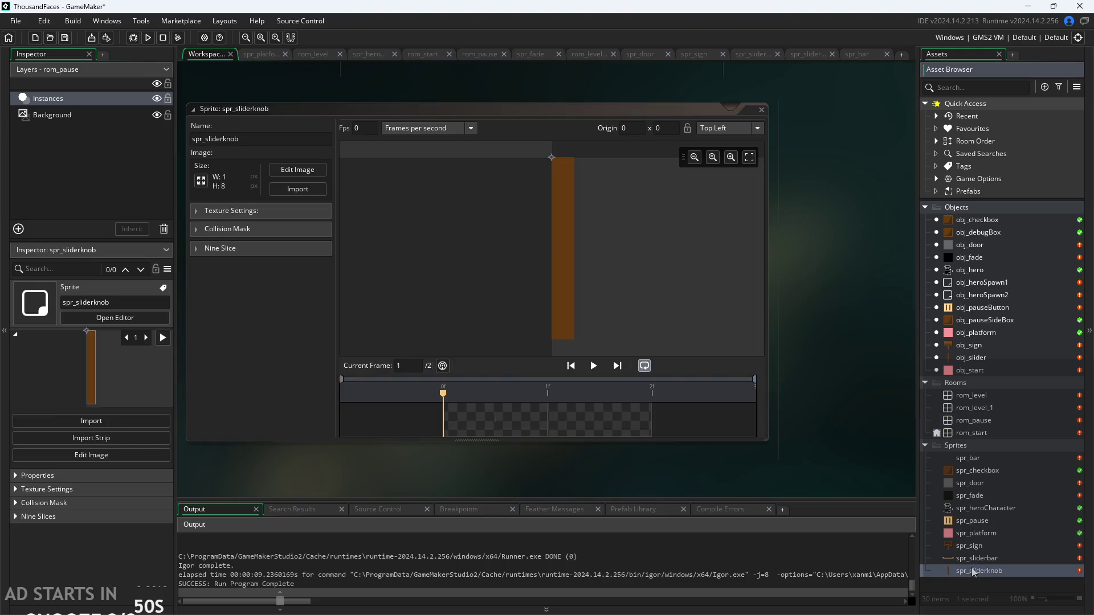
Resize spr_sliderknob to 2×16 pixels and launch a test run of the game.
click(201, 181)
click(111, 150)
text(2)
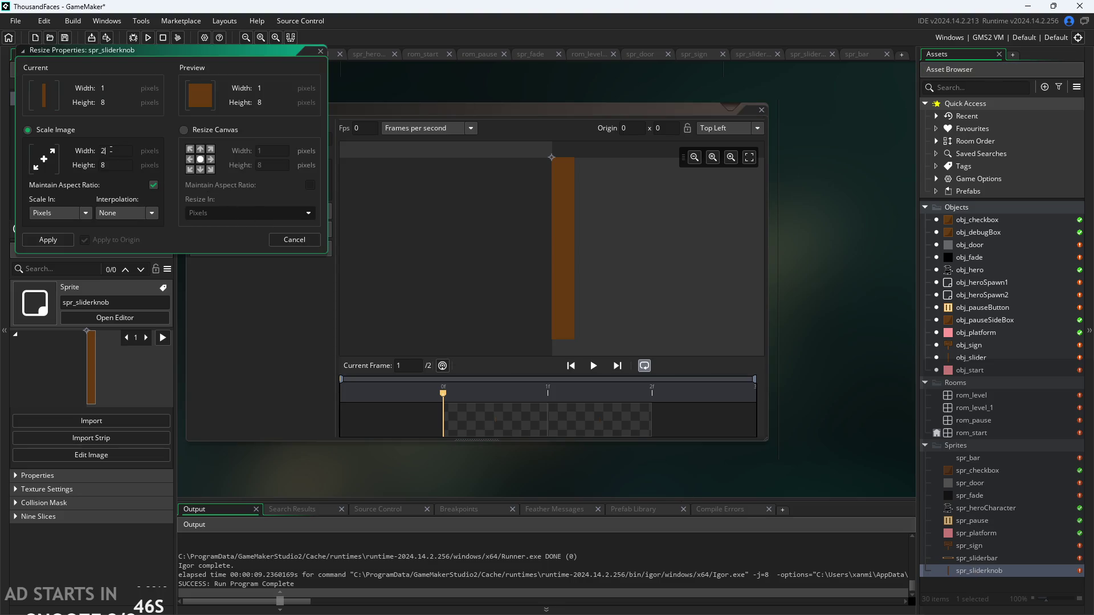
click(118, 165)
click(48, 239)
click(147, 37)
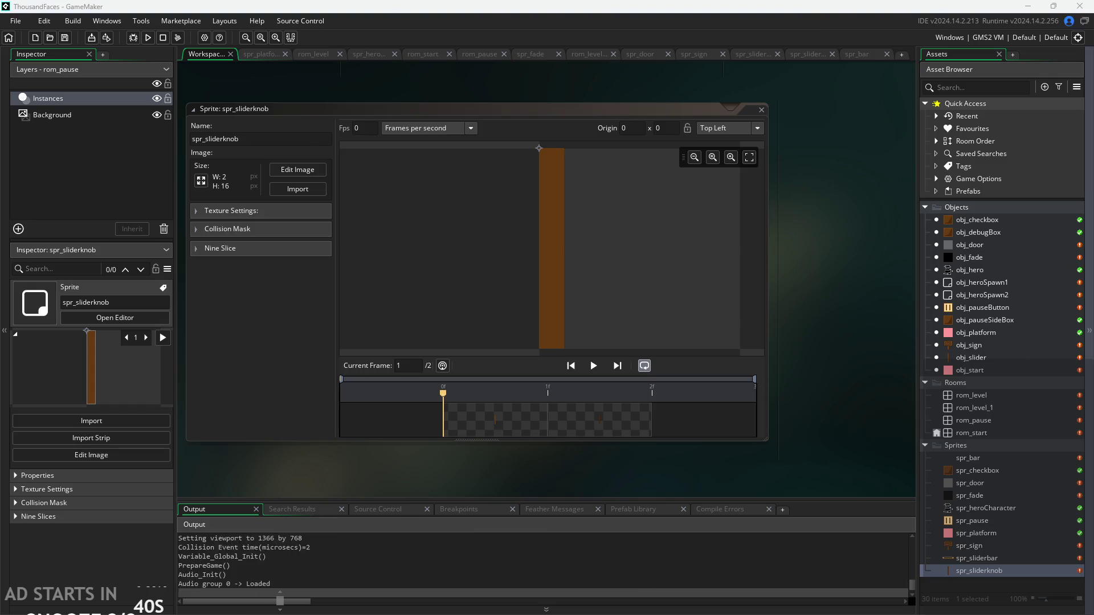
click(343, 350)
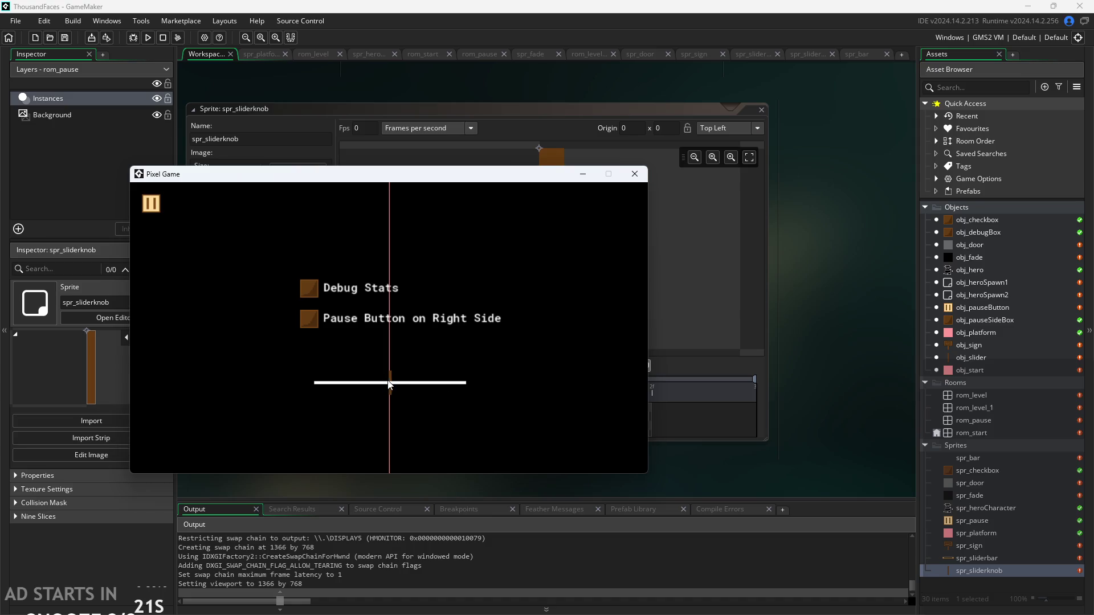
Close the game and open the spr_bar sprite (100×16, Middle Centre origin).
click(634, 174)
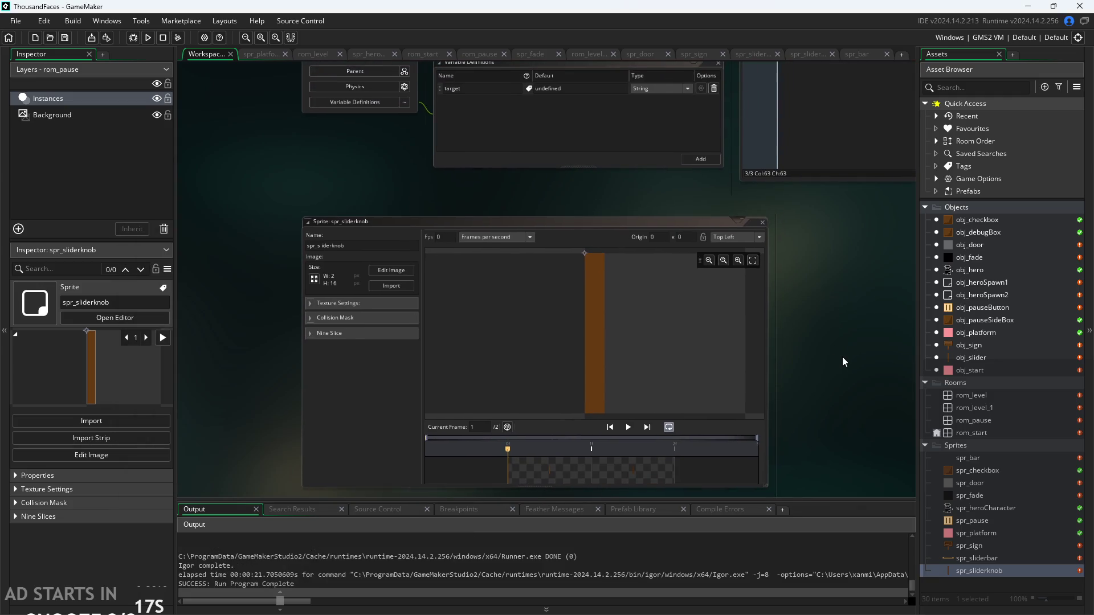
double_click(974, 459)
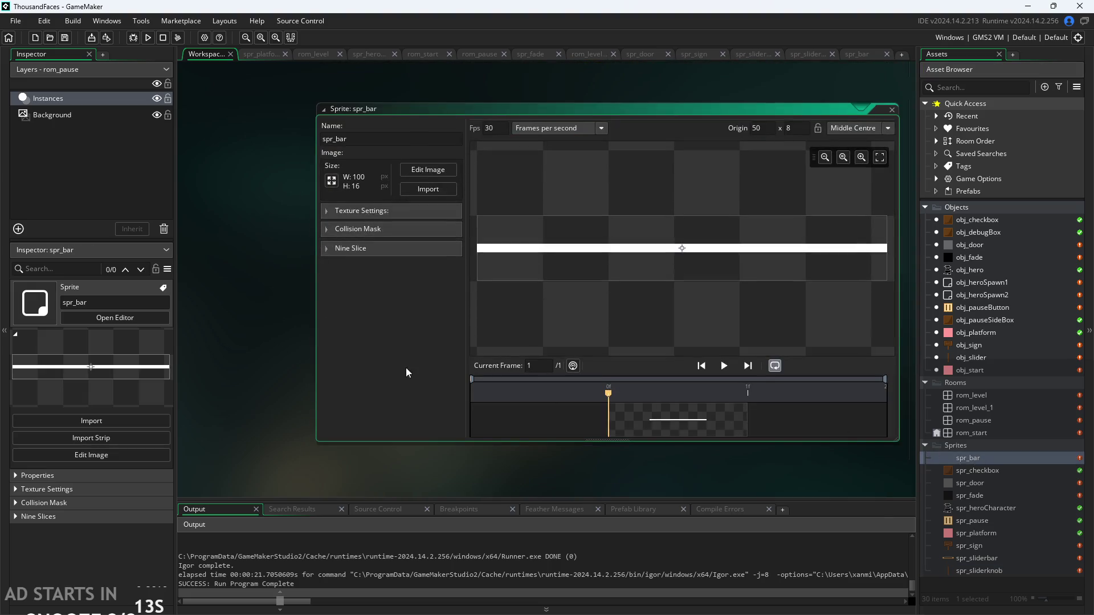
scroll(805, 350, down, 2)
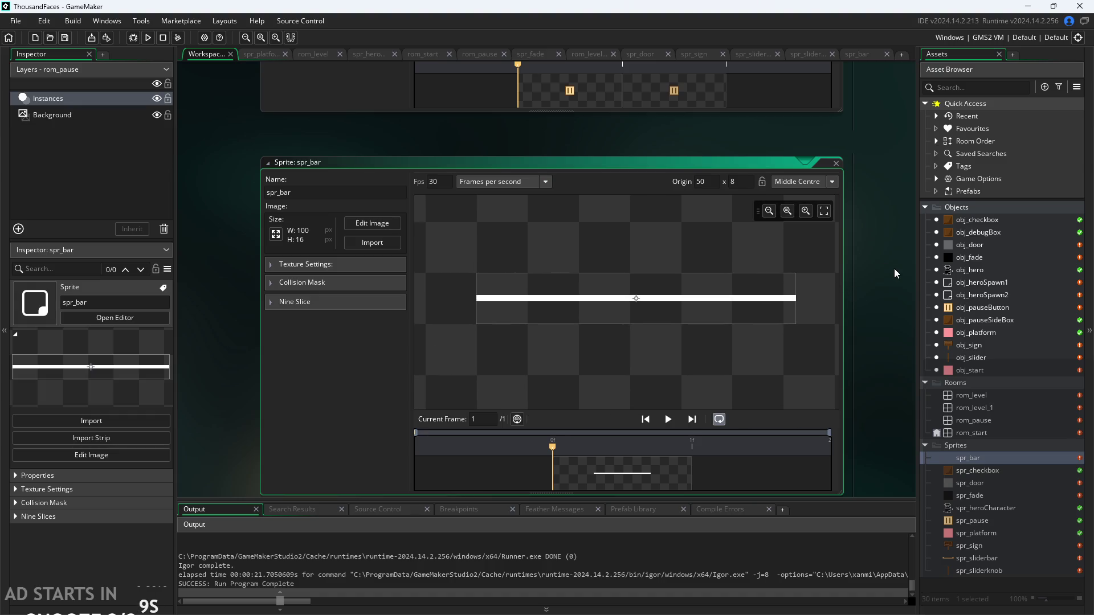
scroll(869, 347, up, 5)
scroll(842, 313, up, 8)
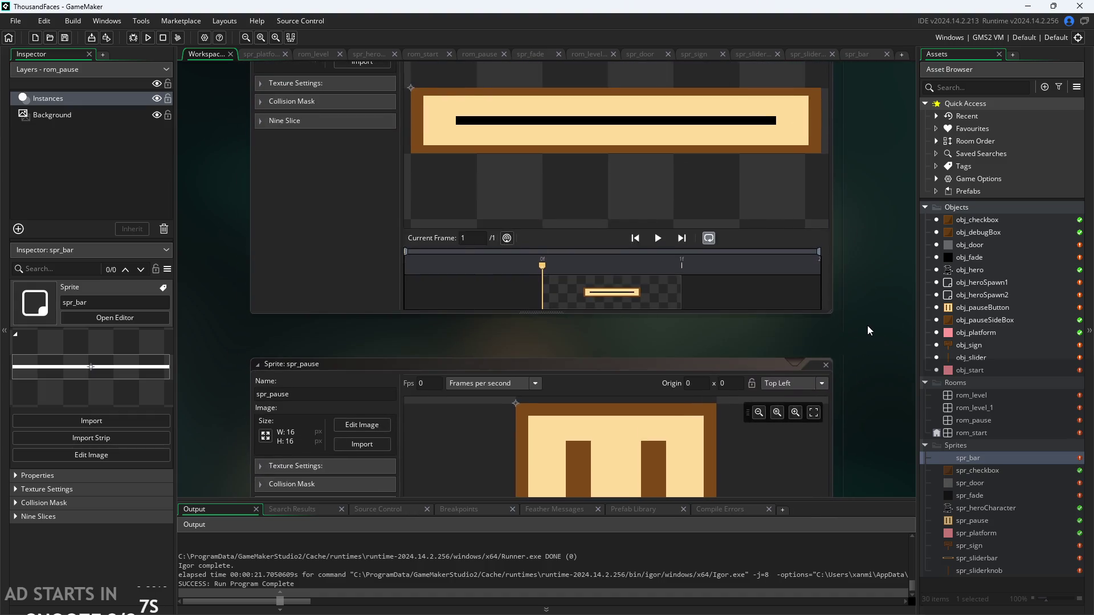
scroll(659, 369, up, 4)
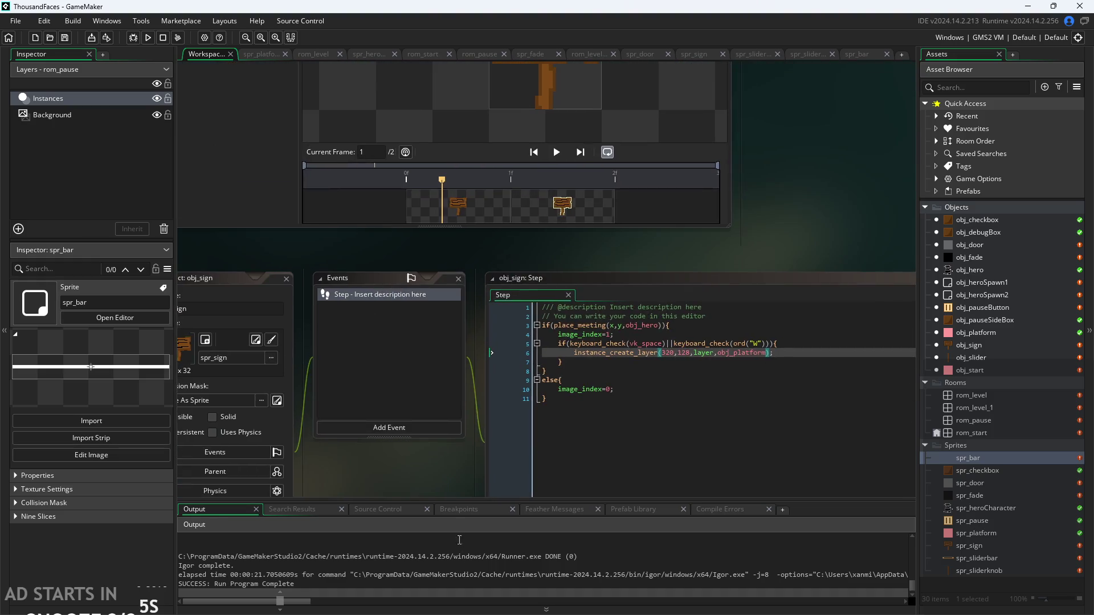
Open obj_slider's Draw event and zoom in on its code.
double_click(990, 356)
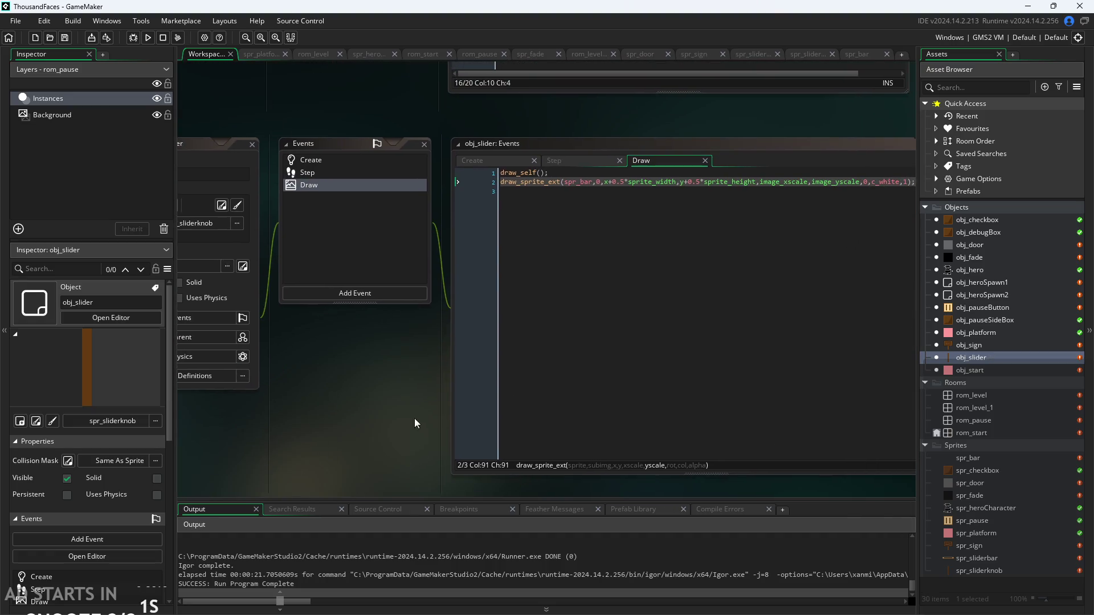
drag(437, 396, 363, 437)
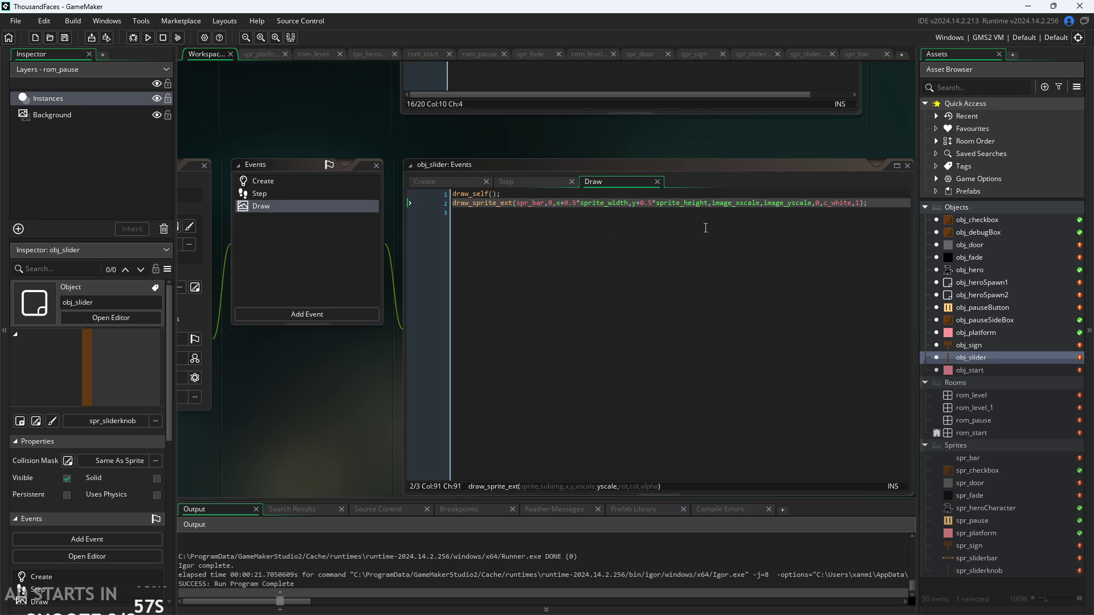
mouse_move(594, 203)
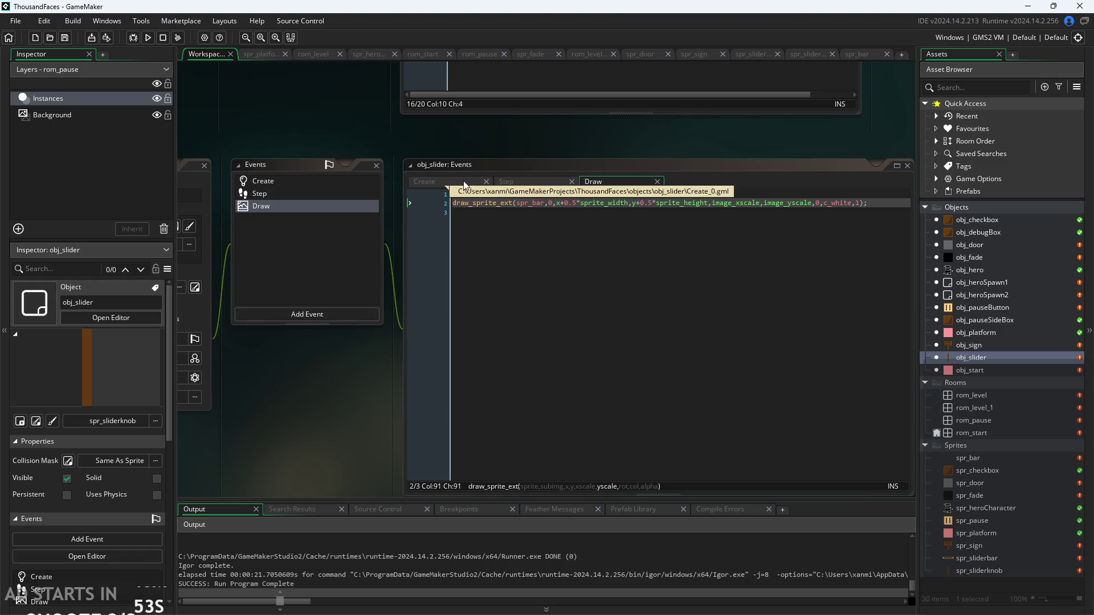
key(ctrl+z)
scroll(775, 159, up, 2)
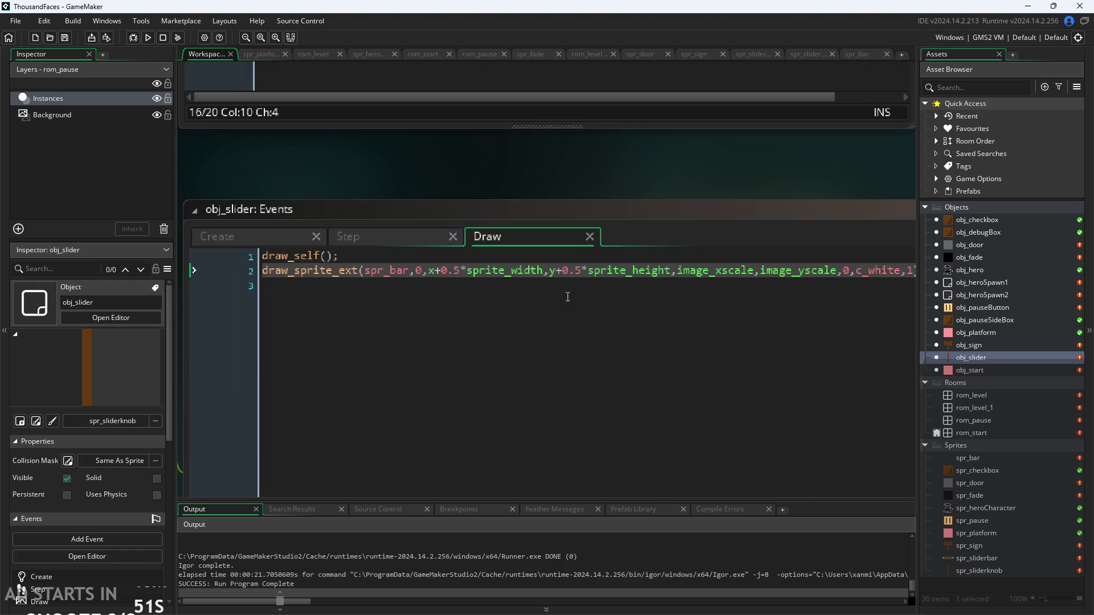
Wrap the draw offsets in parentheses: (x+0.5*sprite_width),(y+0.5*sprite_height).
click(479, 305)
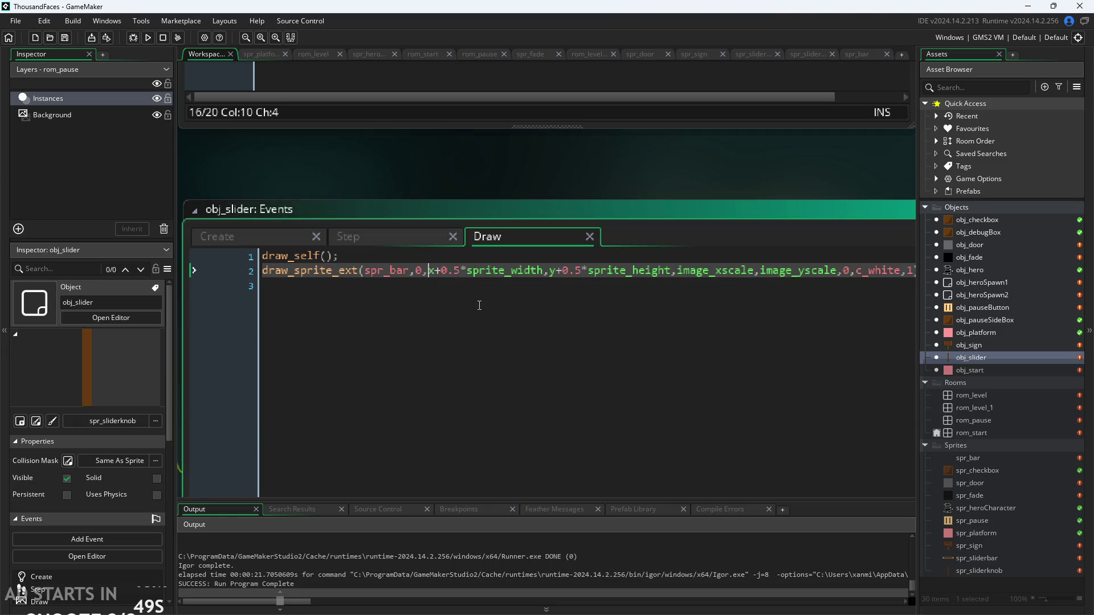
text(()
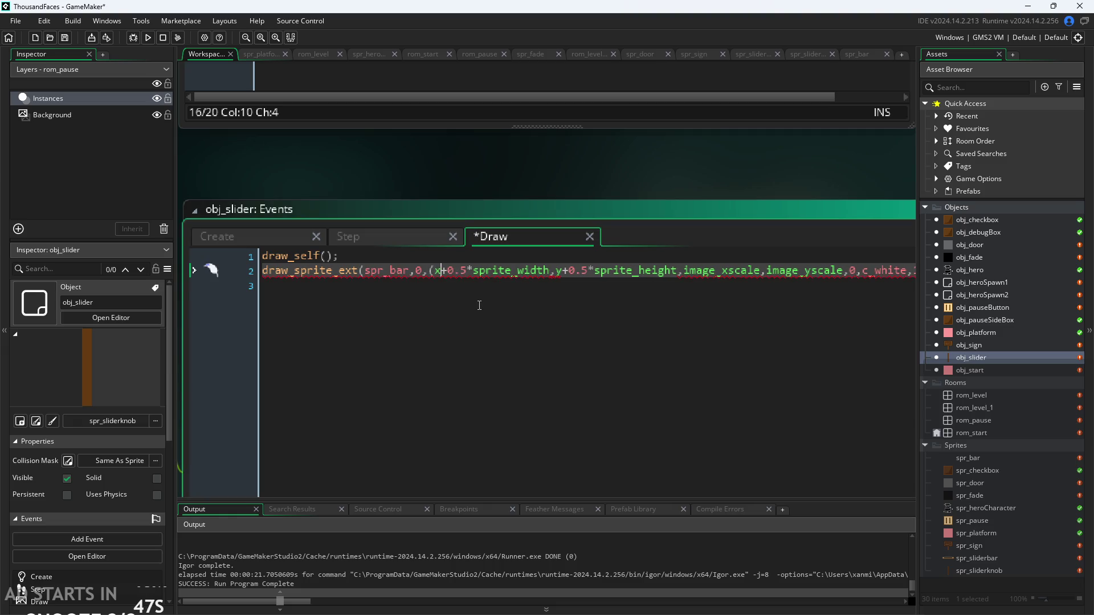
key(Right)
key(Right)
key(Right)
text())
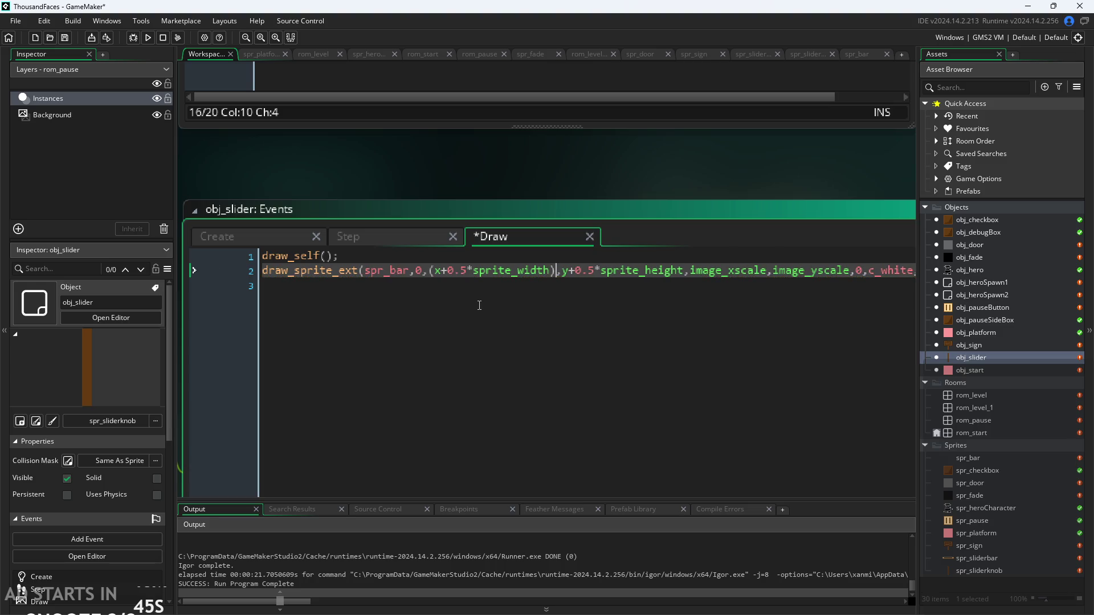
key(Right)
text(()
key(Right)
key(Right)
key(Right)
key(Right)
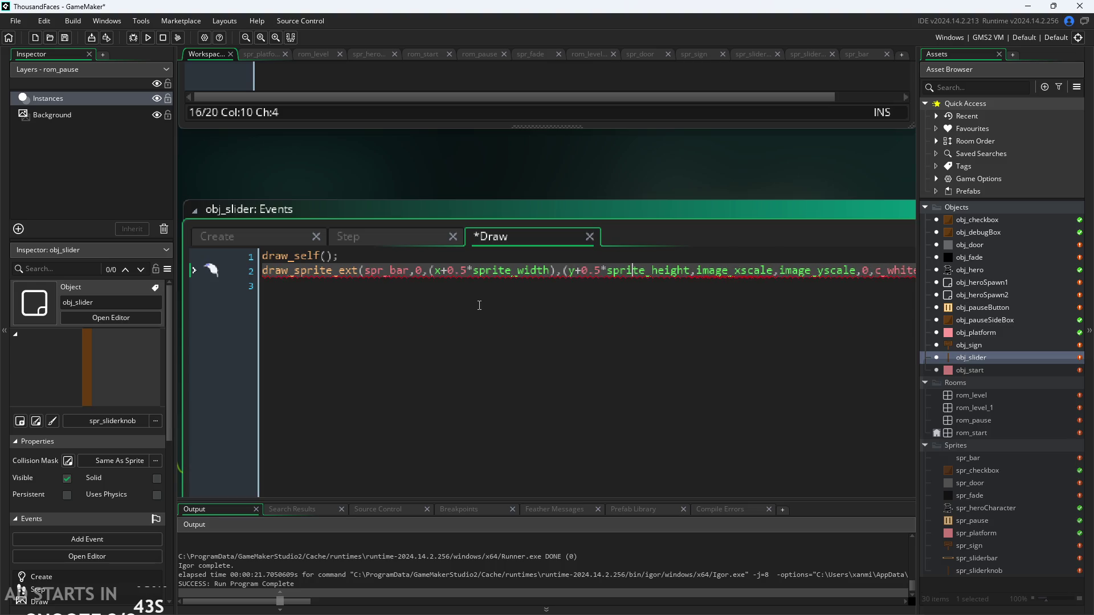
key(Left)
text())
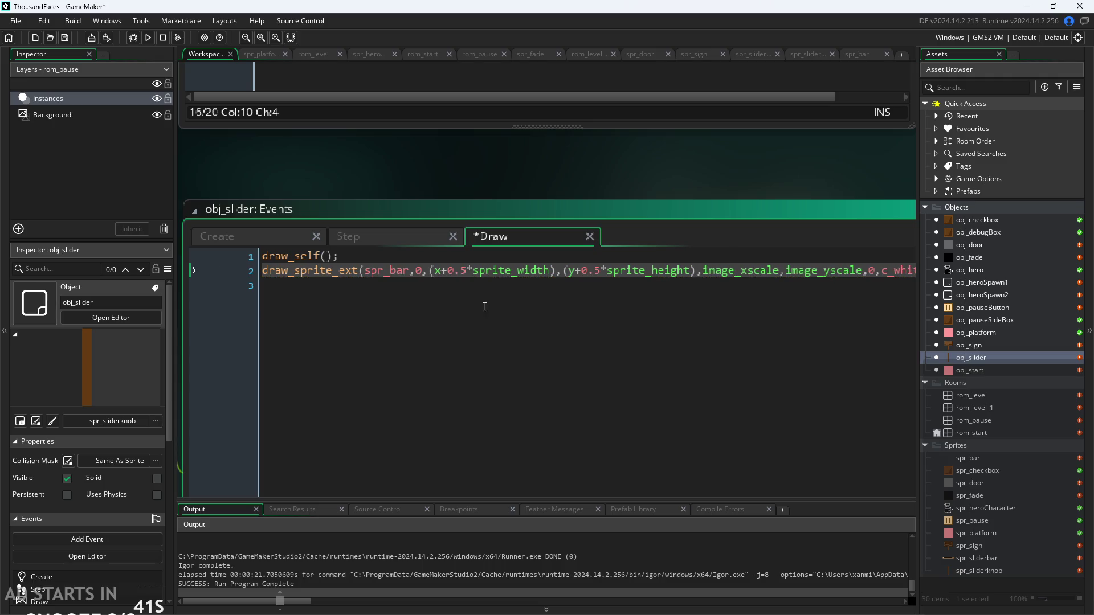
scroll(639, 183, down, 1)
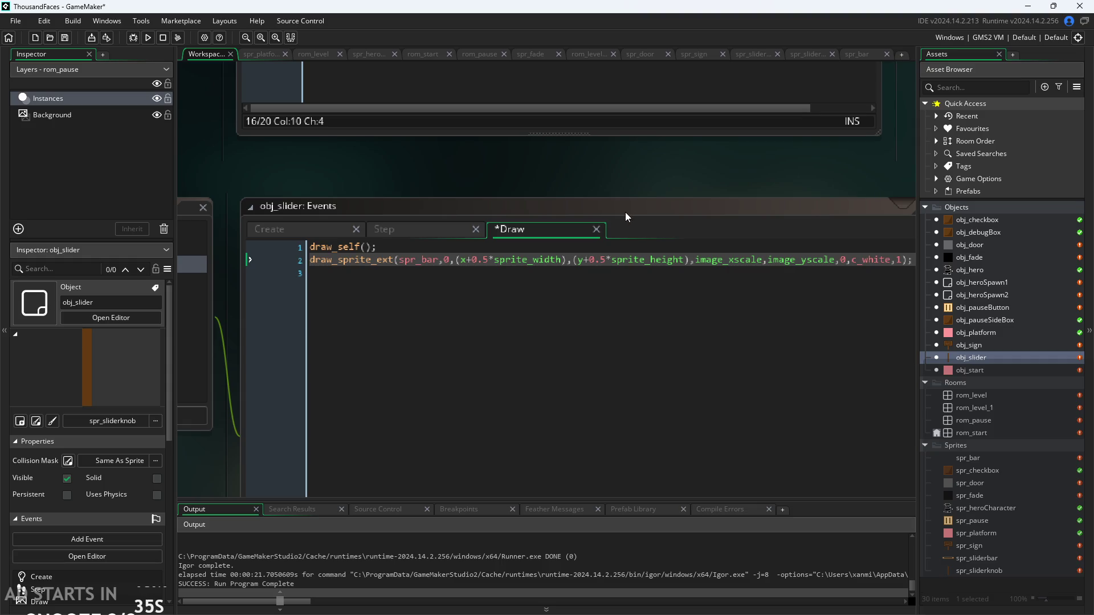
mouse_move(466, 263)
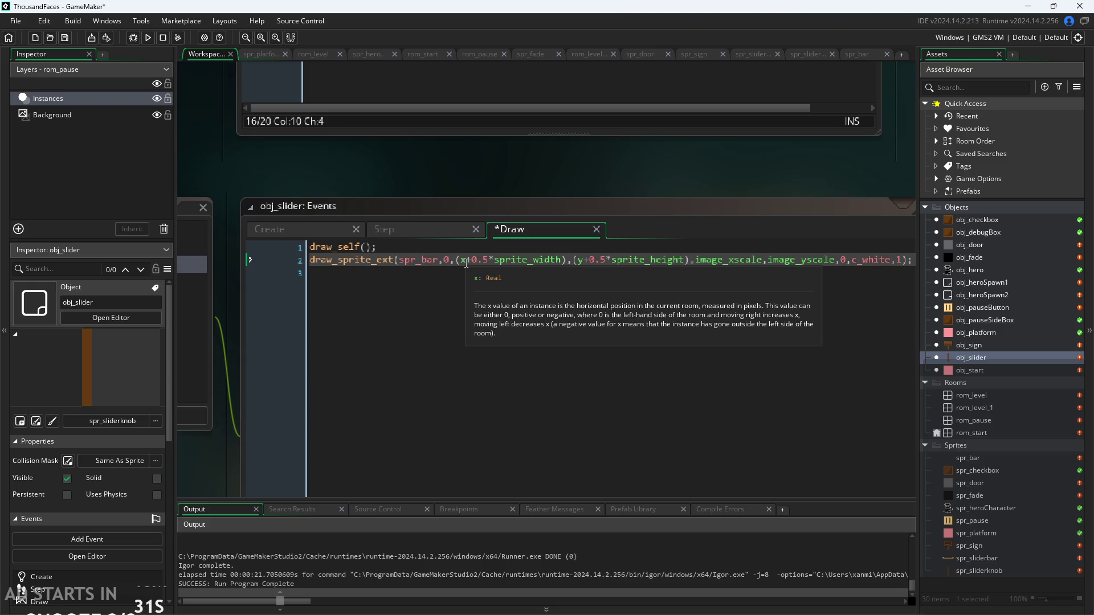
click(462, 262)
click(323, 223)
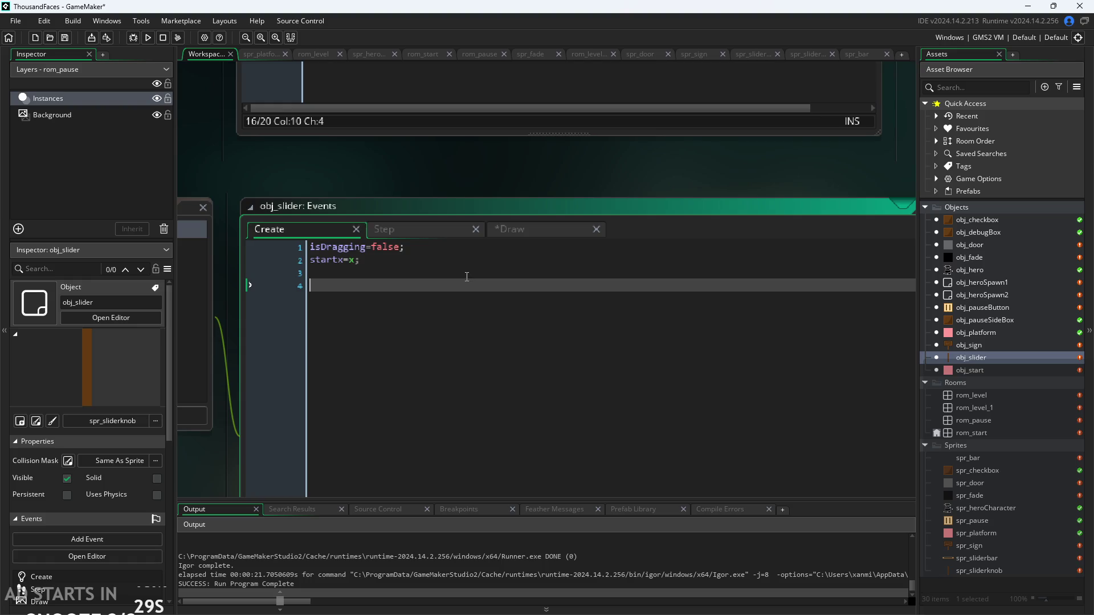
In the Draw code, replace the x reference with initX.
click(524, 230)
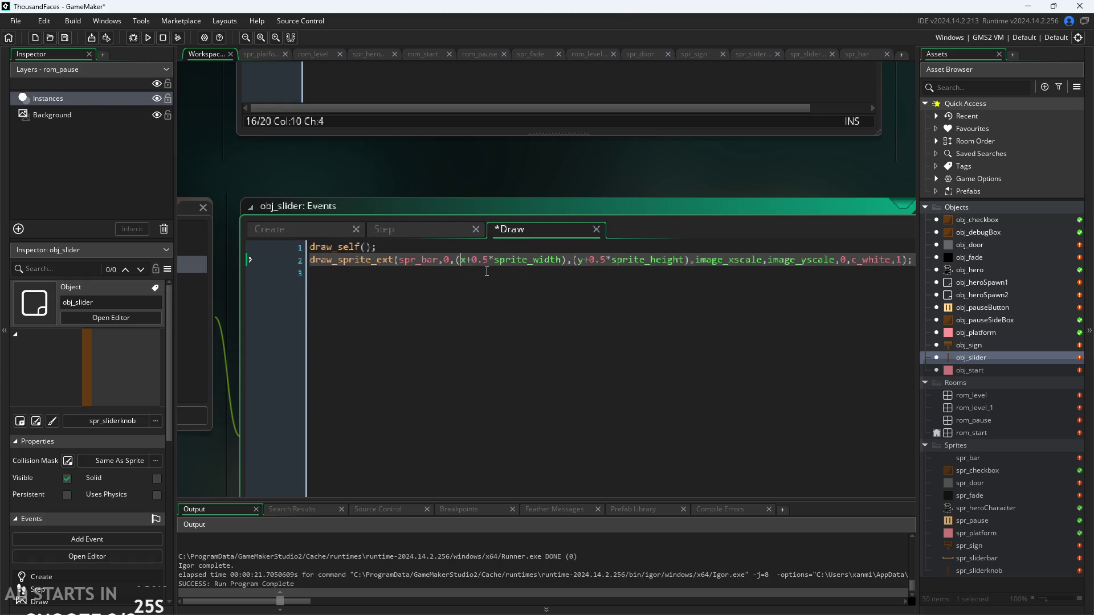
text(inm)
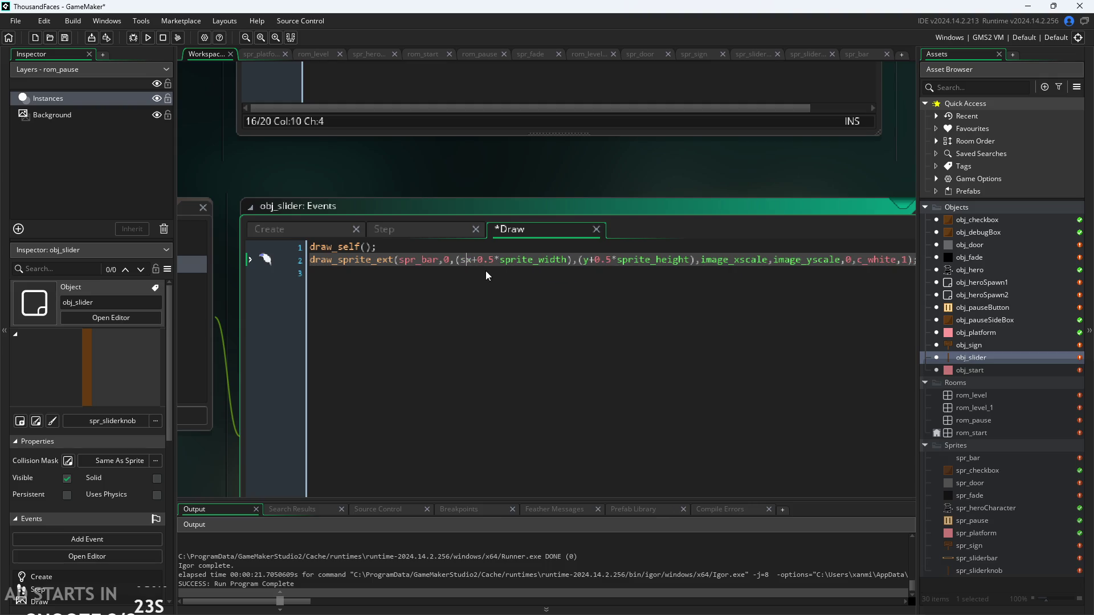
key(BackSpace)
text(it)
key(Delete)
text(X)
Make the Create event store initX=x and save the changes.
click(271, 230)
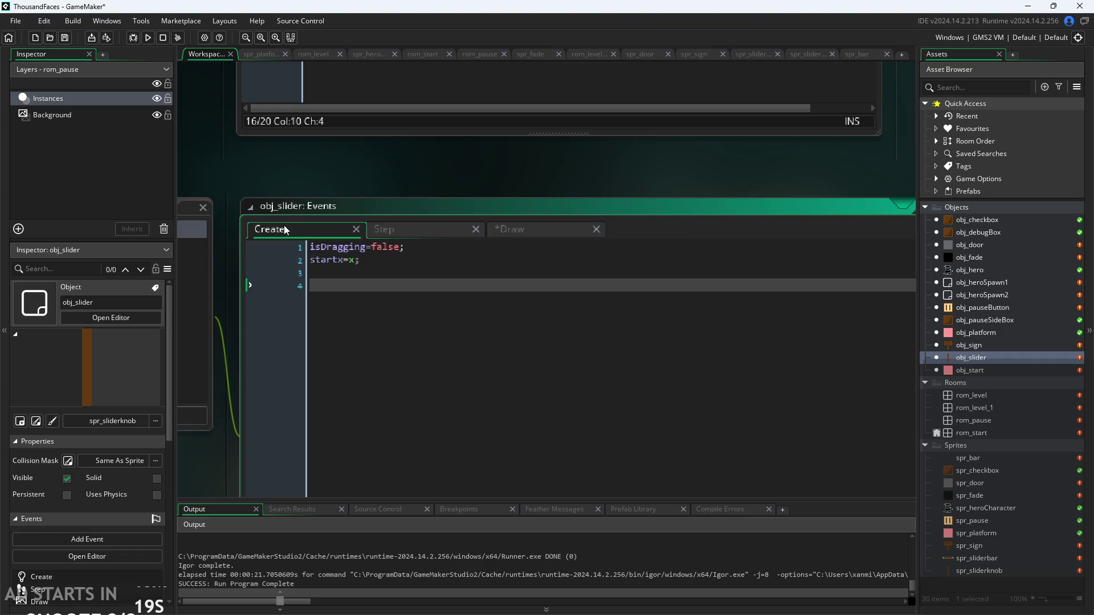
text(x=x;initX)
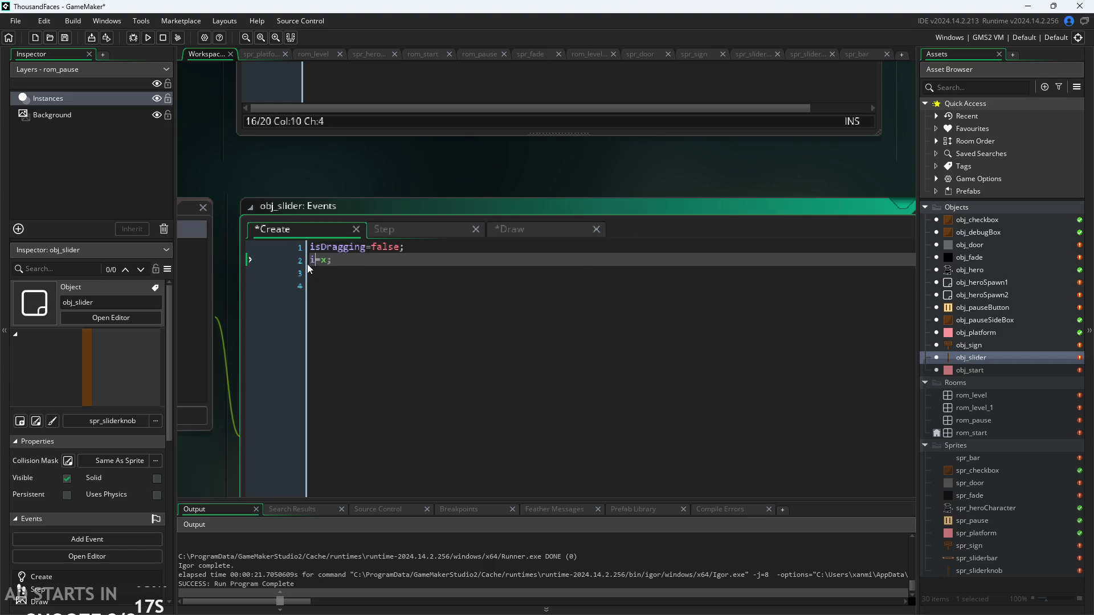
key(ctrl+s)
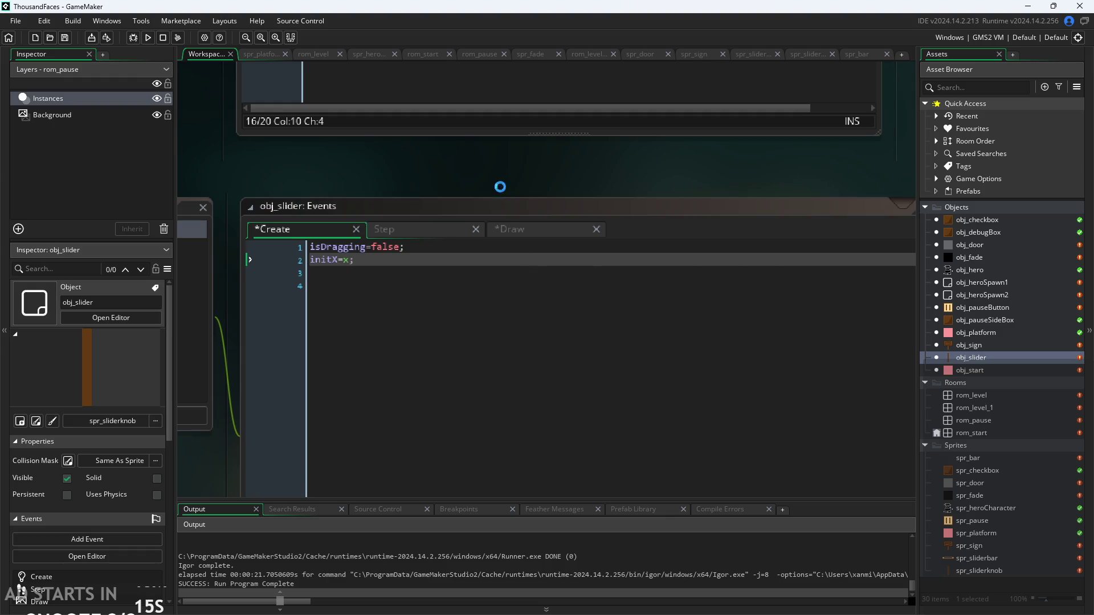
click(431, 233)
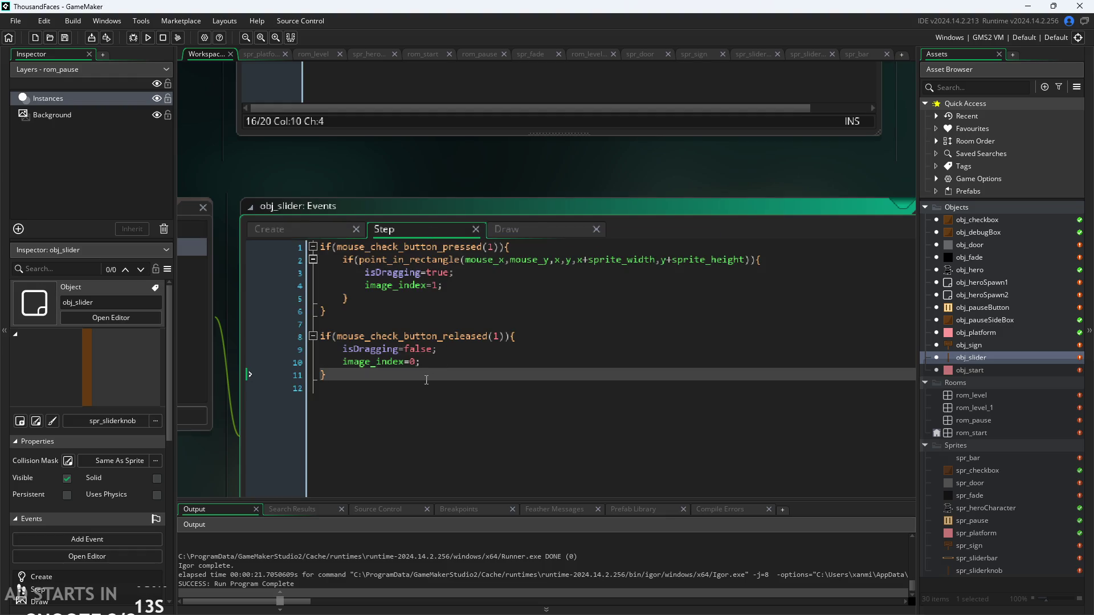
Add an if(isDragging){ block after the release check in the Step event.
key(Return)
text(if(is)
key(Return)
text())
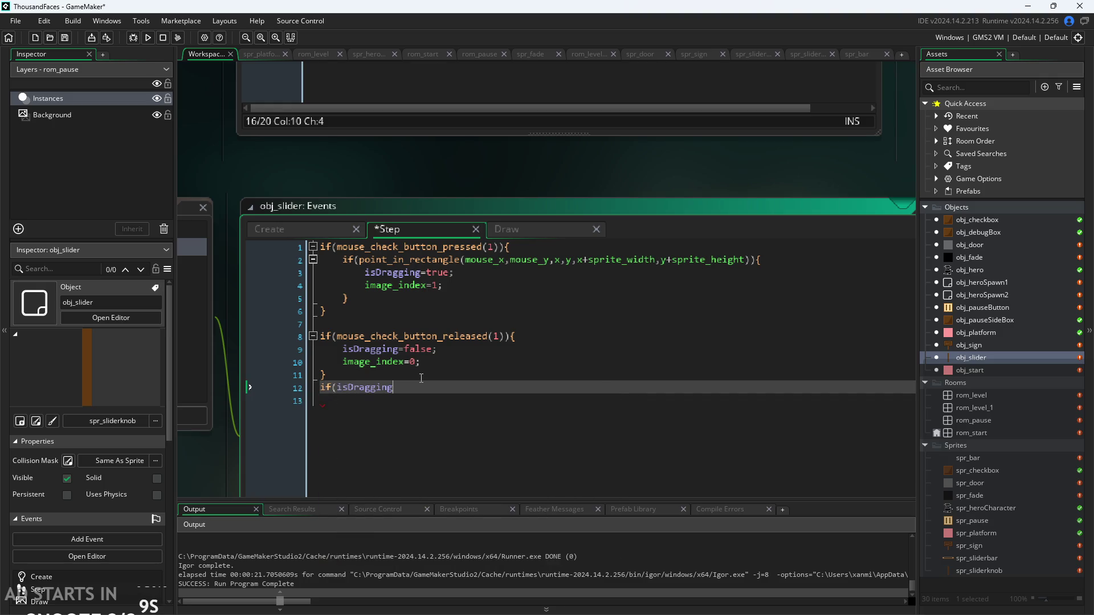
text({)
key(Return)
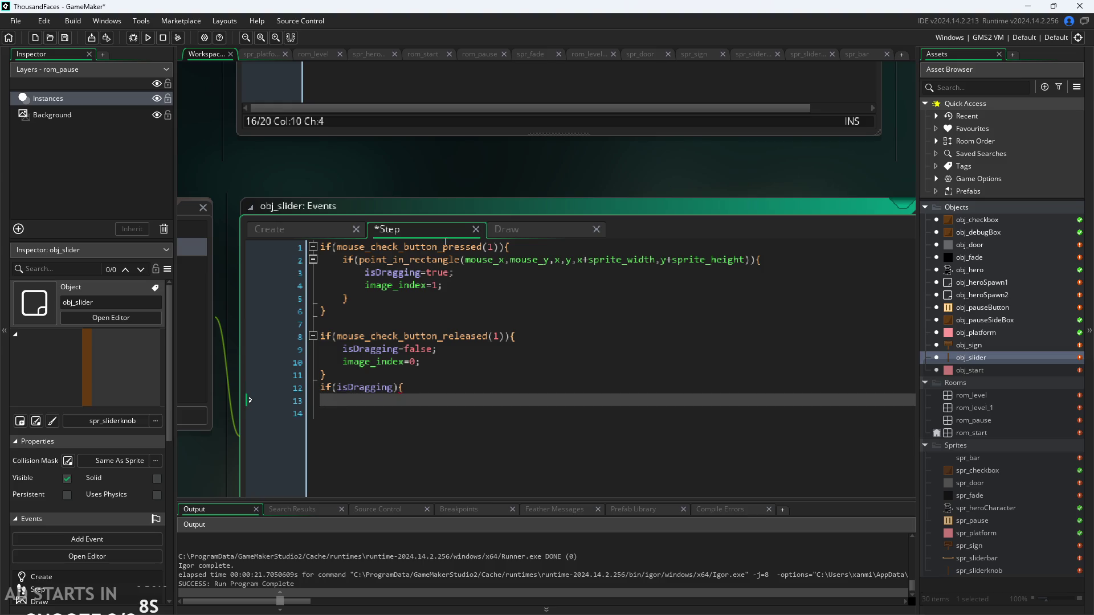
Start a clamp(x, initX-50*image_xscale call inside the isDragging block.
drag(432, 179, 447, 105)
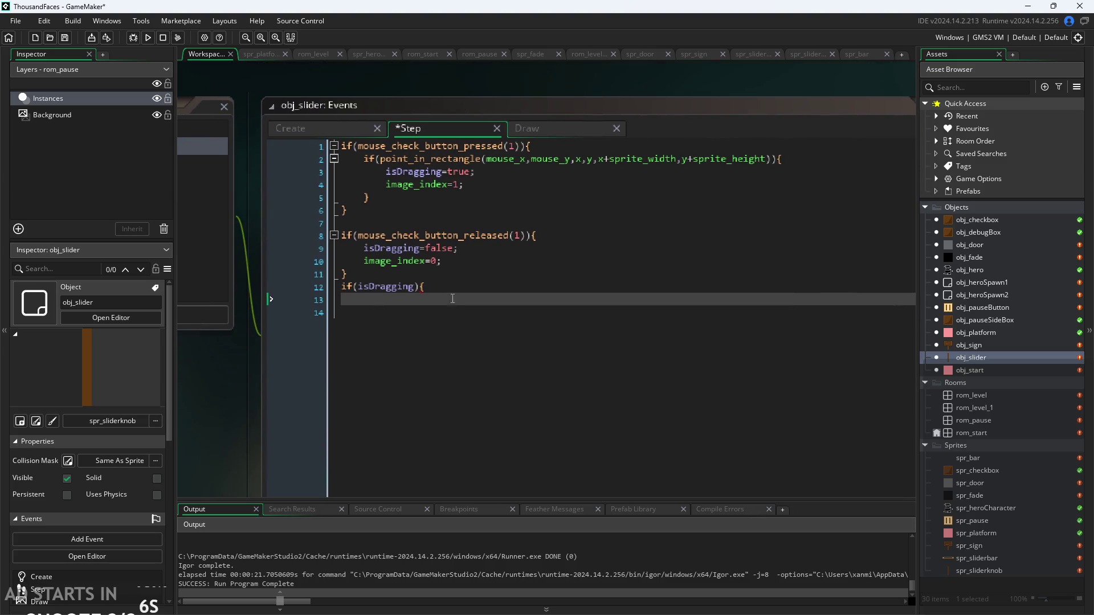
click(453, 297)
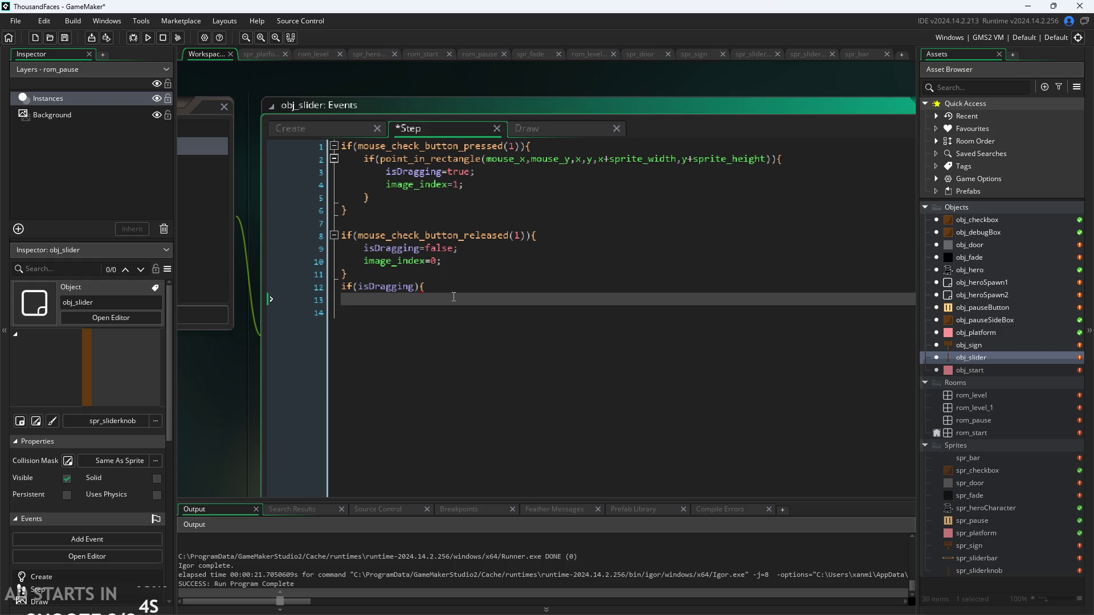
text(c)
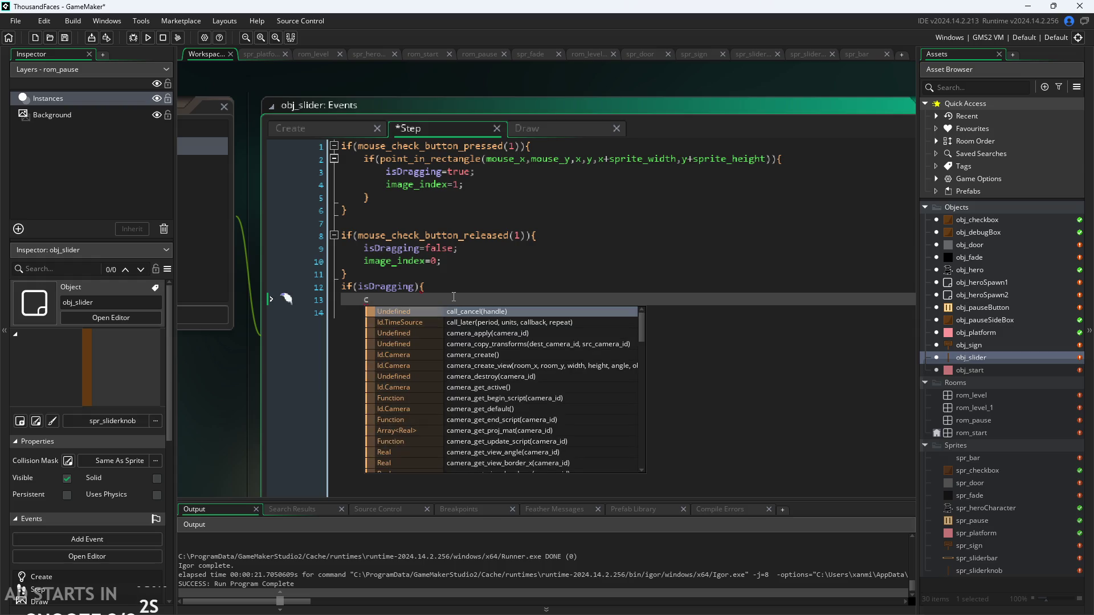
text(lut)
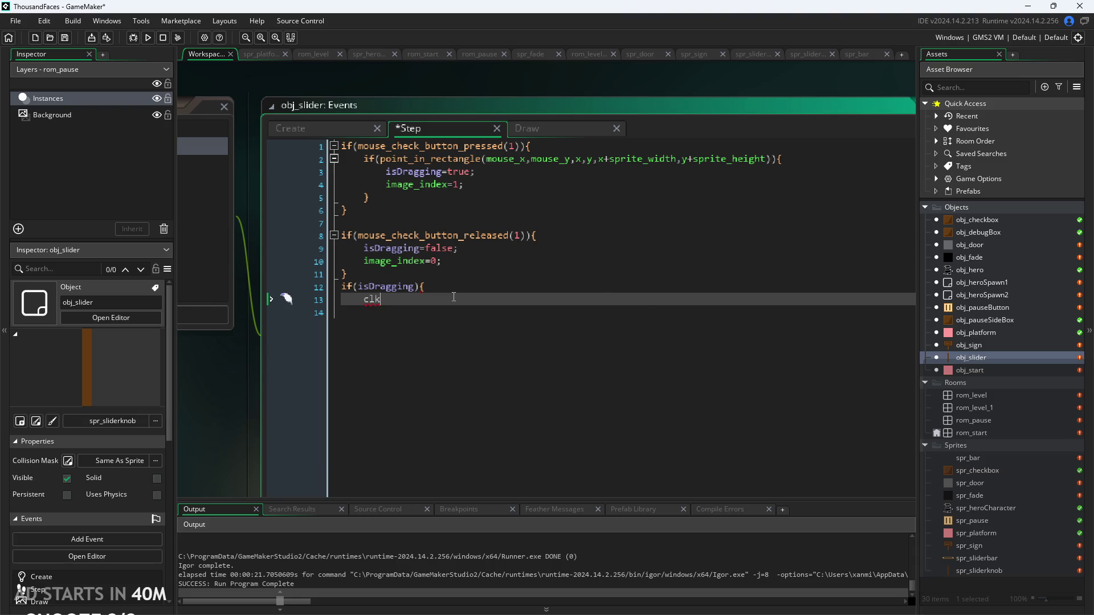
key(BackSpace)
key(BackSpace)
text(am)
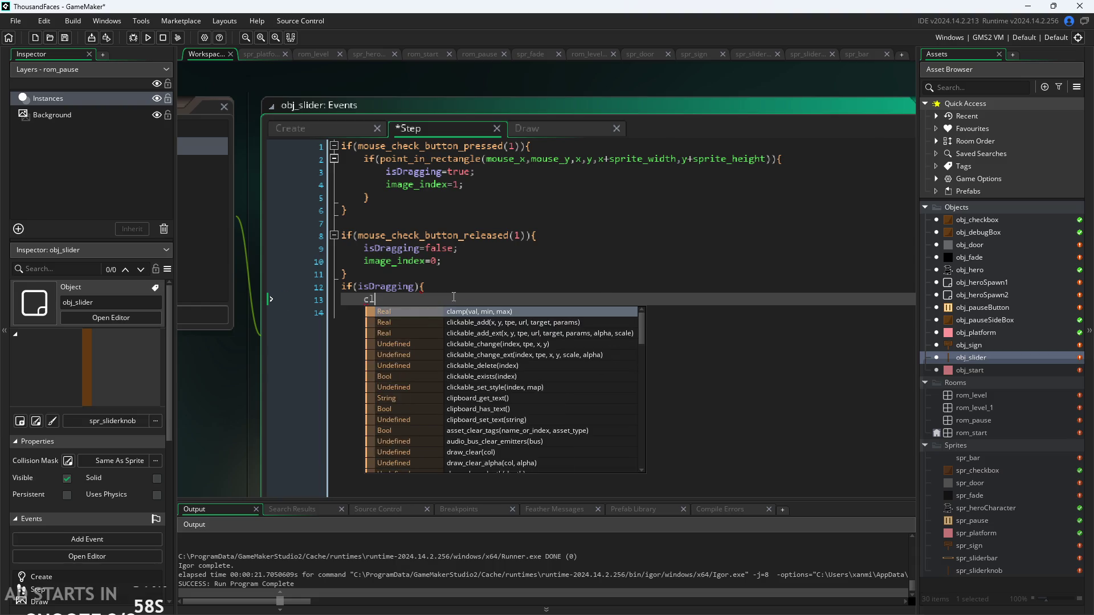
key(Return)
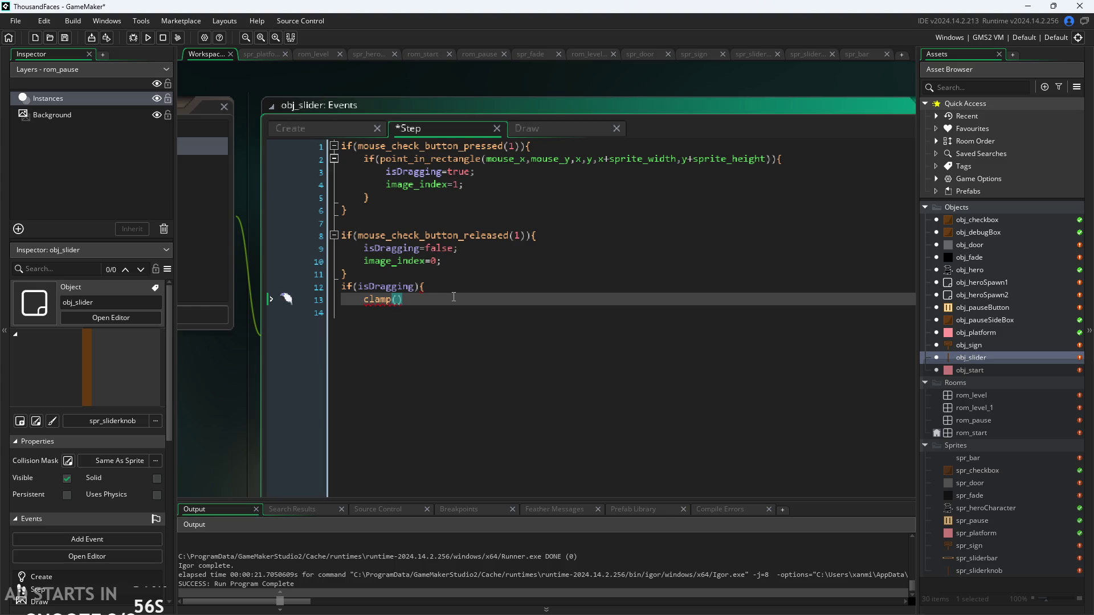
text(;)
text(x,)
mouse_move(378, 303)
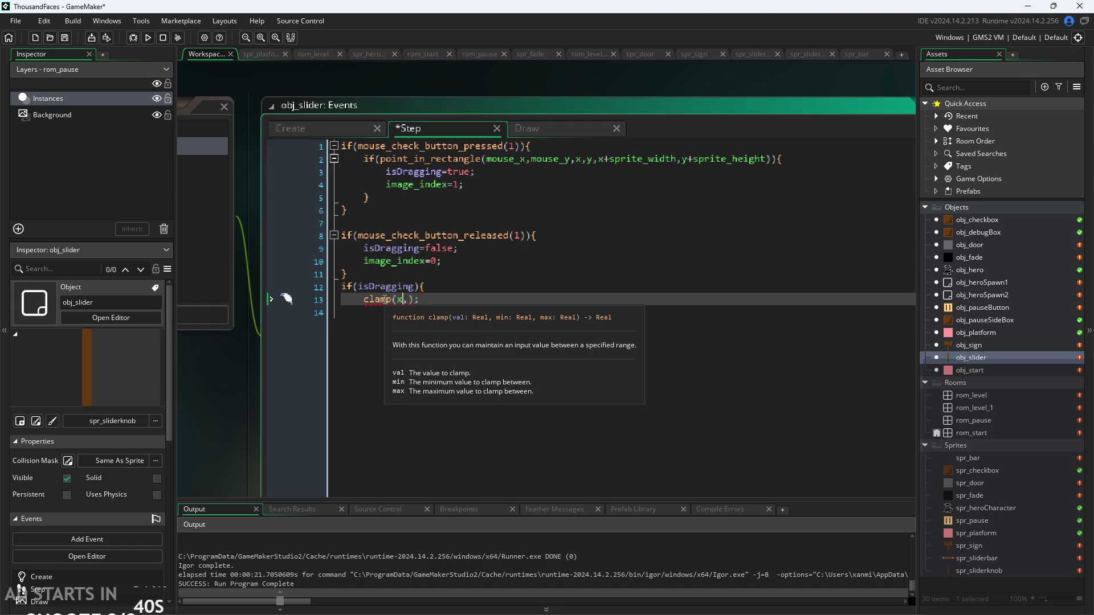
text(,)
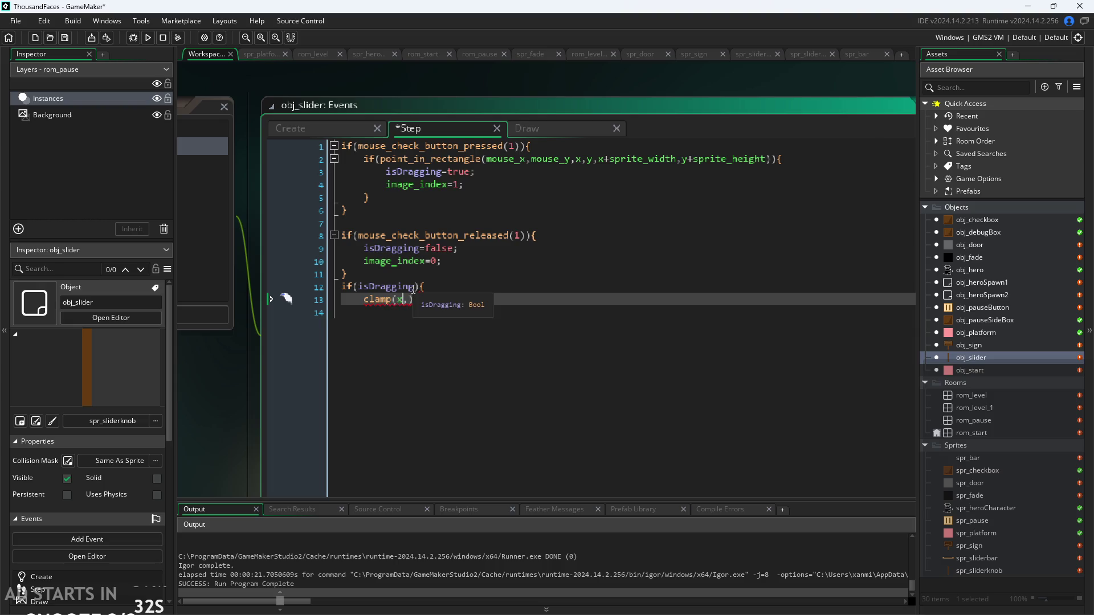
key(End)
text(;)
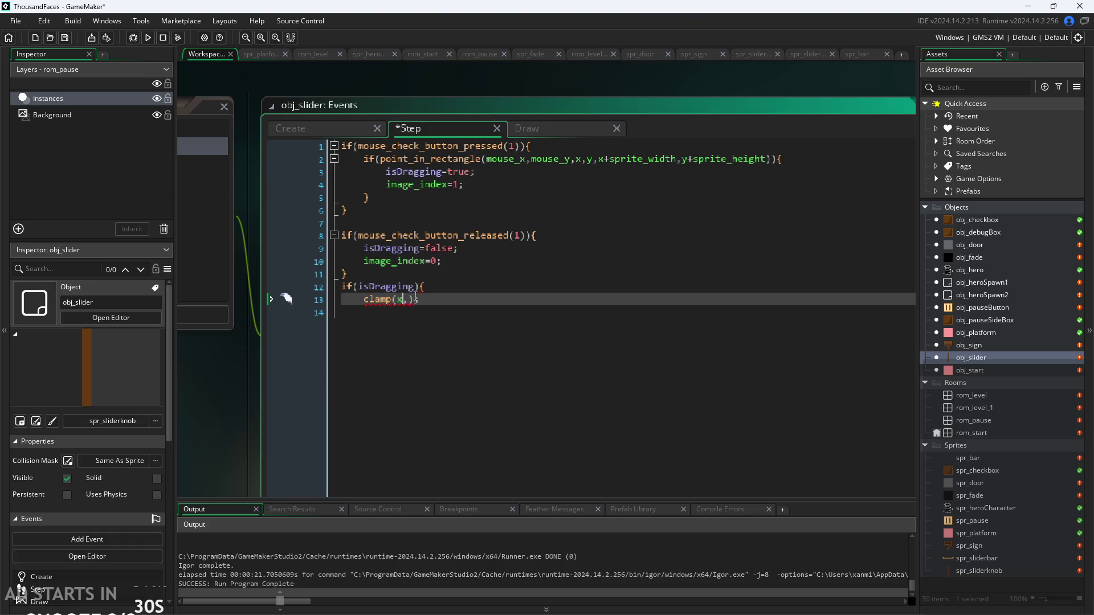
text(initX)
text(-50*)
text(image_)
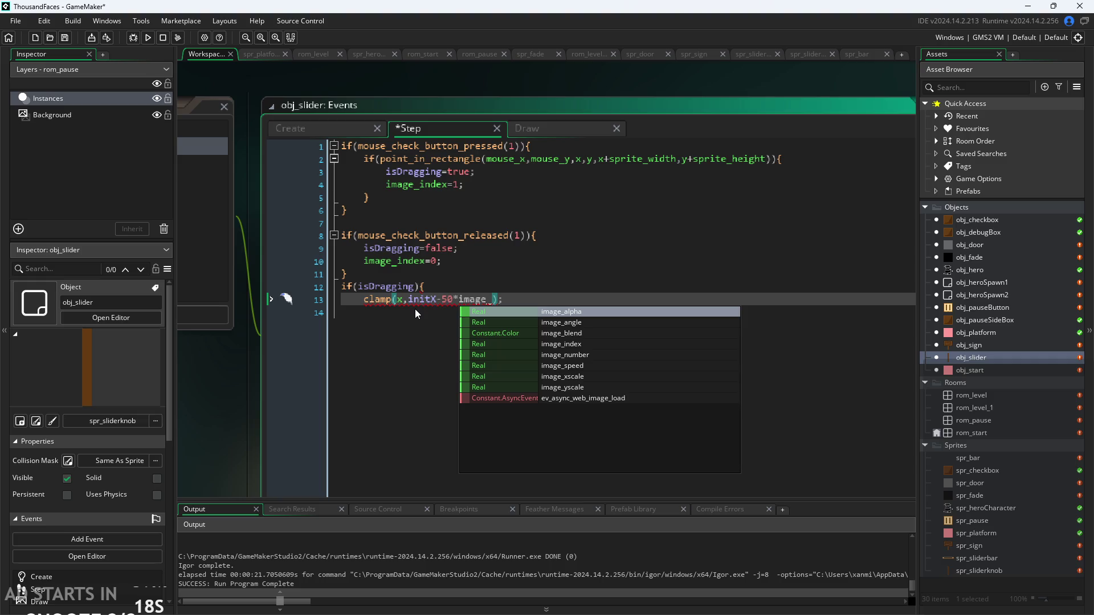
text(x)
key(Return)
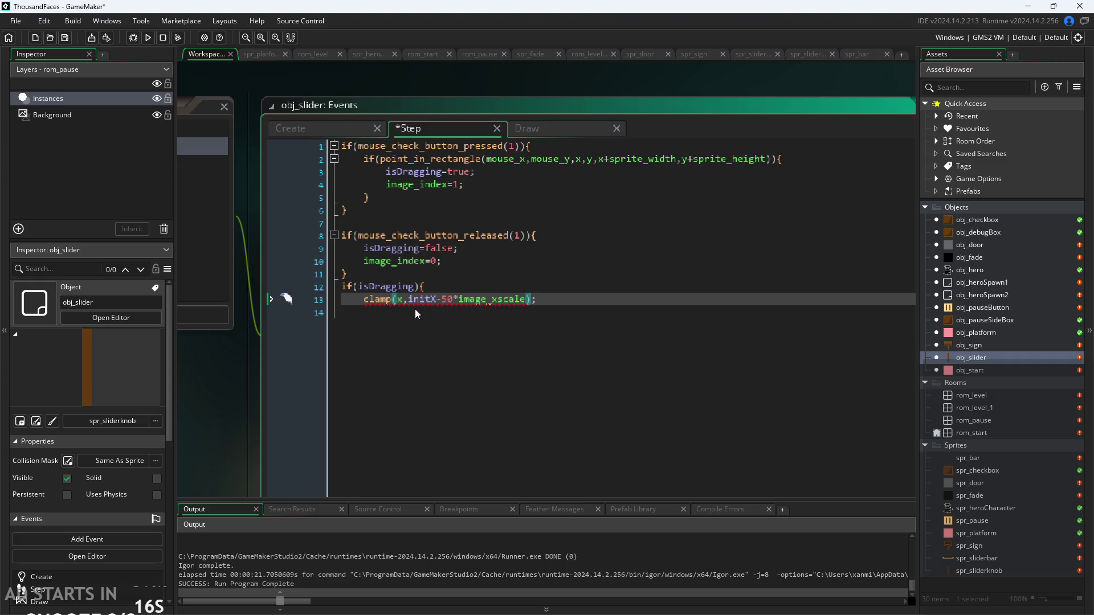
Add the upper bound initX+50*image_xscale by copy-paste and close the block with }.
key(shift+Left)
key(shift+Left)
key(shift+Left)
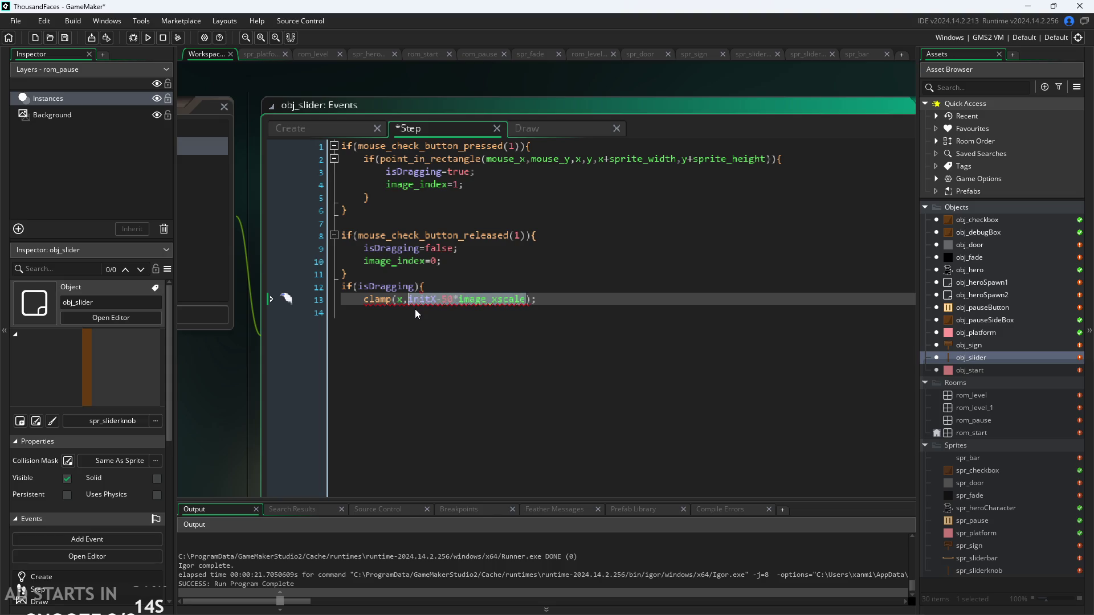
key(Left)
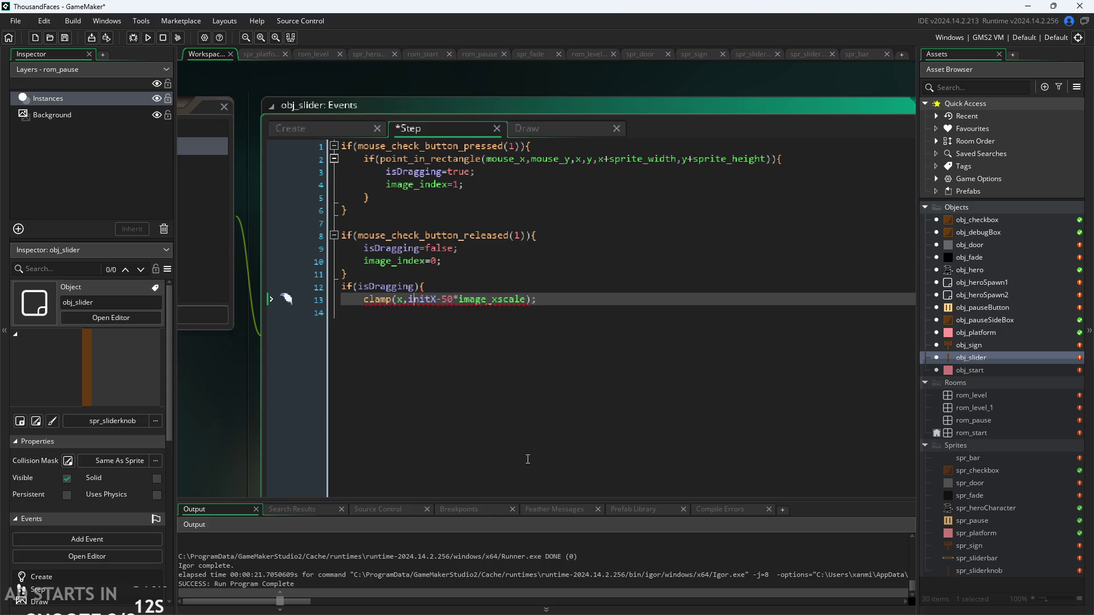
click(528, 300)
text(,)
text(initX-50*image_xscale)
key(Left)
key(Left)
key(Left)
key(Left)
key(BackSpace)
text(+)
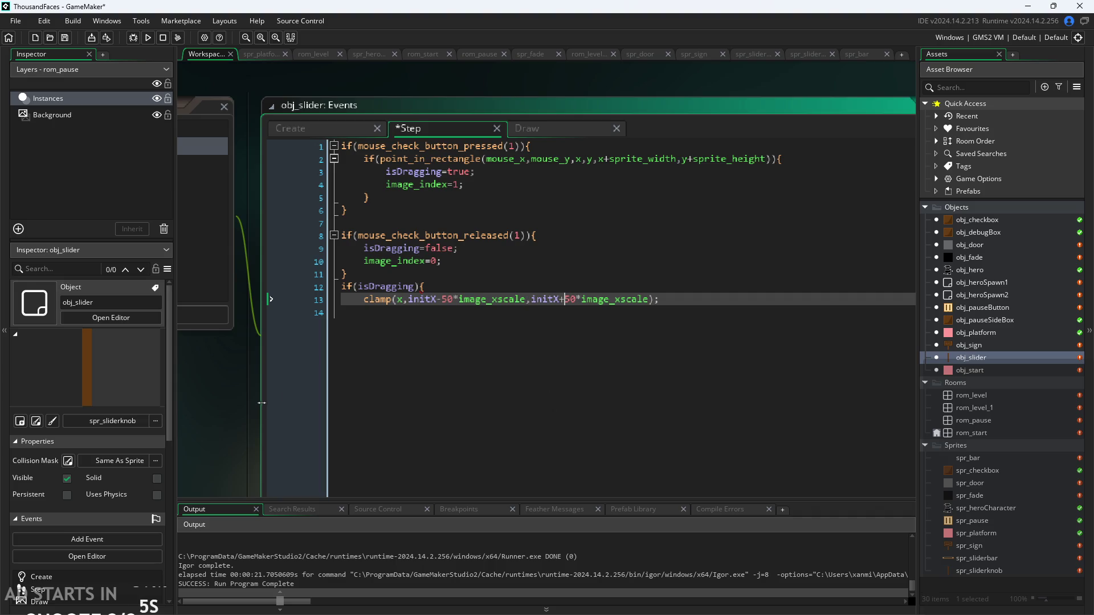
click(707, 301)
key(Return)
text(})
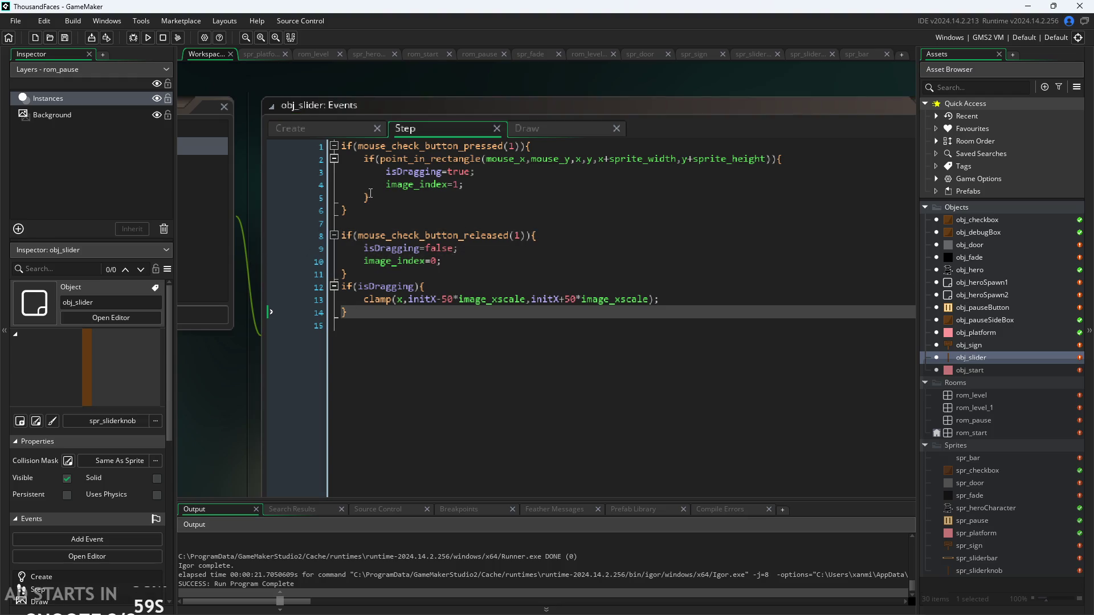
Add x=mouse_x; inside the if(isDragging) block, above the clamp line.
click(469, 289)
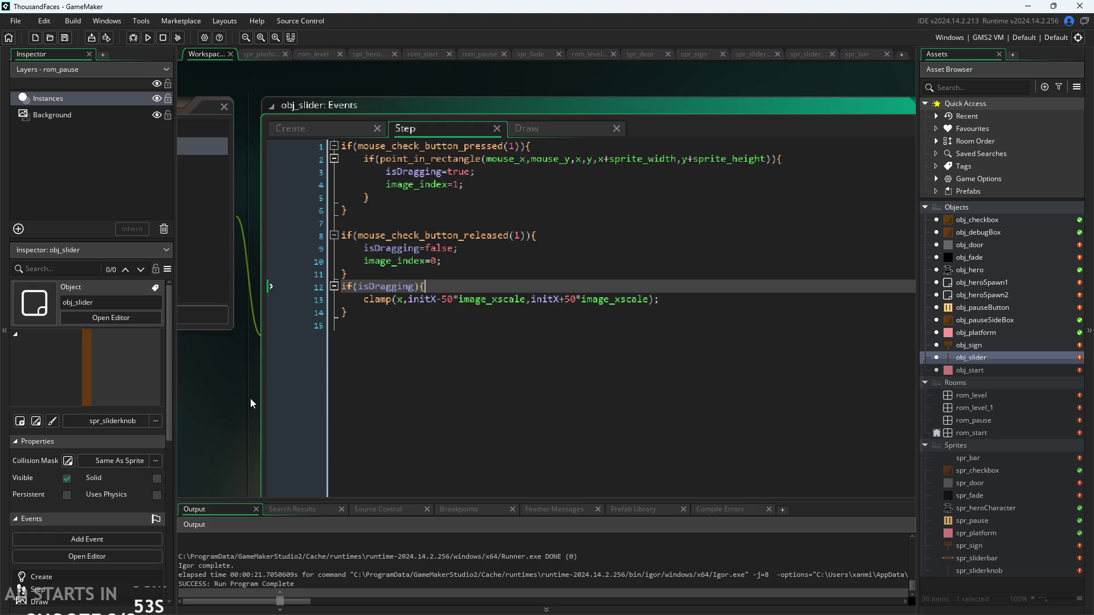
key(Return)
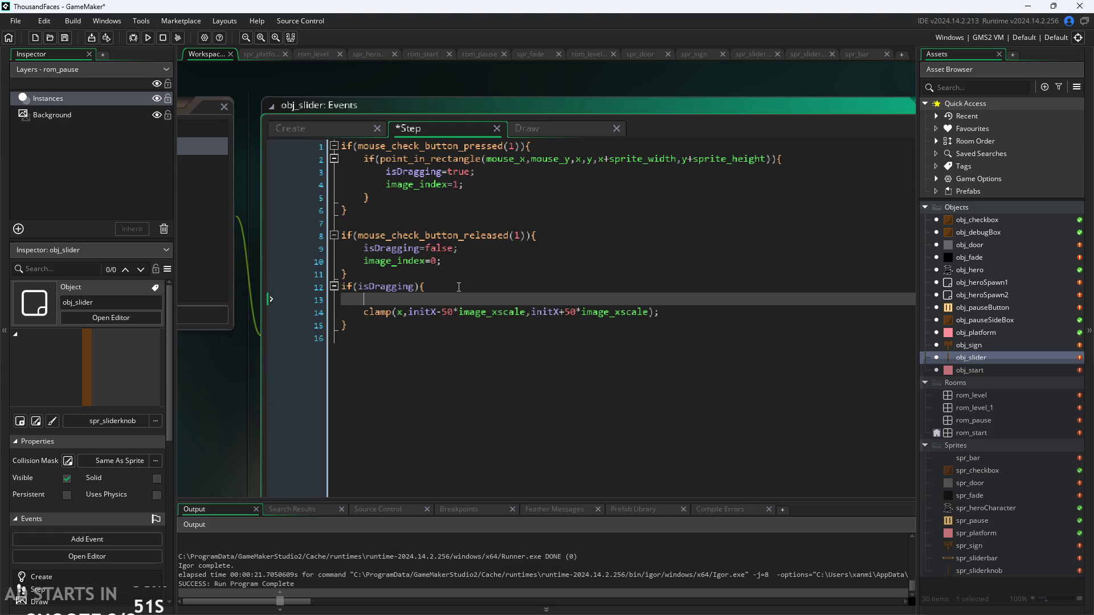
text(x=mous)
text(e)
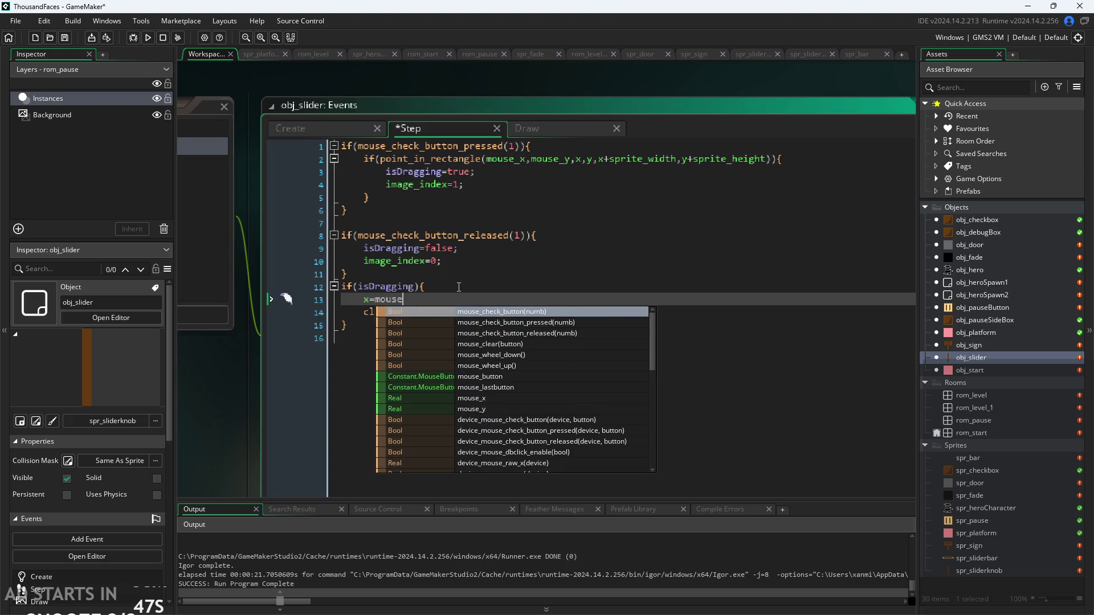
text(.)
key(BackSpace)
text(_x)
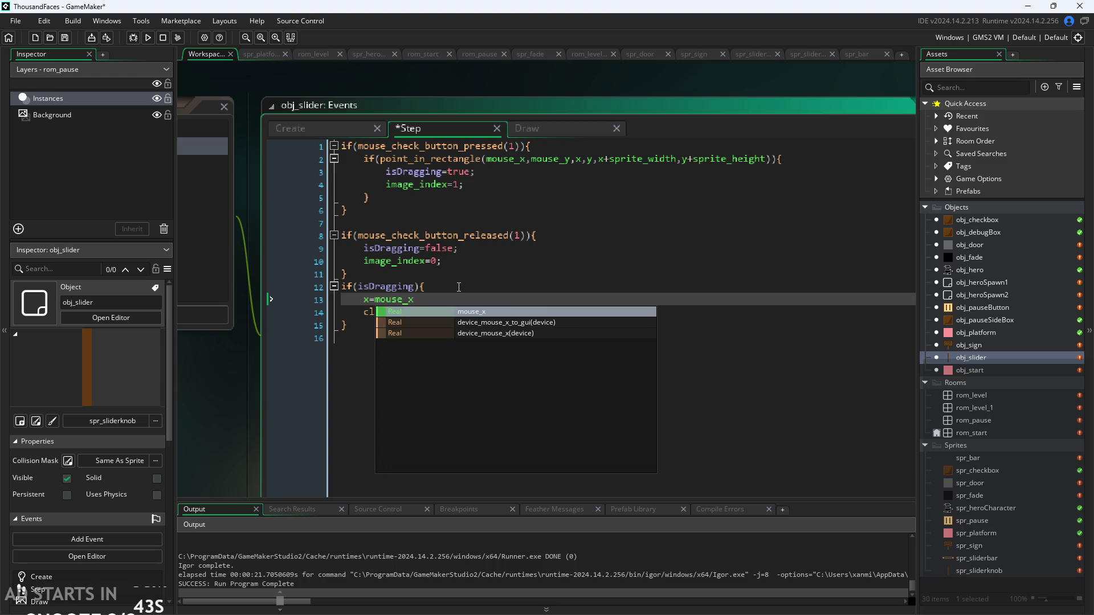
text(;)
Save the Step event, launch a test run, and open the in-game pause menu.
click(236, 427)
click(147, 37)
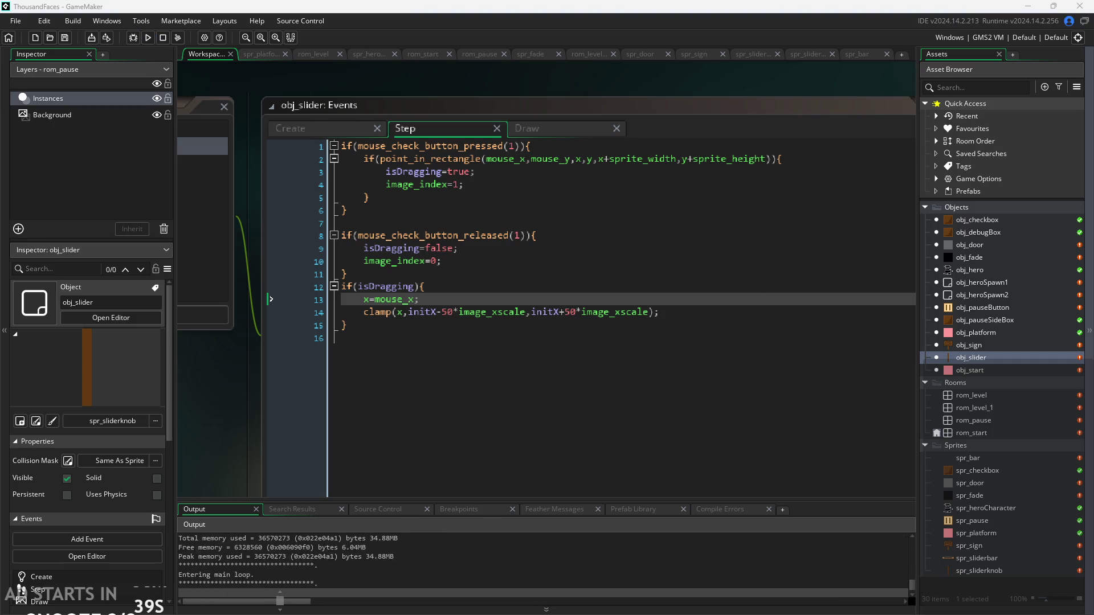
click(276, 194)
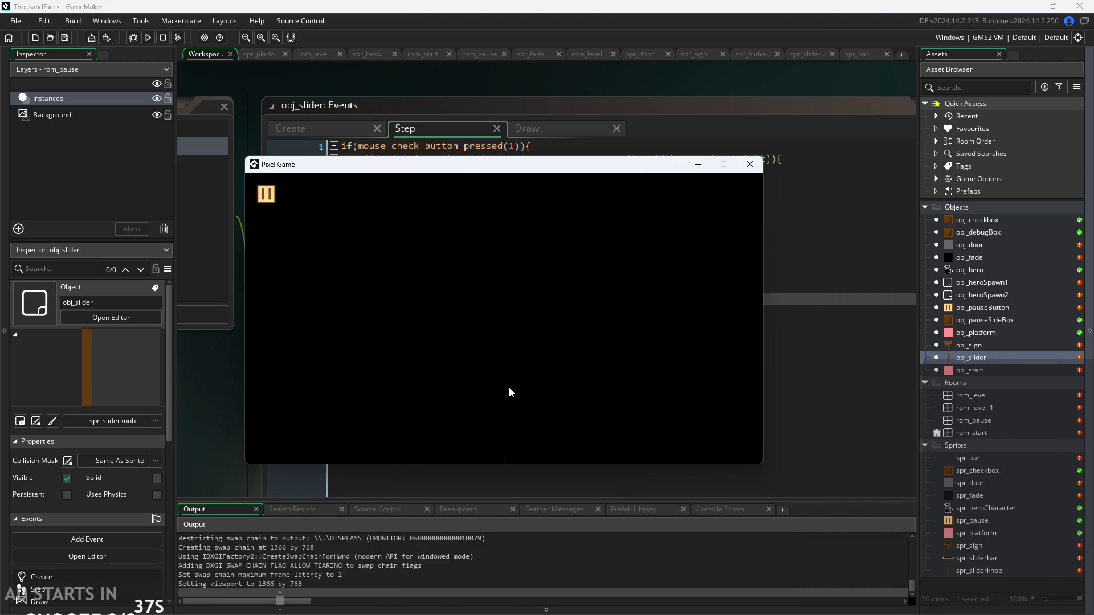
Drag the slider knob left and right along the bar to test its limits.
drag(504, 376, 478, 381)
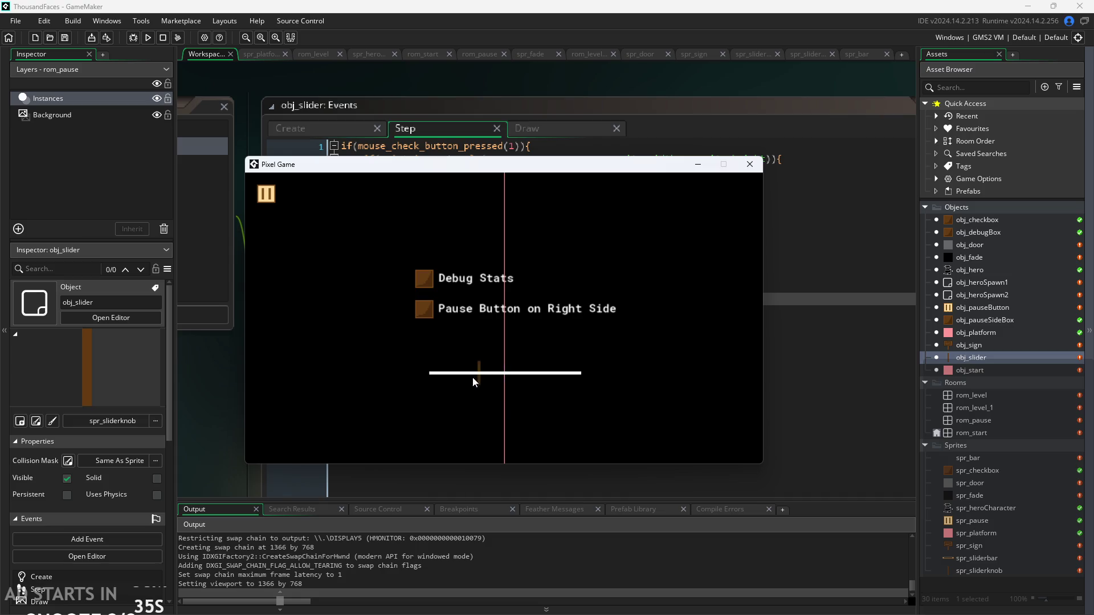
drag(410, 378, 345, 384)
mouse_move(268, 395)
mouse_down()
mouse_move(581, 410)
mouse_move(386, 416)
mouse_move(586, 411)
mouse_move(423, 409)
mouse_move(582, 391)
mouse_move(523, 396)
mouse_up()
Move the game window aside to view the code, retest the knob, then close the game.
mouse_move(526, 163)
mouse_down()
mouse_move(928, 348)
mouse_move(750, 348)
mouse_move(807, 176)
mouse_up()
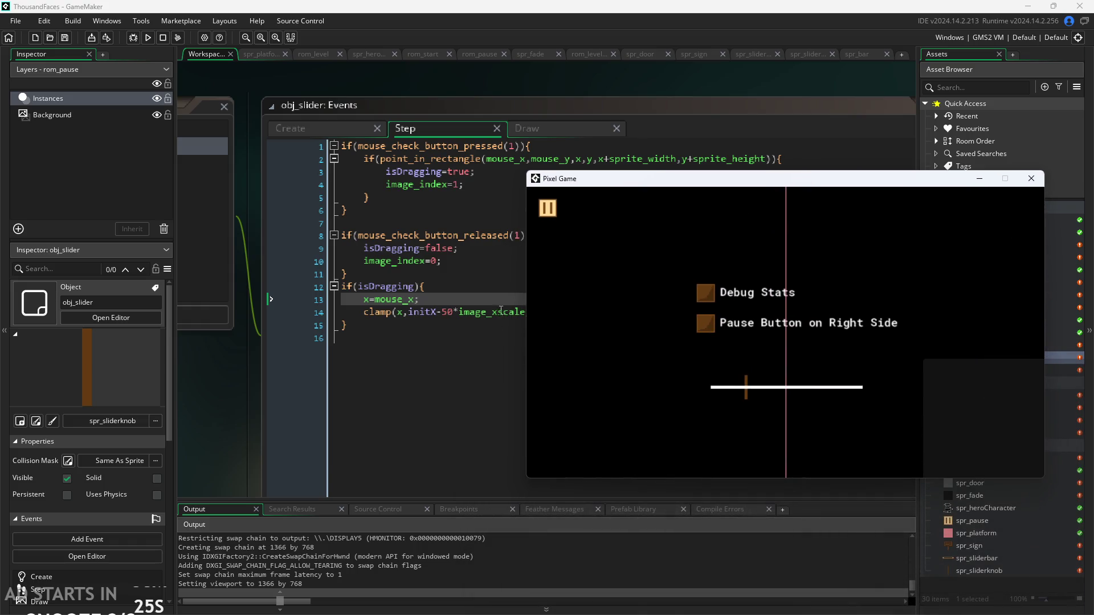
mouse_move(745, 392)
mouse_down()
mouse_move(798, 399)
mouse_move(786, 399)
mouse_up()
scroll(71, 411, down, 1)
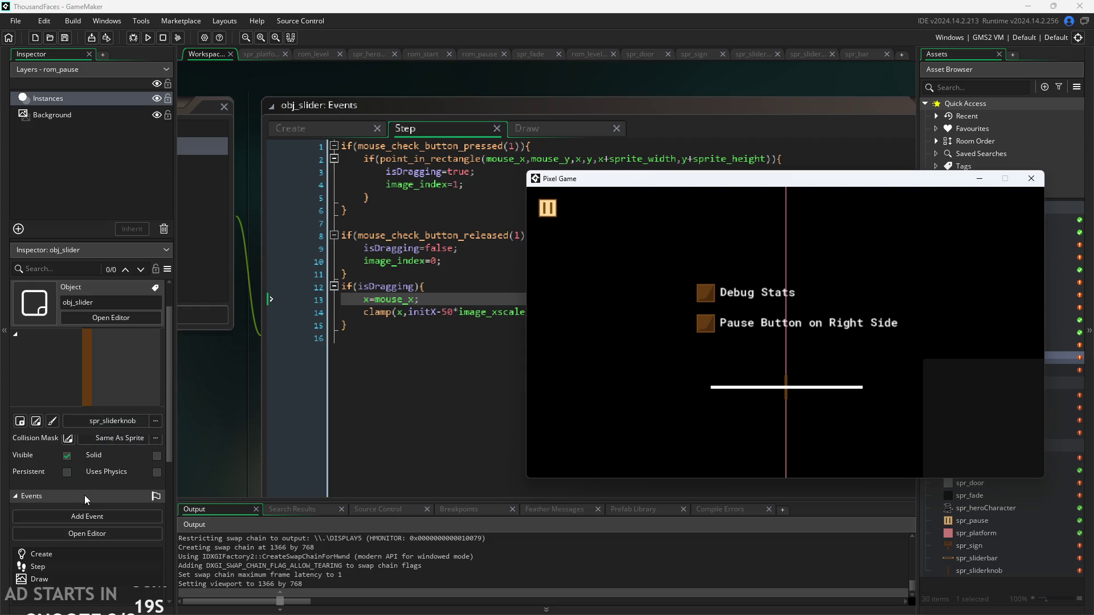
scroll(84, 494, up, 1)
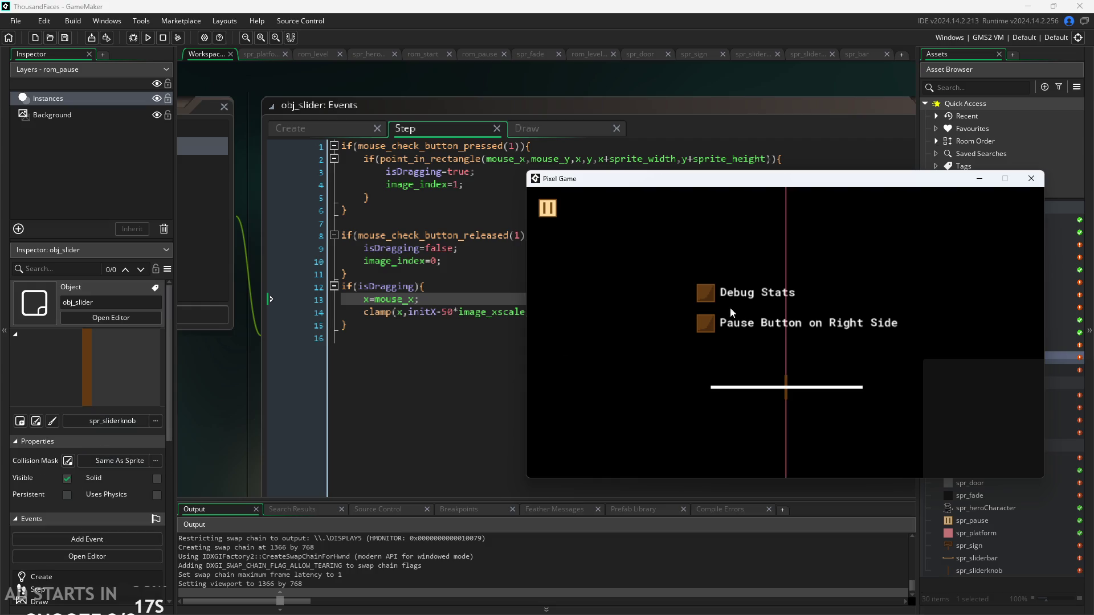
click(1029, 188)
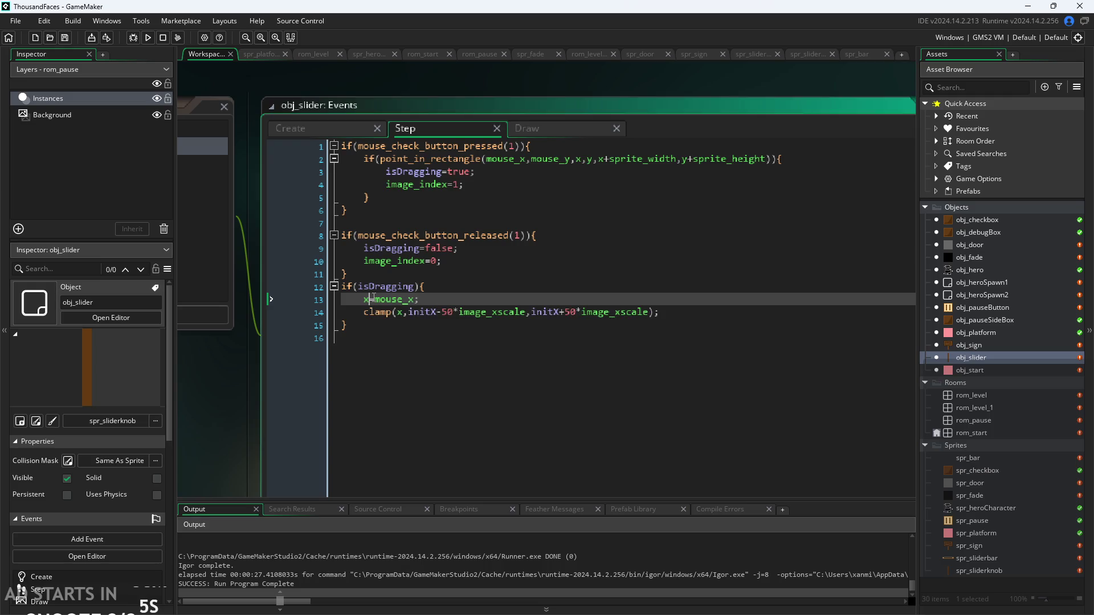
Remove the x=mouse_x; statement and its empty line from line 13.
click(398, 311)
drag(417, 300, 367, 297)
click(431, 295)
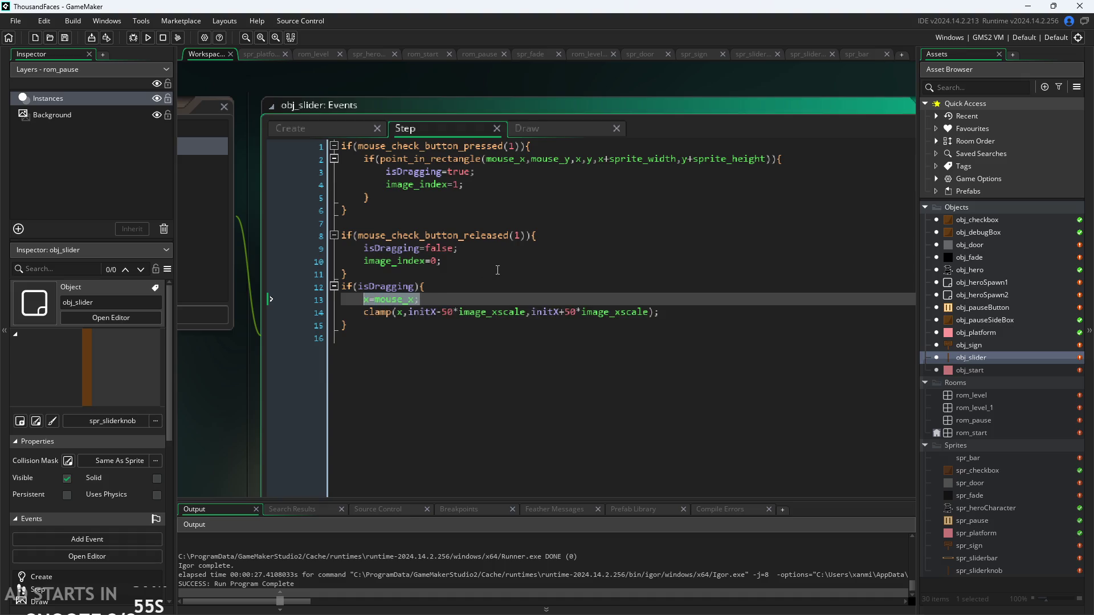
key(BackSpace)
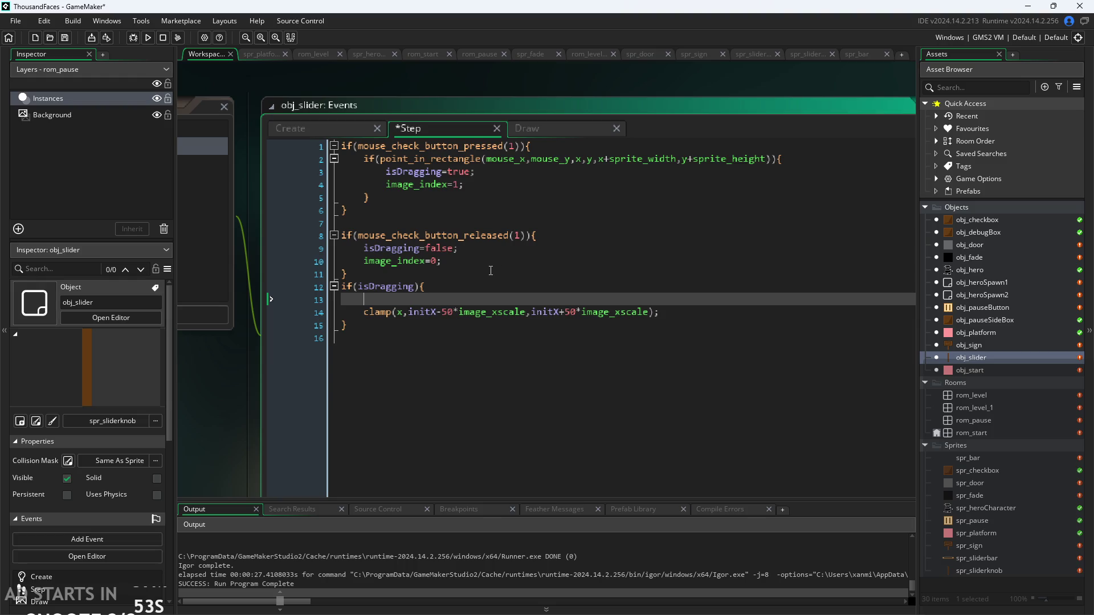
key(BackSpace)
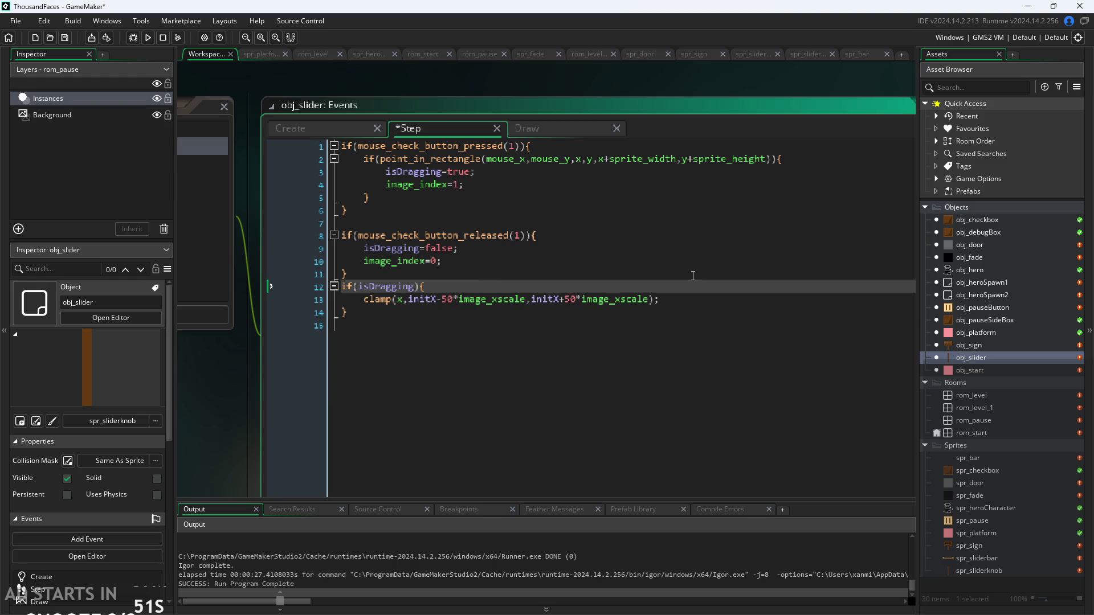
Re-add x=mouse_x; on a new line after the clamp line and save.
click(687, 299)
key(Return)
text(x=mouse_x;)
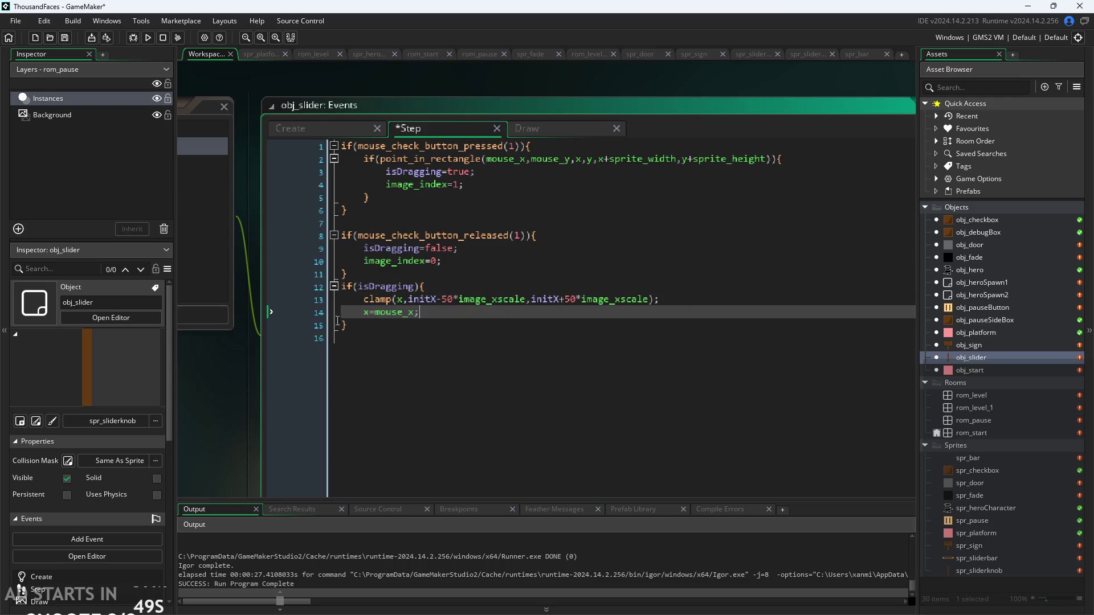
key(ctrl+s)
Run the game, drag the slider knob to the bar's left end, and close the game.
click(149, 38)
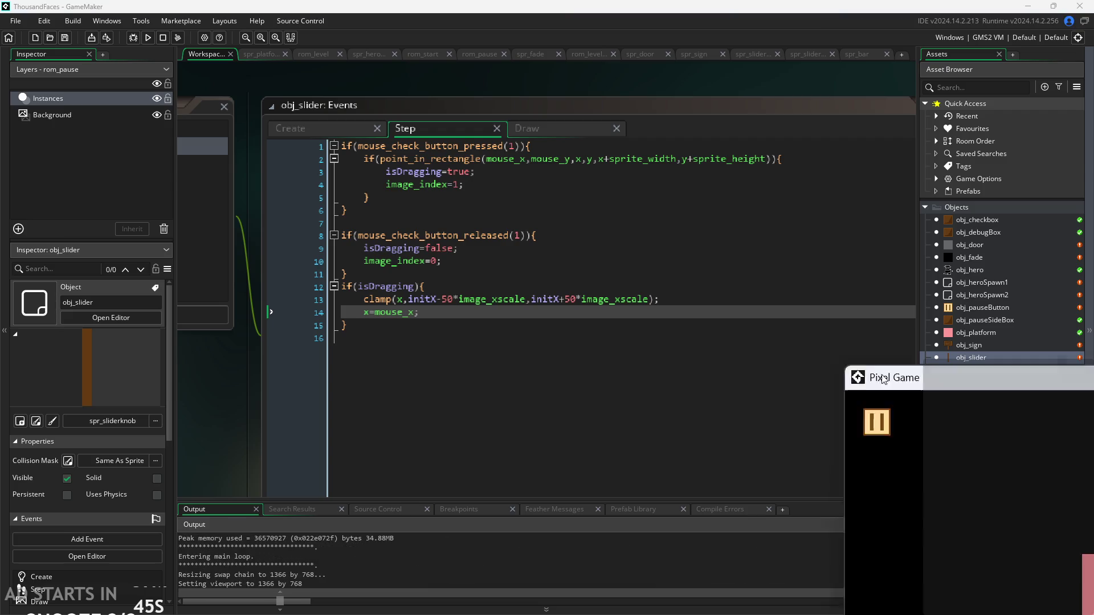
drag(450, 405, 357, 412)
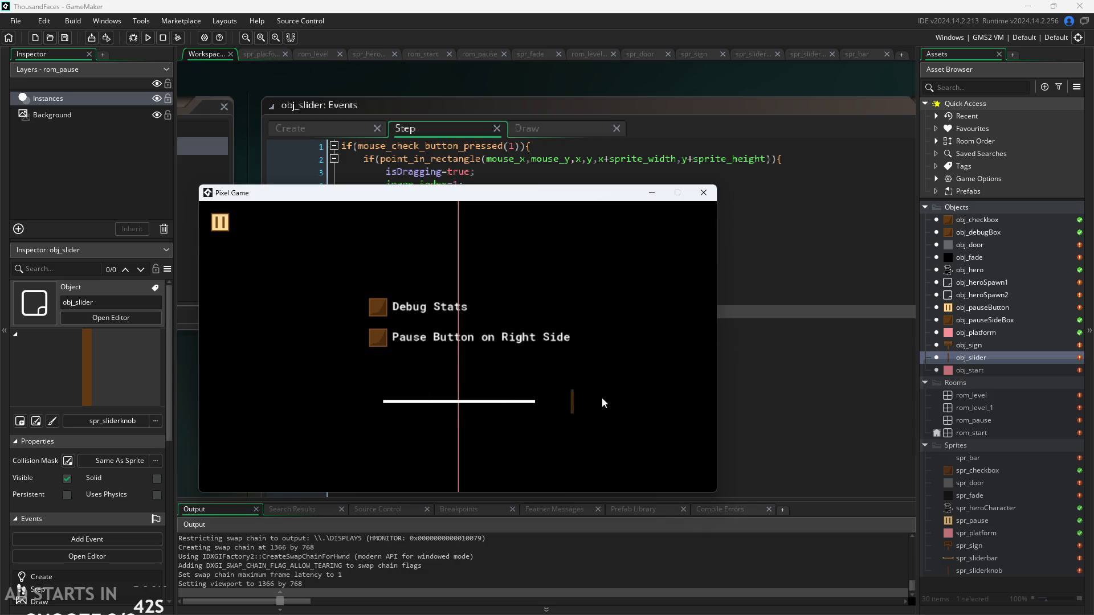
click(703, 193)
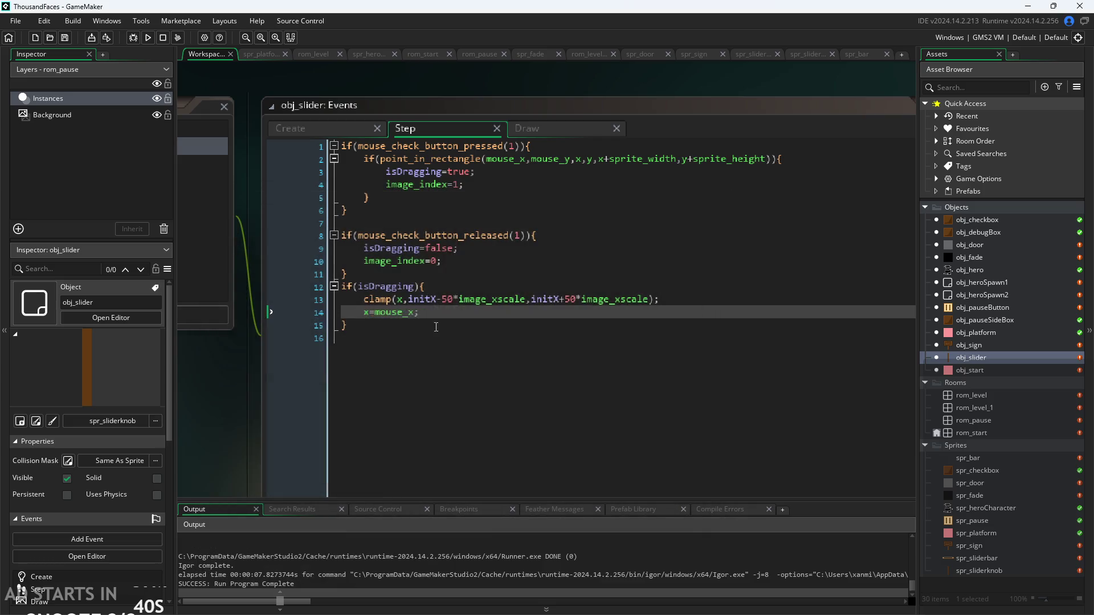
click(449, 300)
key(BackSpace)
text(2)
key(Right)
key(BackSpace)
text(1)
key(BackSpace)
key(ctrl+Right)
key(ctrl+Right)
key(Delete)
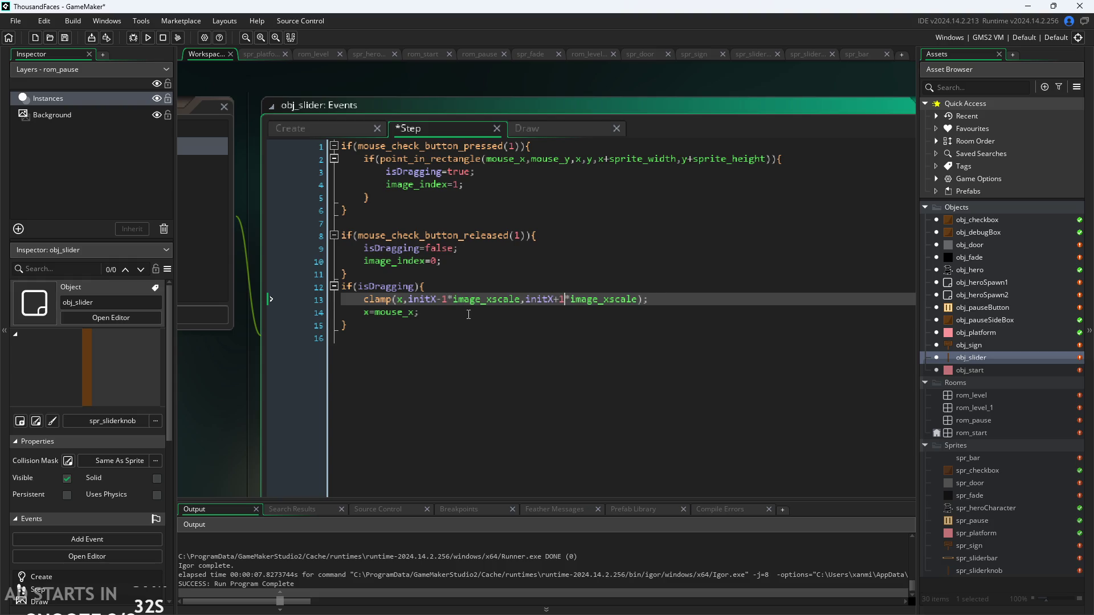
key(ctrl+s)
click(149, 37)
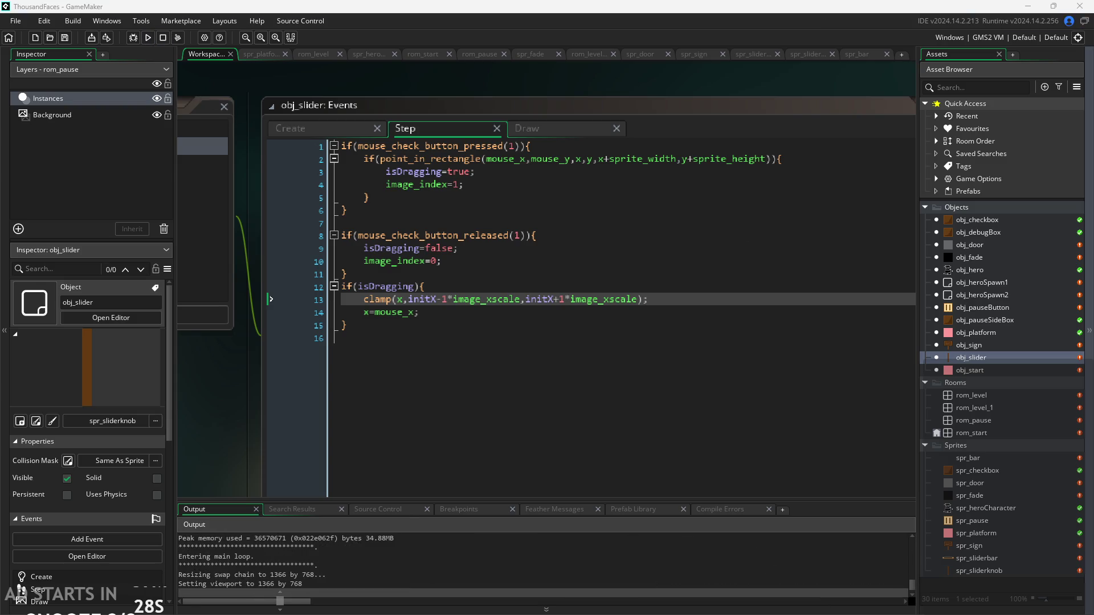
click(419, 224)
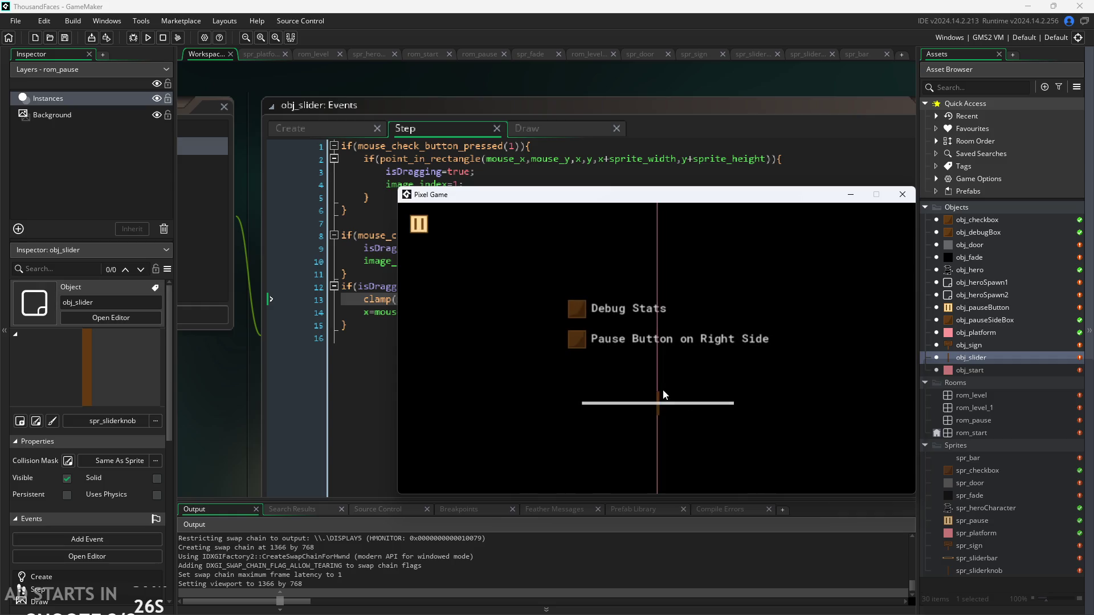
mouse_move(497, 405)
mouse_down()
mouse_move(720, 424)
mouse_move(797, 387)
mouse_up()
click(902, 194)
click(449, 299)
key(BackSpace)
text(50)
key(Right)
key(Right)
key(Right)
key(Right)
text(0)
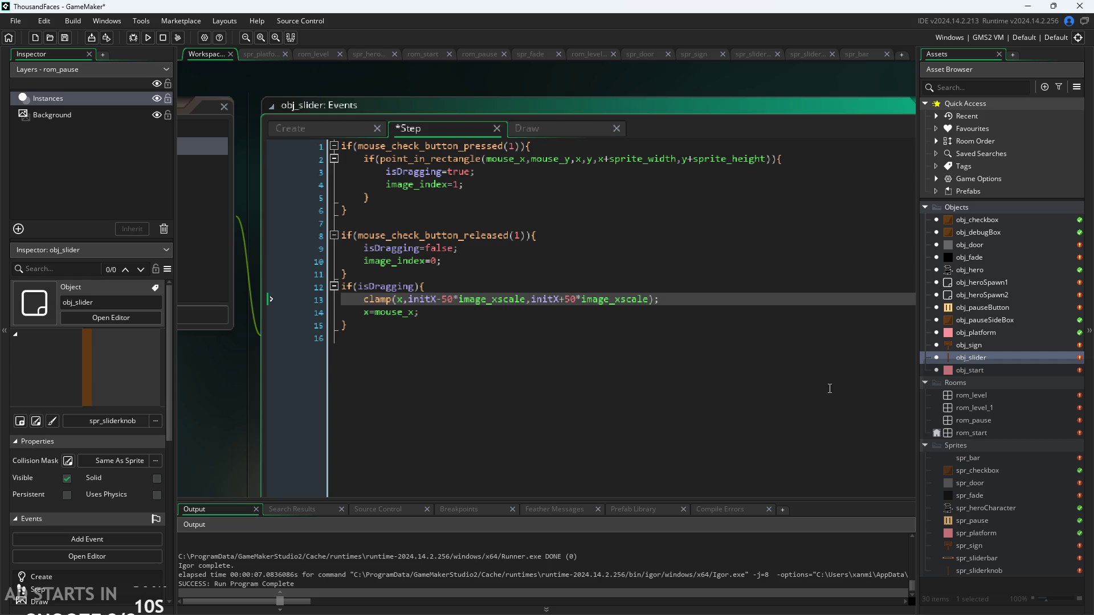
double_click(967, 458)
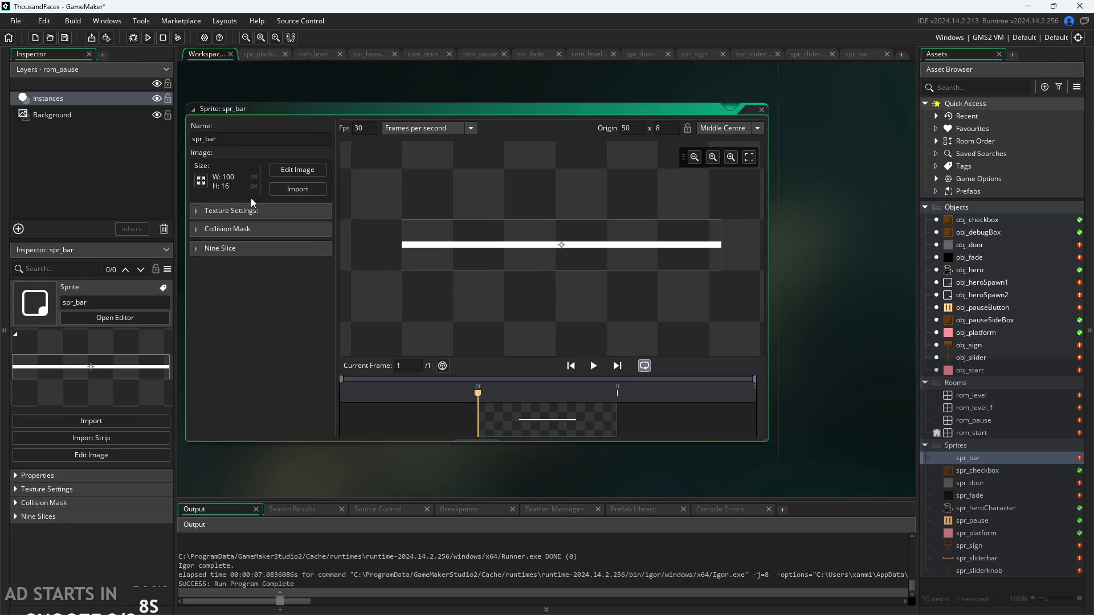
Paint vertical end caps at the right and left edges of spr_bar, then return to the Workspace.
click(290, 170)
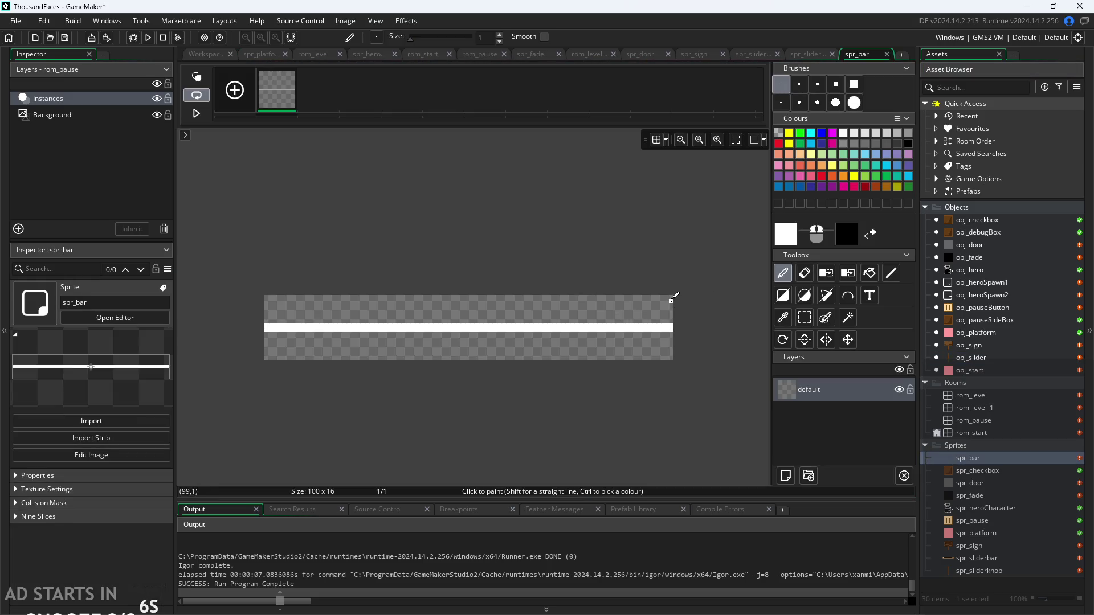
drag(671, 299, 671, 360)
drag(266, 295, 268, 359)
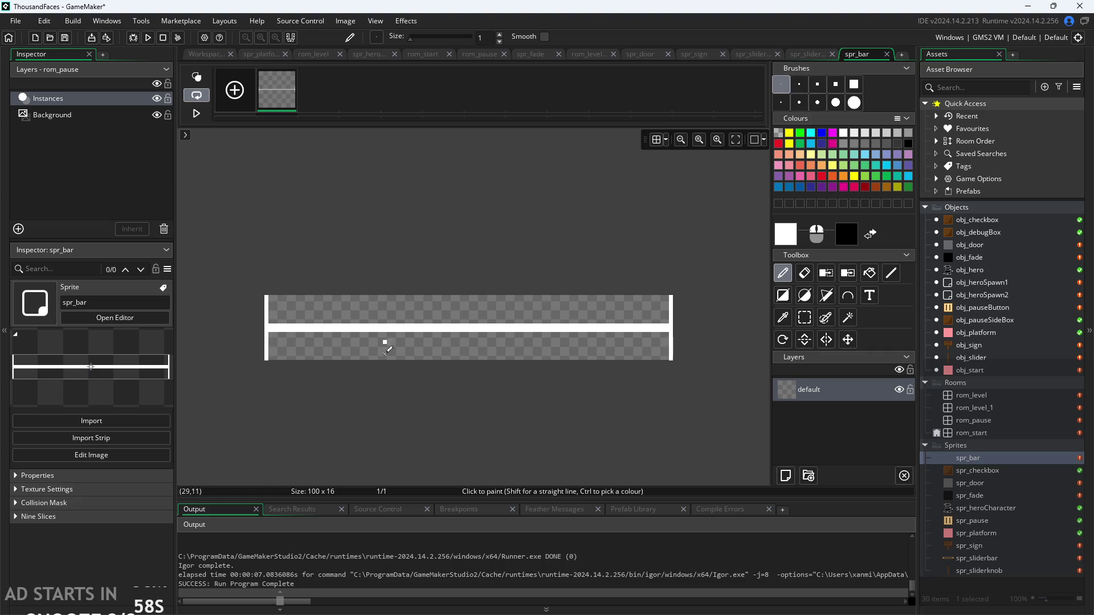
click(203, 54)
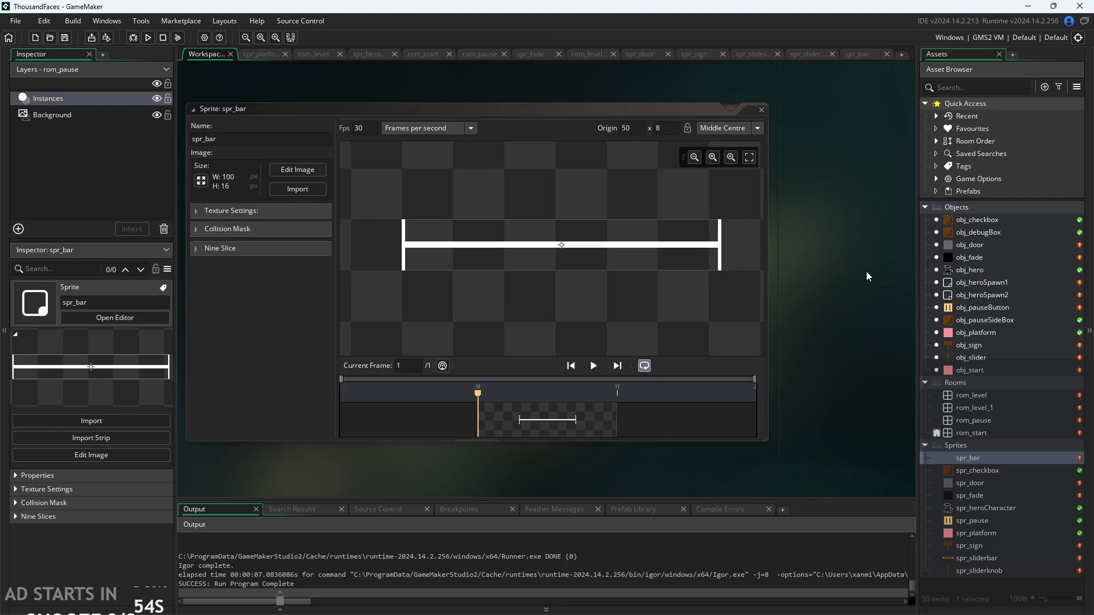
click(978, 395)
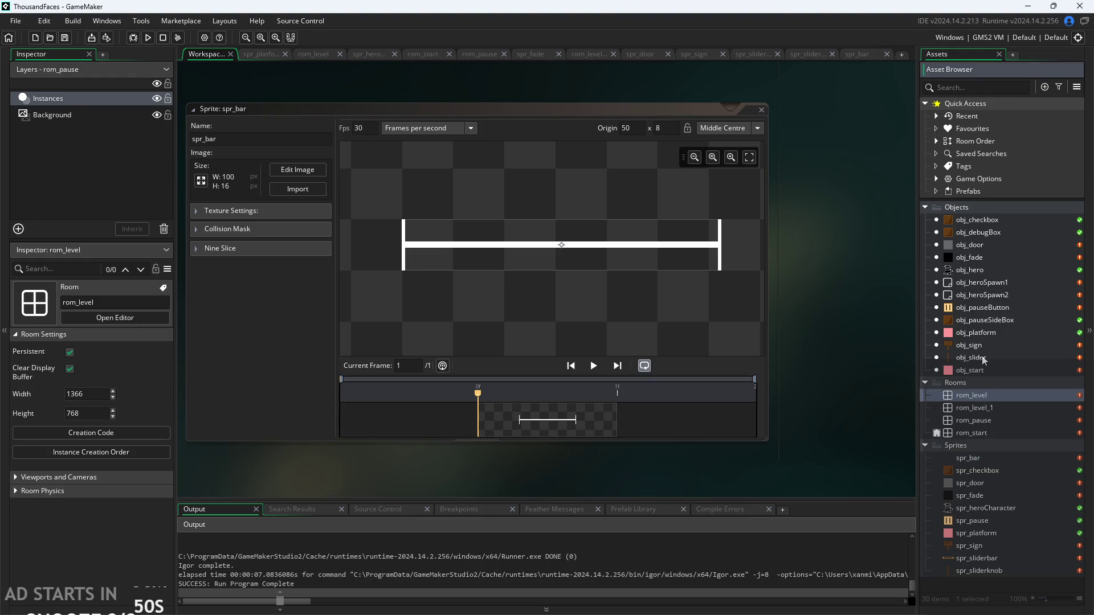
In obj_slider's Step event, move x=mouse_x; from line 14 to just under if(isDragging){.
double_click(970, 357)
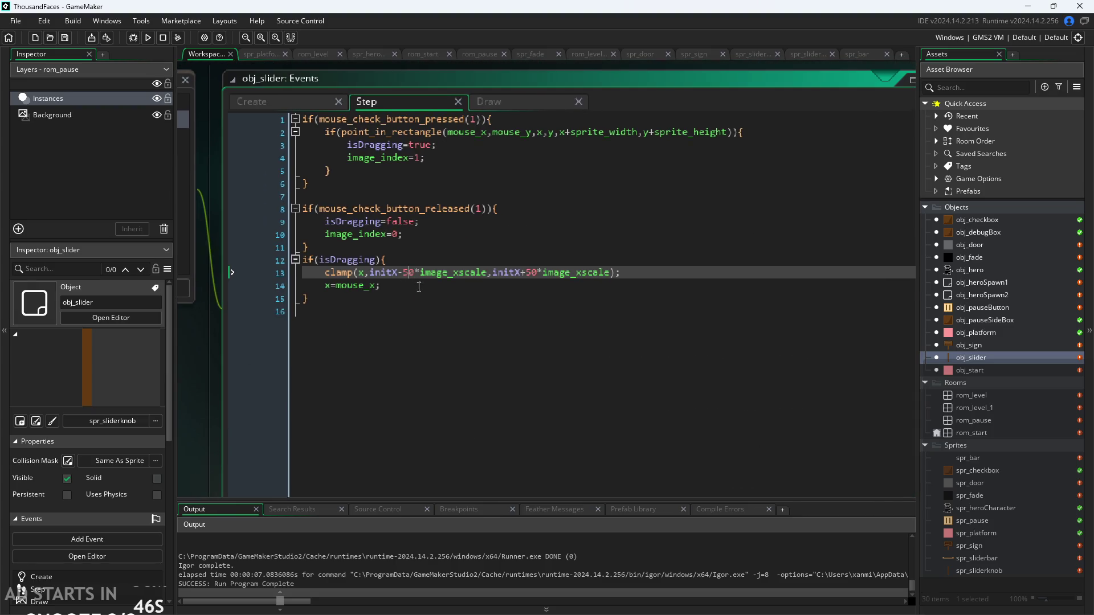
mouse_move(348, 276)
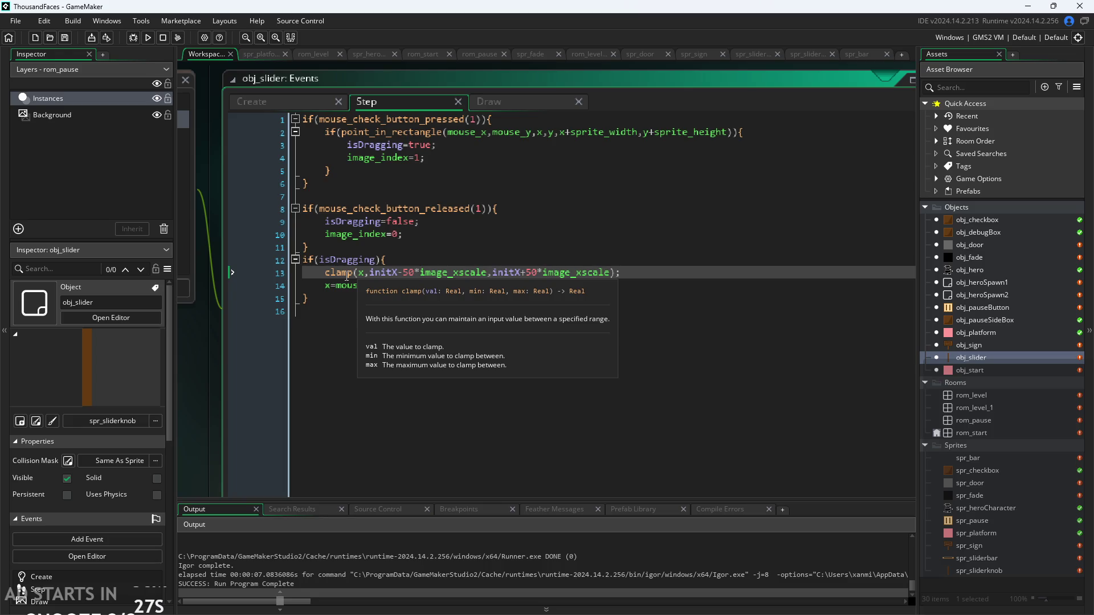
drag(381, 285, 327, 283)
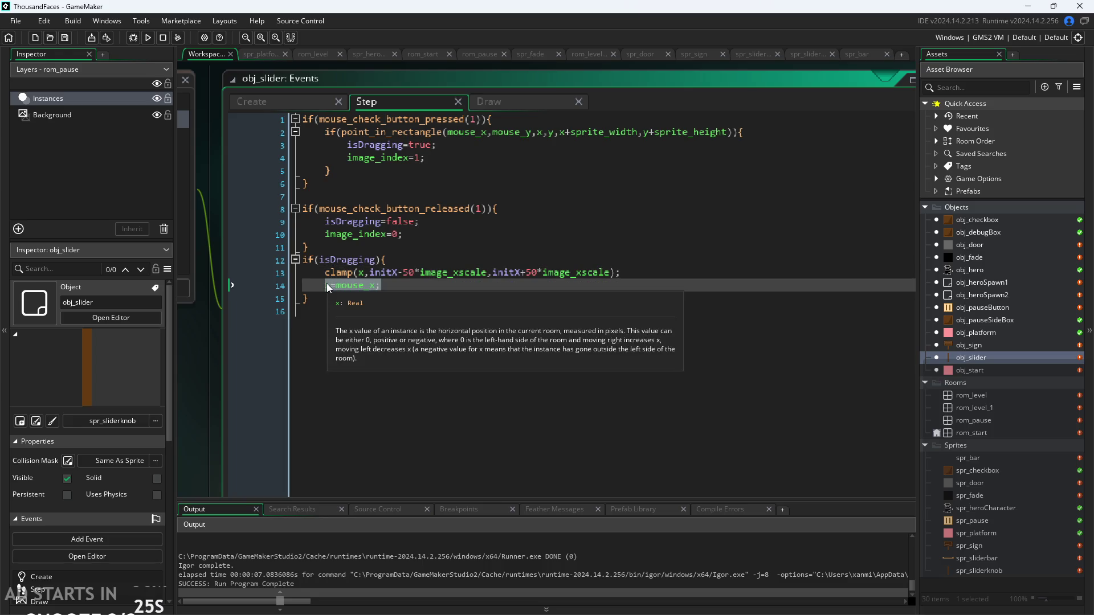
key(BackSpace)
click(436, 256)
key(Return)
text(x=mouse_x;)
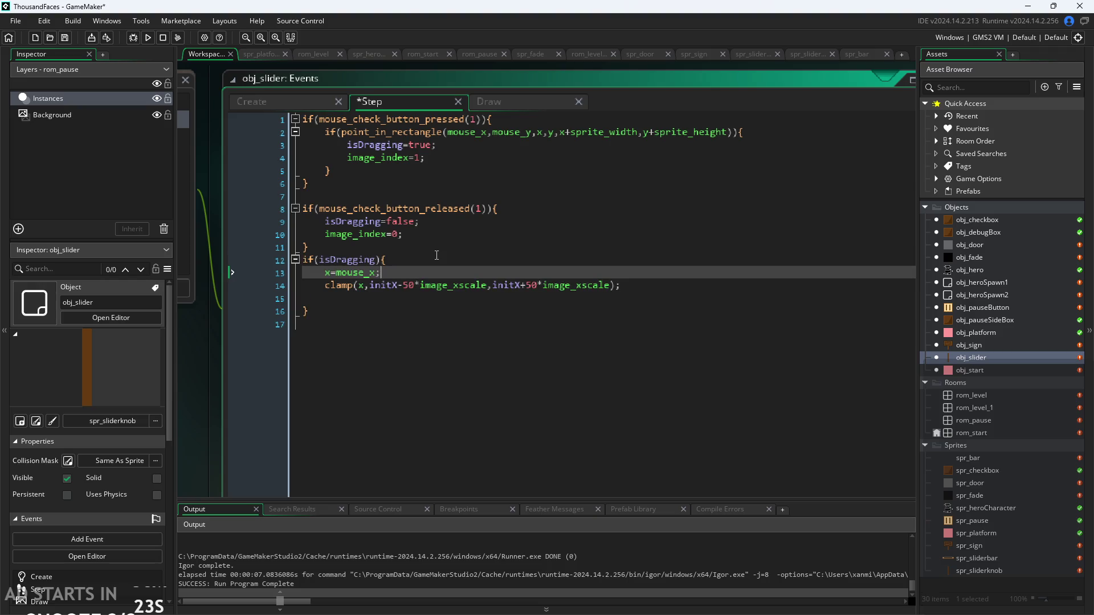
Delete the leftover empty line 15, save the code, and run the game again.
click(326, 302)
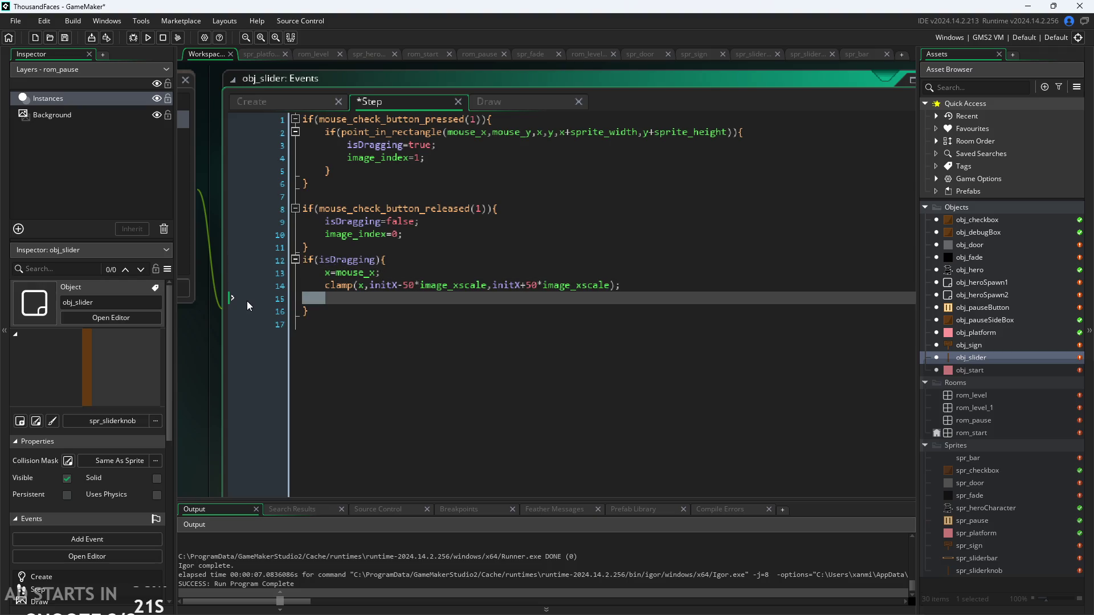
key(BackSpace)
key(BackSpace)
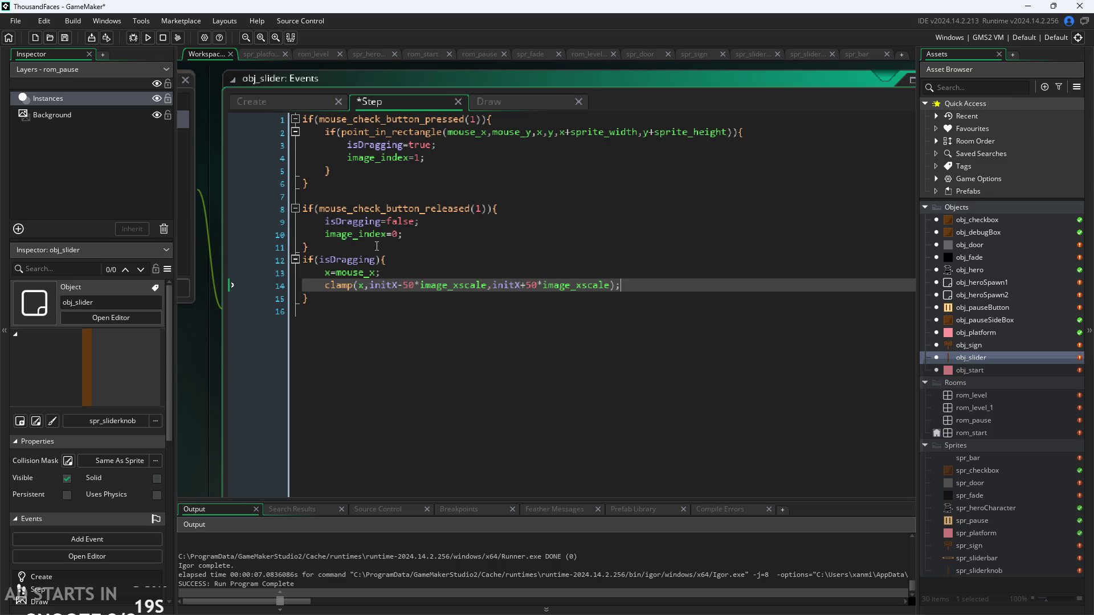
click(412, 273)
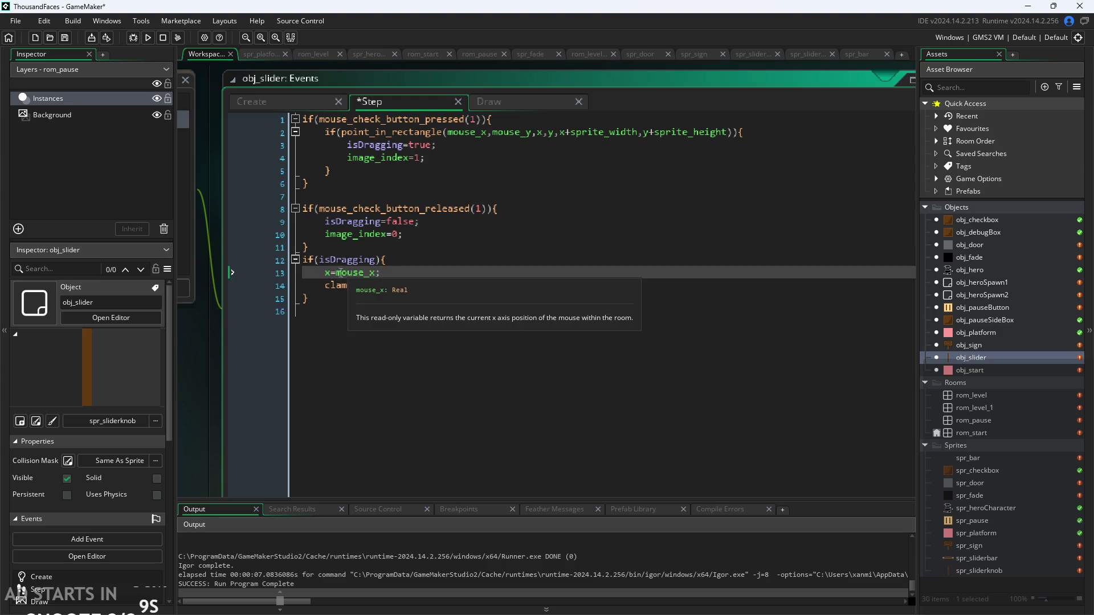
mouse_move(329, 277)
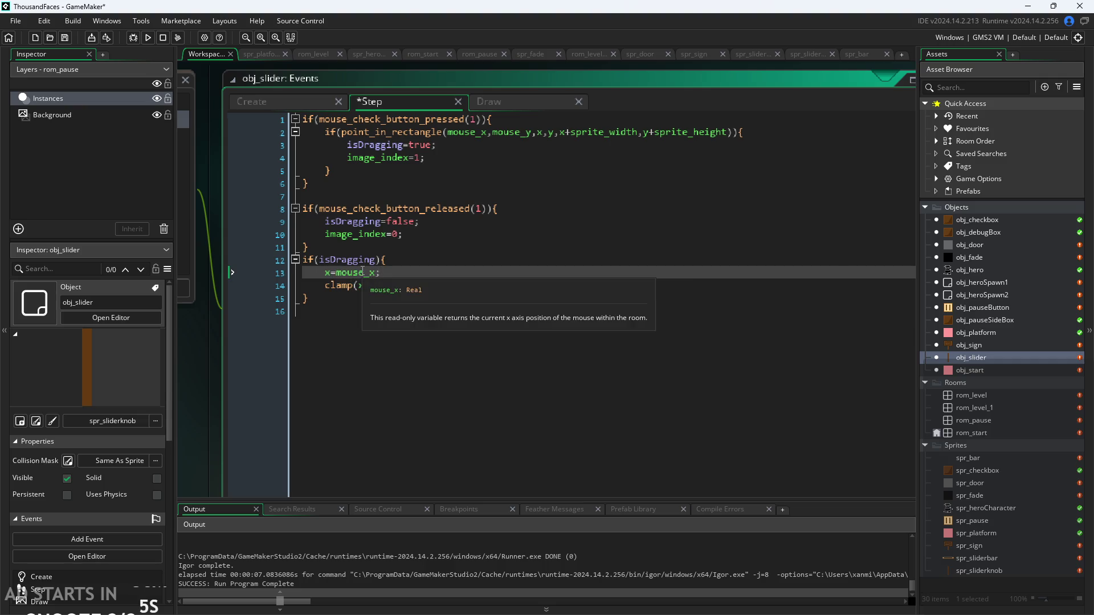
key(ctrl+s)
click(148, 38)
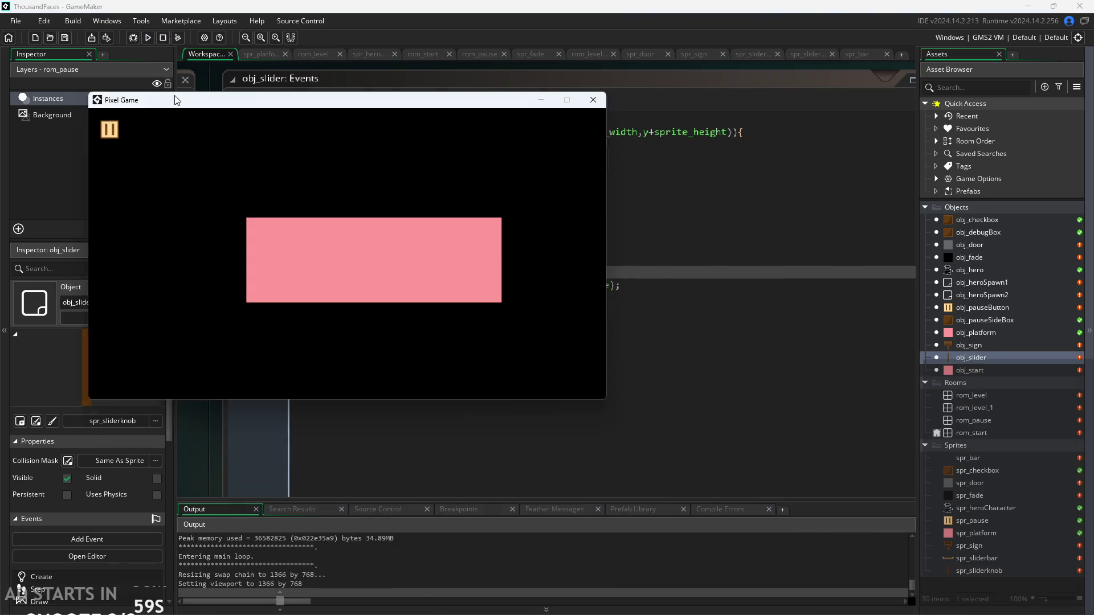
Open the pause menu, toggle the pause button option, then abort on the code error.
click(220, 179)
click(234, 179)
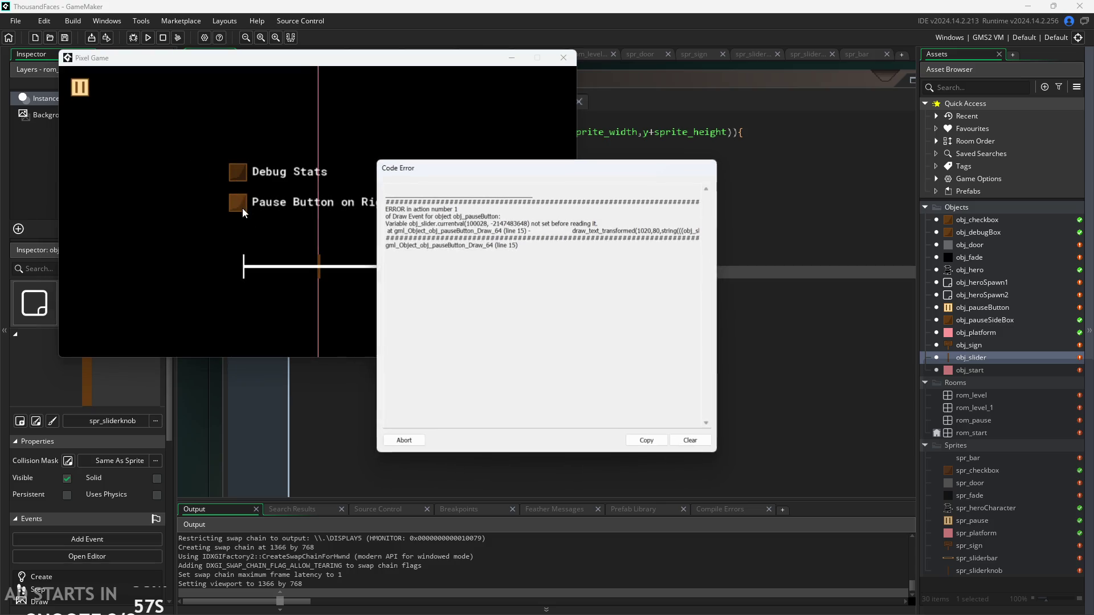
click(408, 440)
Close the crashed game and open obj_pauseButton's Draw GUI code.
click(963, 307)
double_click(963, 307)
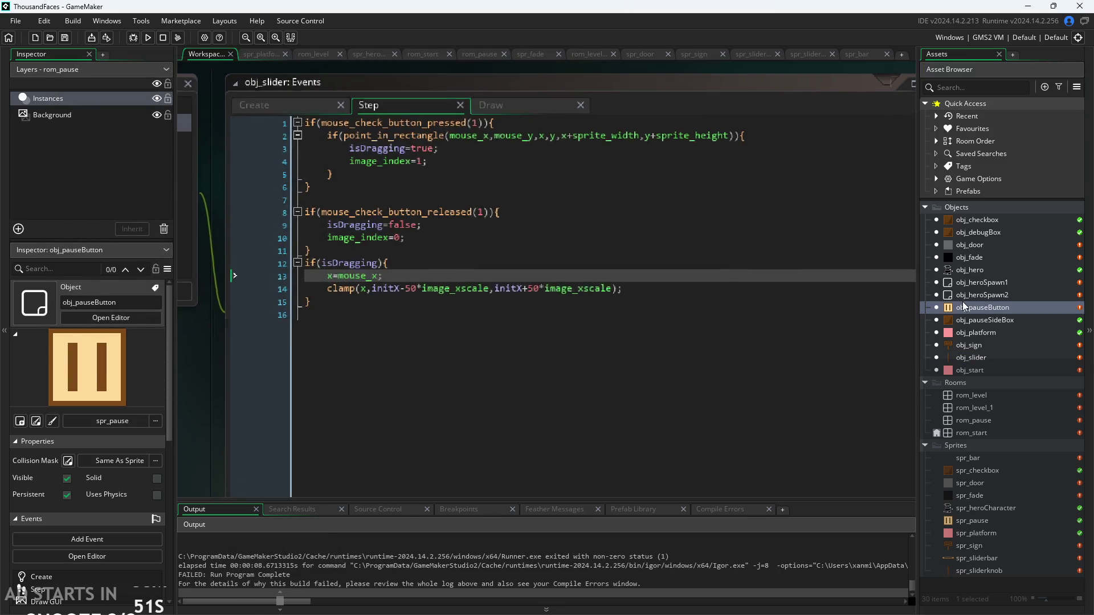
click(330, 418)
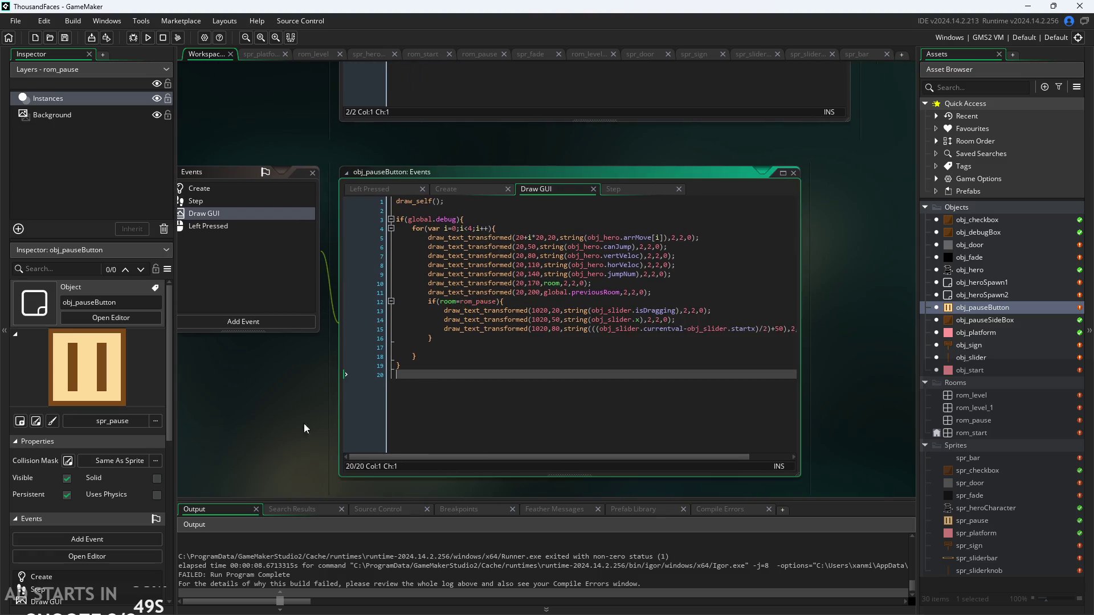
Start rewriting line 15's slider percentage expression as (obj_slider.
scroll(273, 411, up, 3)
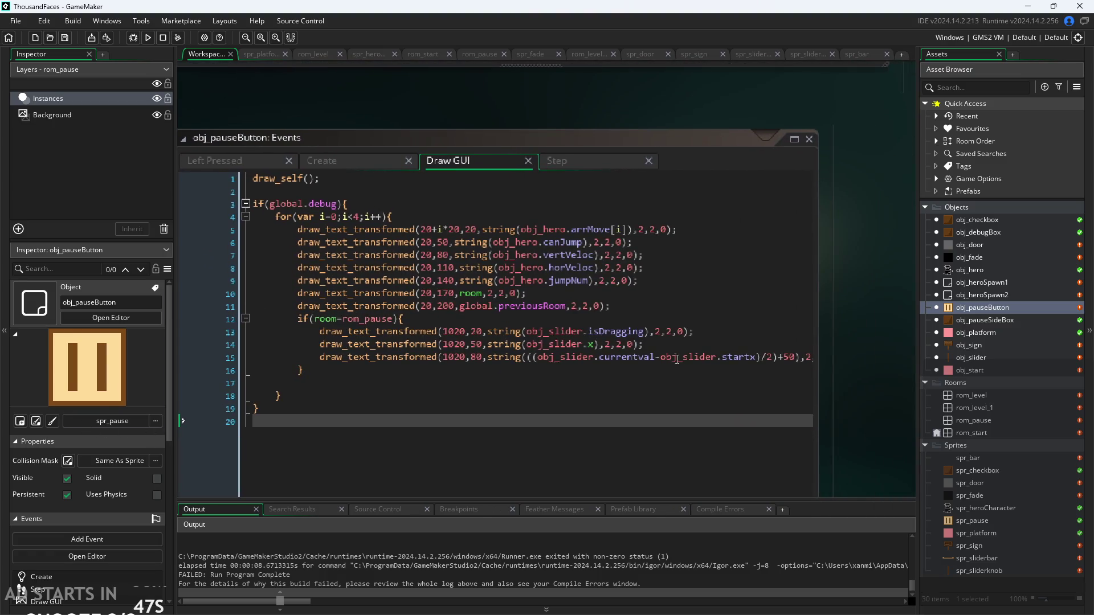
scroll(608, 396, down, 2)
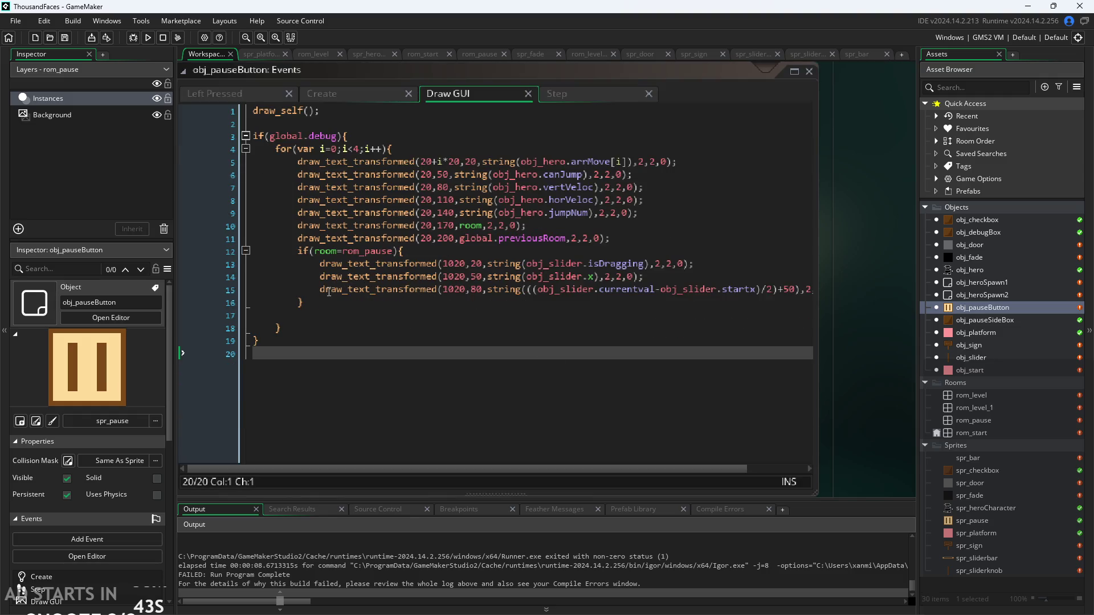
drag(528, 289, 795, 287)
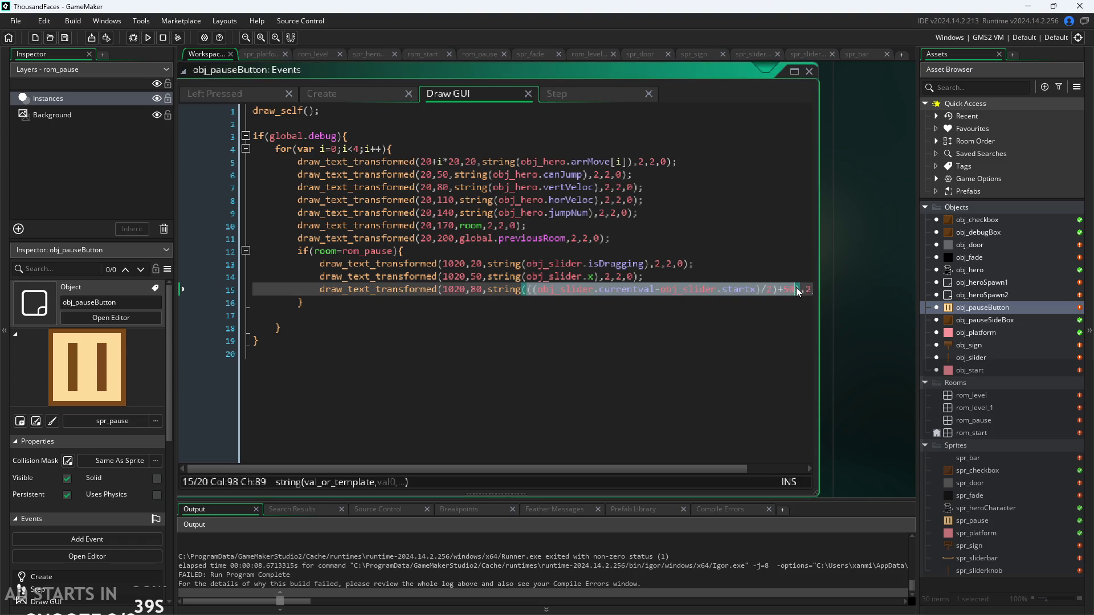
text(()
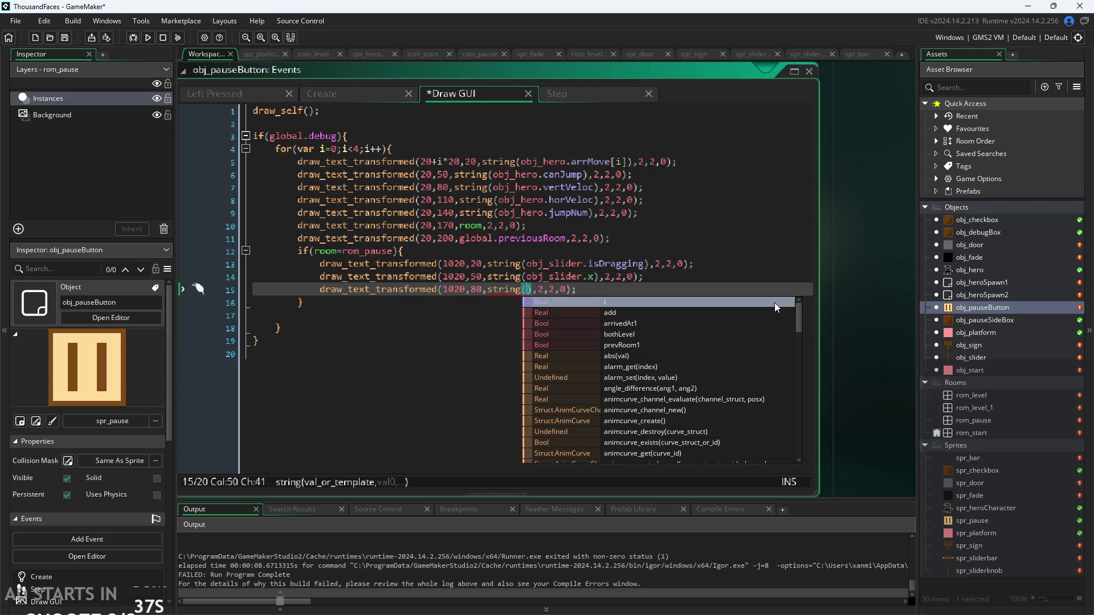
text(obj)
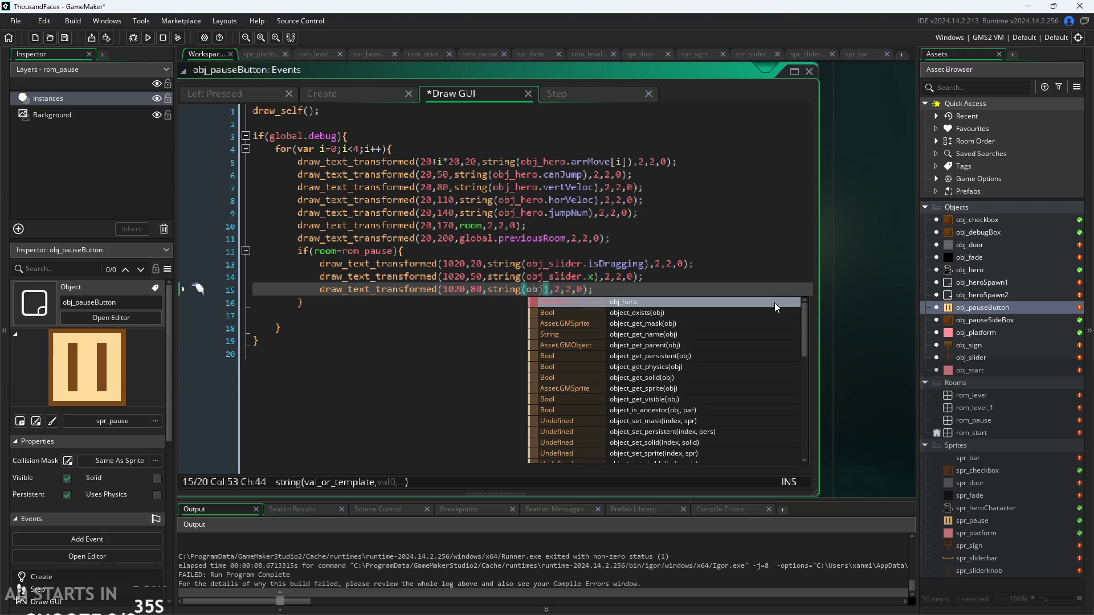
text(_sl)
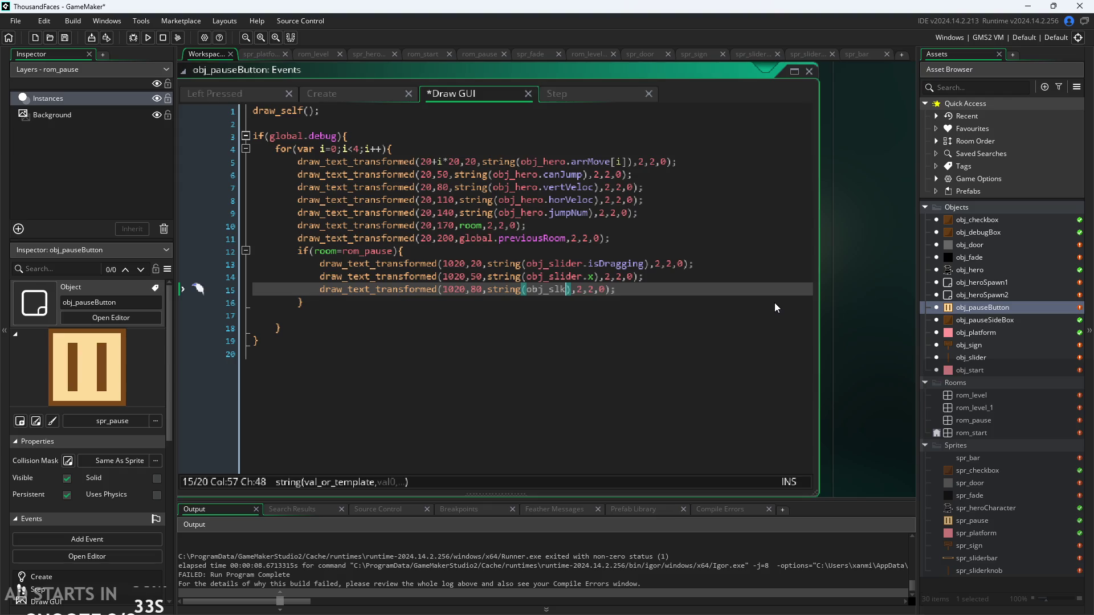
key(Return)
text(.)
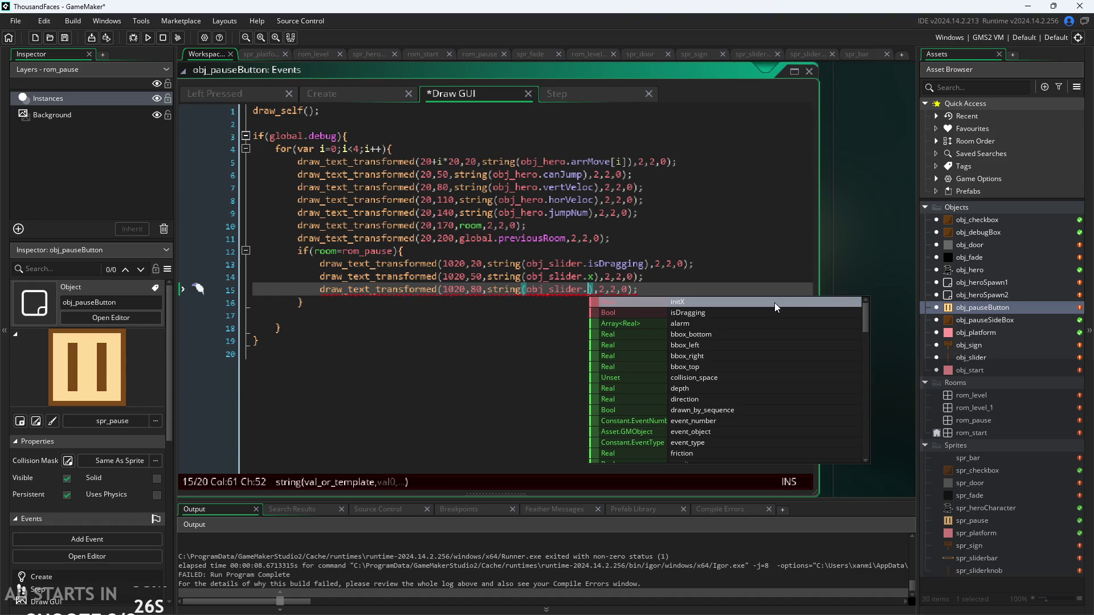
Delete the whole slider debug line 15, then save and run with F5.
key(End)
key(shift+Home)
key(shift+Home)
key(BackSpace)
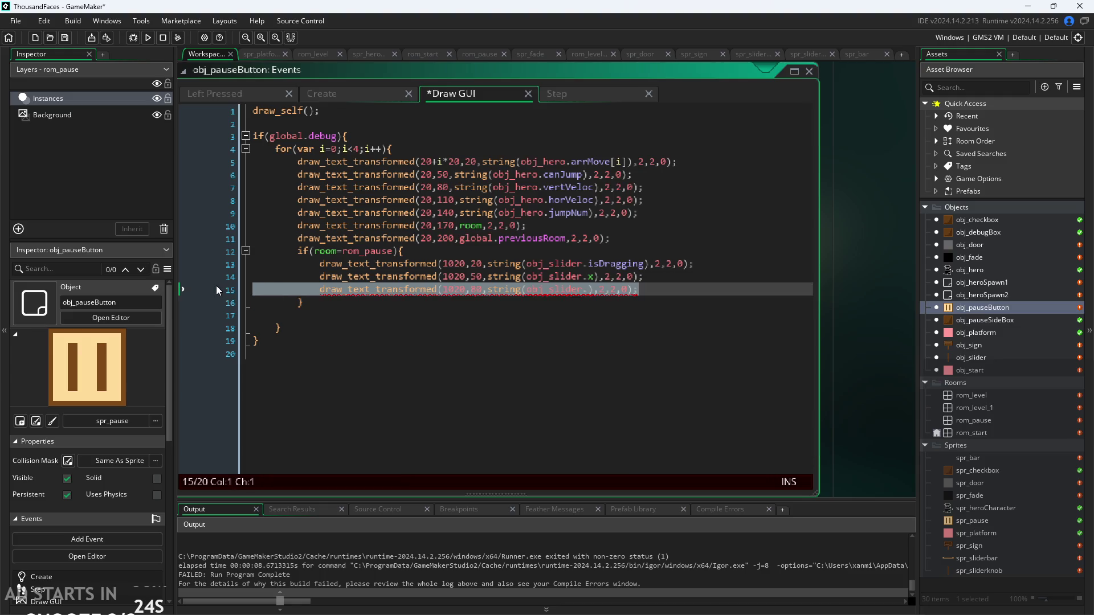
key(BackSpace)
key(F5)
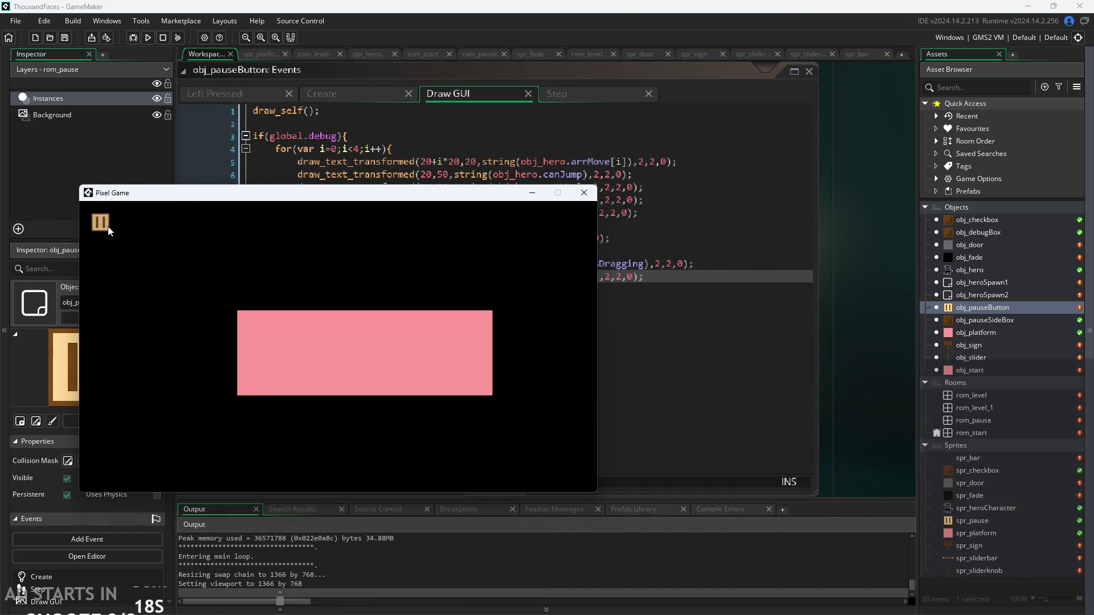
Pause the game and drag the slider knob to the bar's left end, then its right end.
click(258, 307)
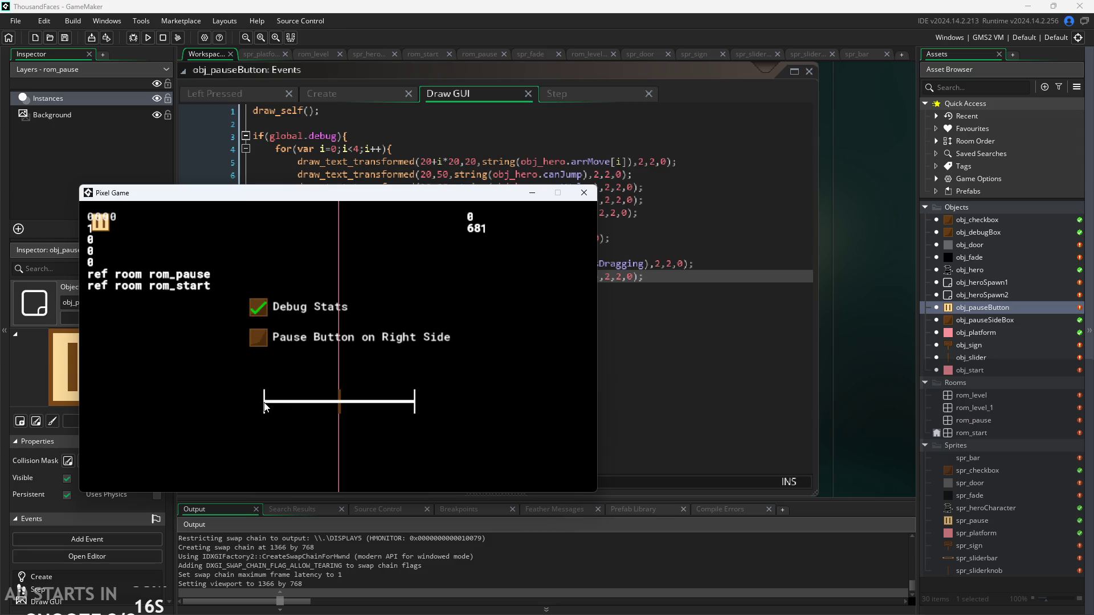
mouse_move(338, 403)
mouse_down()
mouse_move(101, 429)
mouse_move(264, 421)
mouse_up()
mouse_move(263, 425)
mouse_down()
mouse_move(415, 416)
mouse_move(344, 429)
mouse_move(415, 428)
mouse_move(337, 452)
mouse_up()
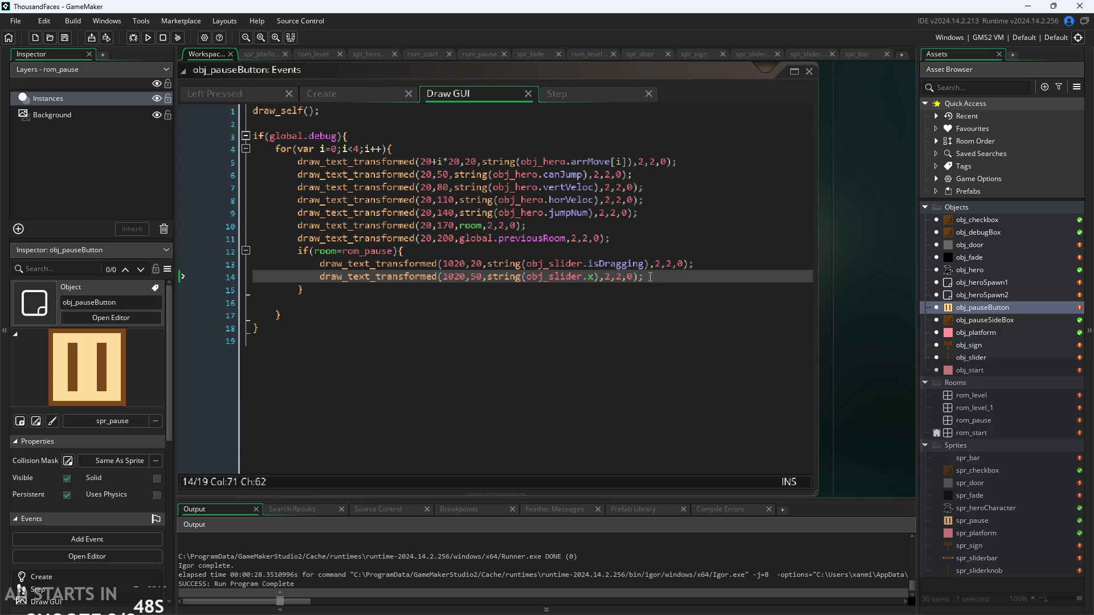
In obj_slider's Create event, add percent=50+x-initX on a new line after initX=x;.
double_click(972, 357)
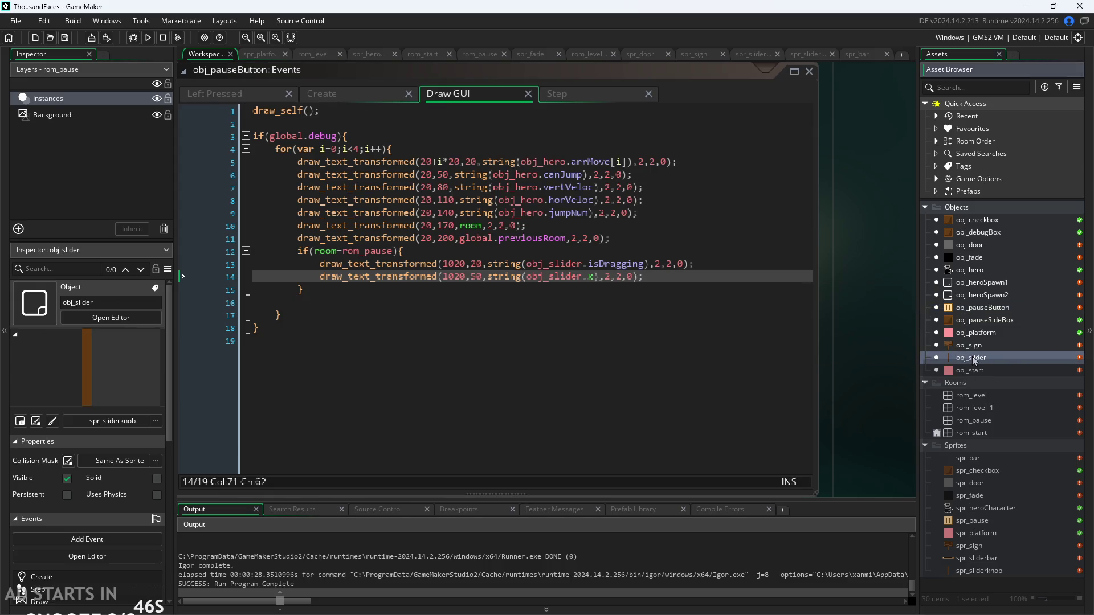
click(317, 168)
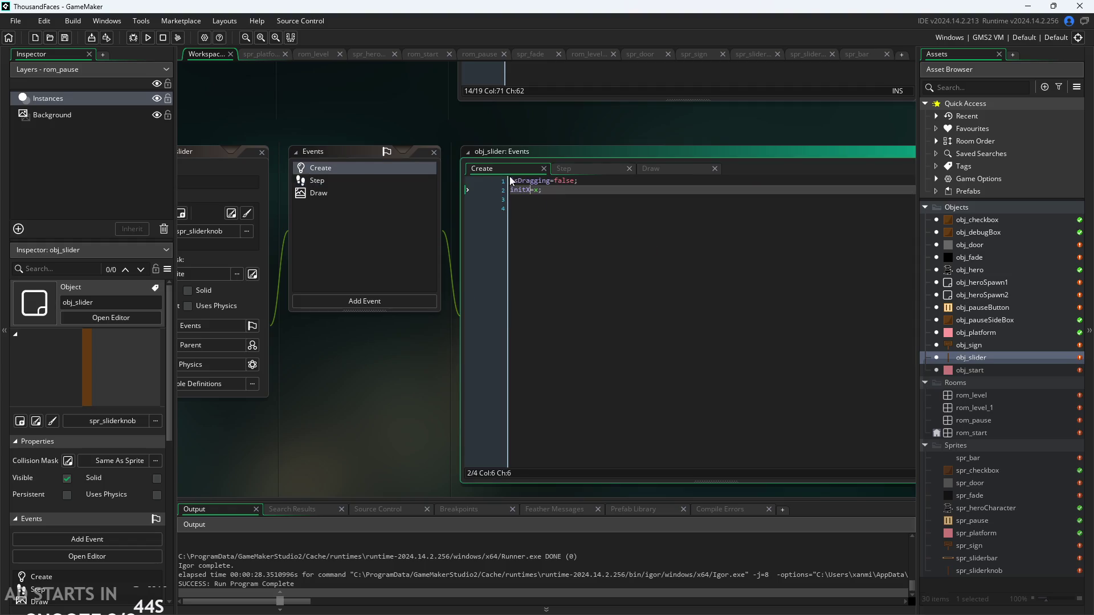
key(Return)
text(rce)
key(BackSpace)
key(BackSpace)
key(BackSpace)
key(BackSpace)
text(ercent=)
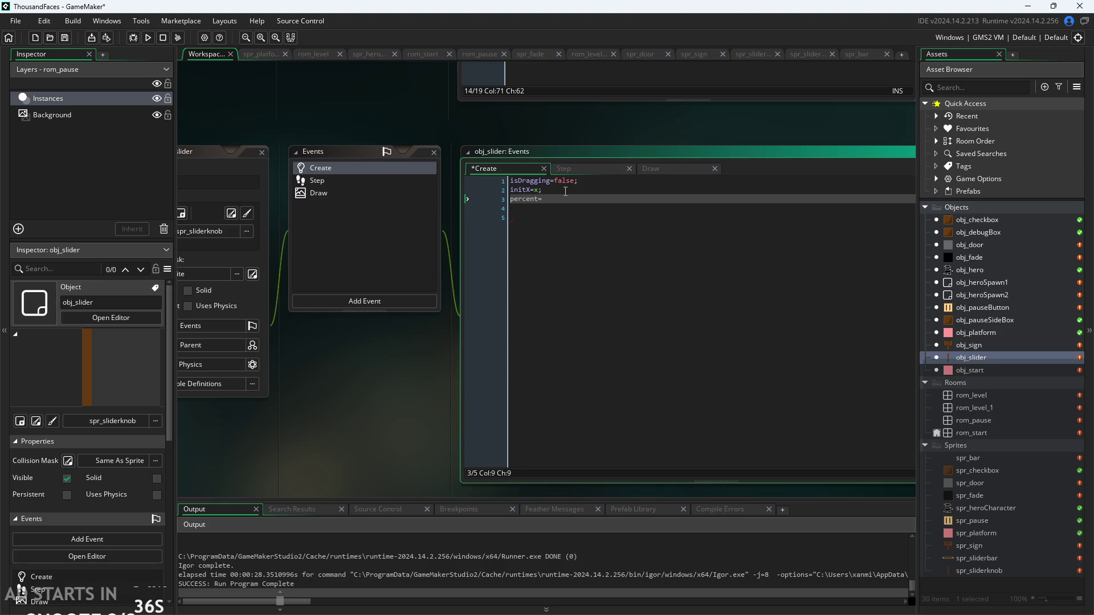
text(x)
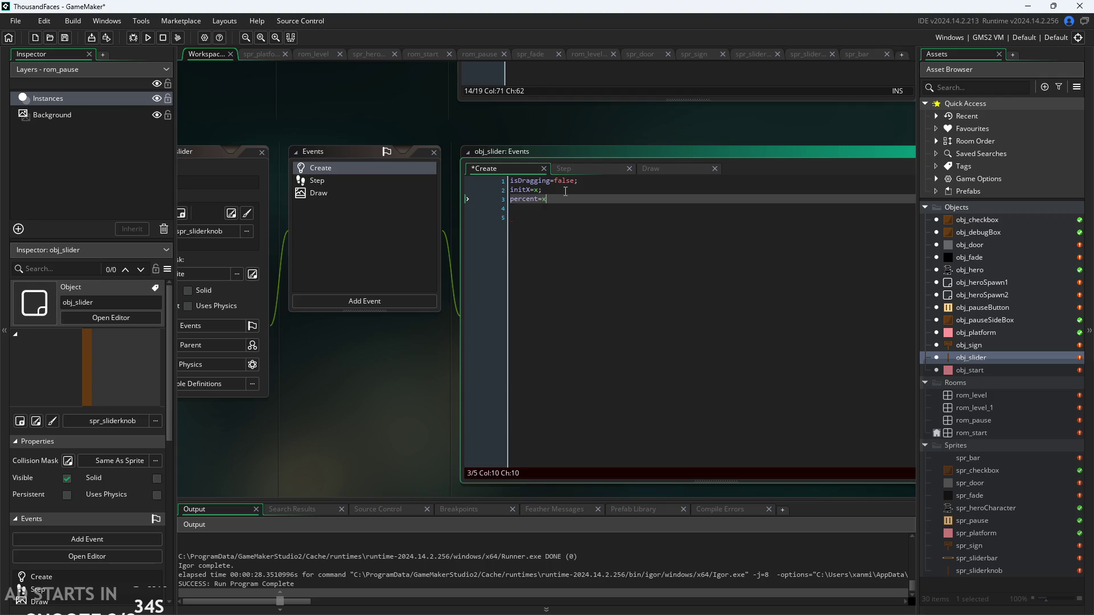
text(-)
key(BackSpace)
text(i)
key(BackSpace)
key(BackSpace)
text(50+x-initX)
Compare the Step and Create events, then select the percent line in Create.
click(604, 168)
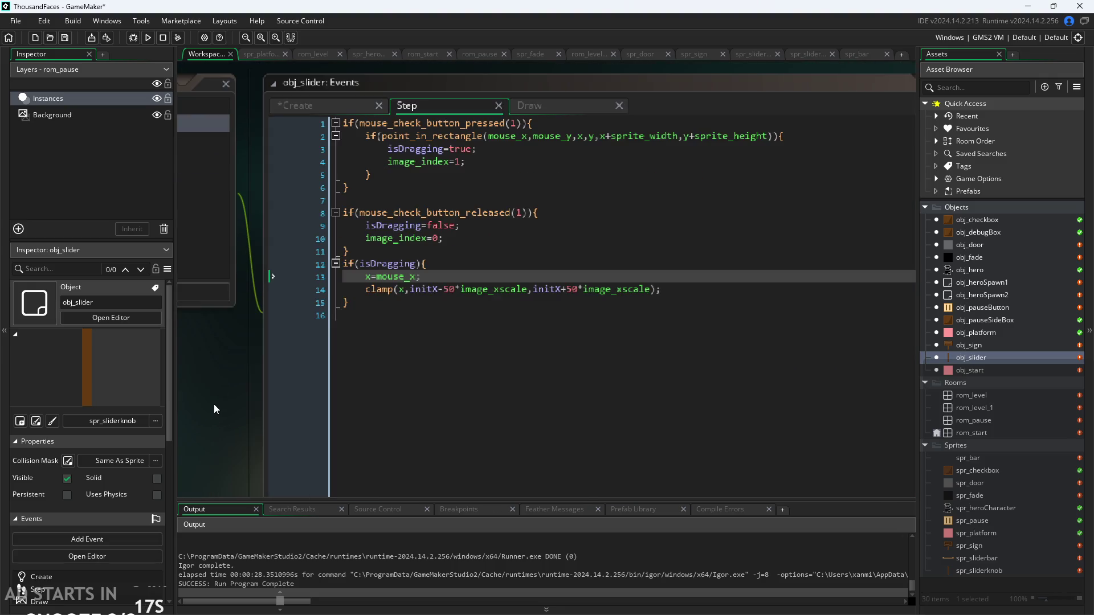
click(317, 114)
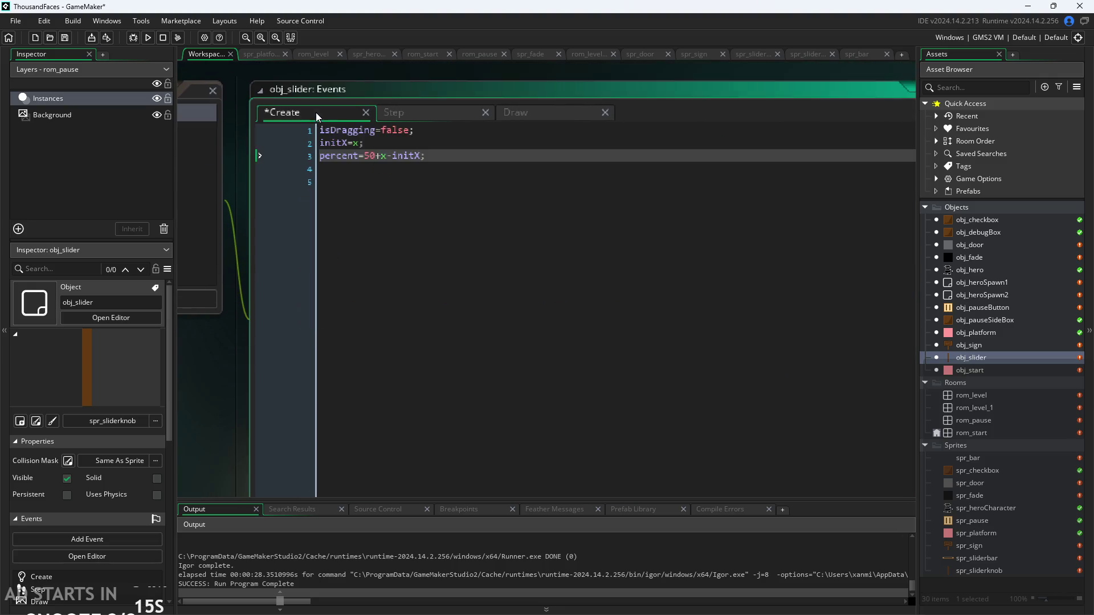
click(397, 113)
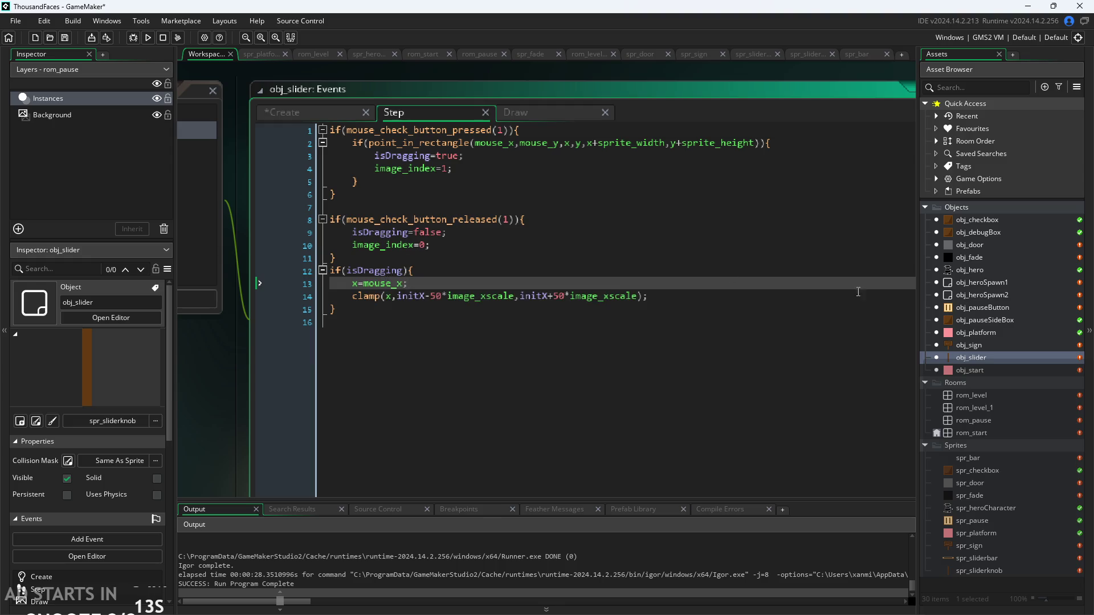
click(317, 112)
drag(428, 155, 286, 153)
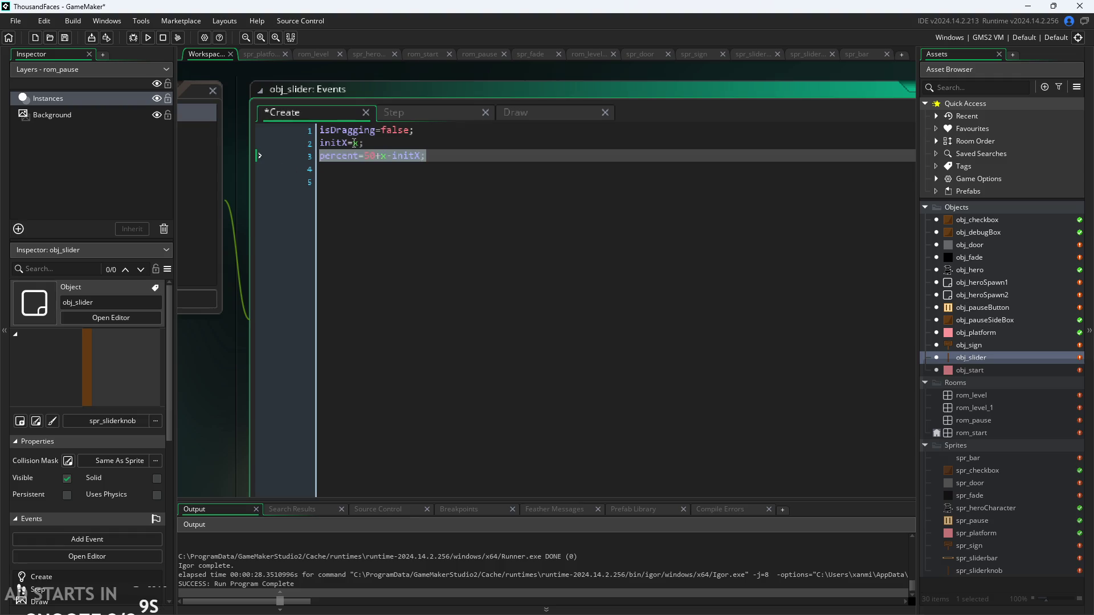
Paste percent=50+x-initX; as the first line of the Step event and save.
click(434, 117)
click(331, 130)
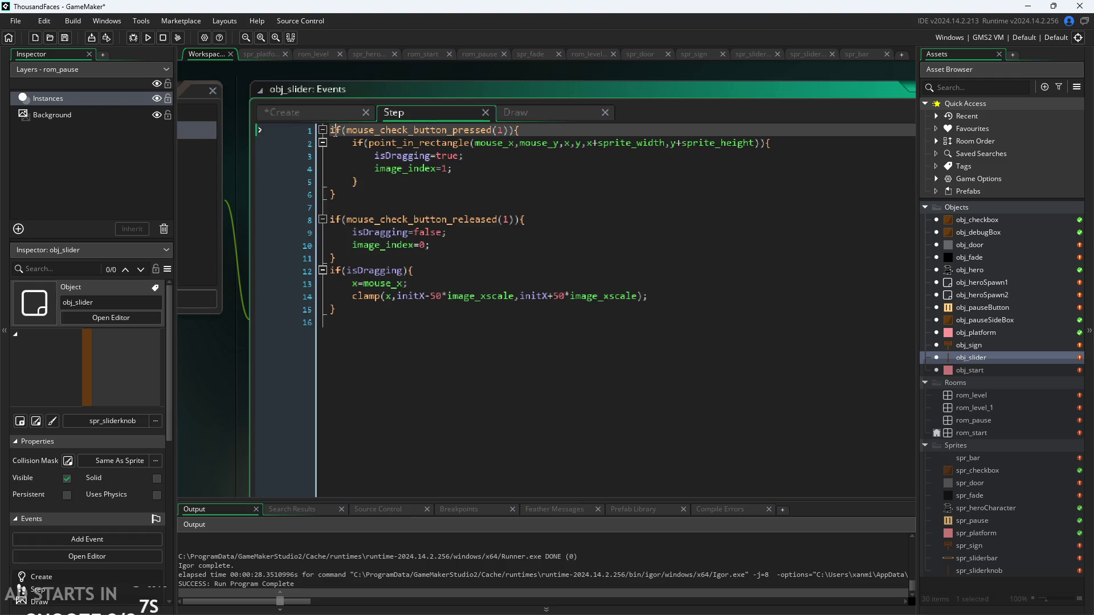
key(Return)
key(Up)
key(ctrl+v)
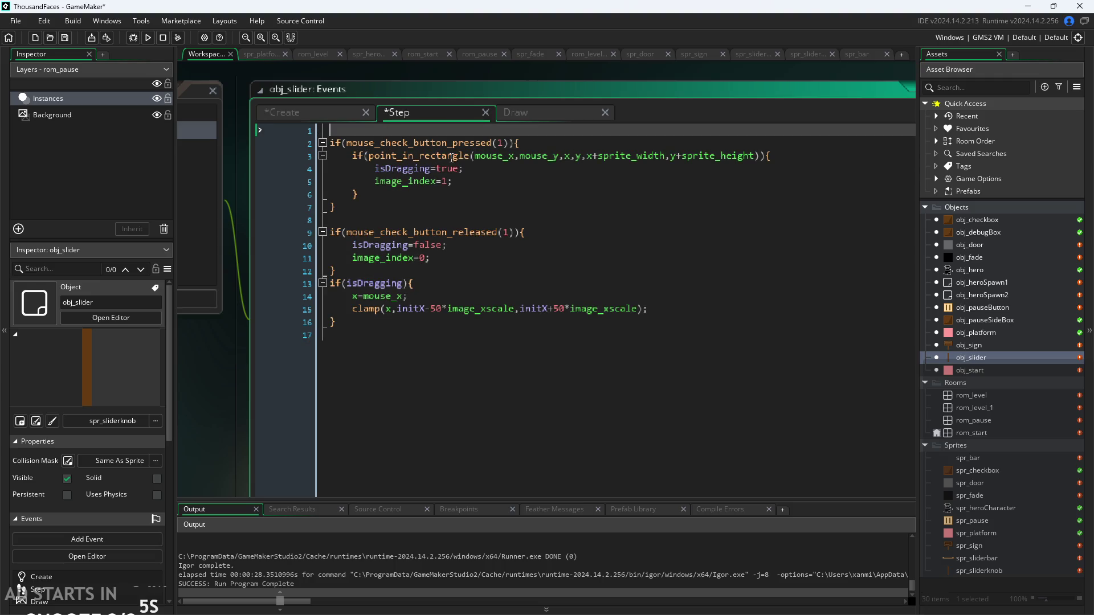
key(ctrl+s)
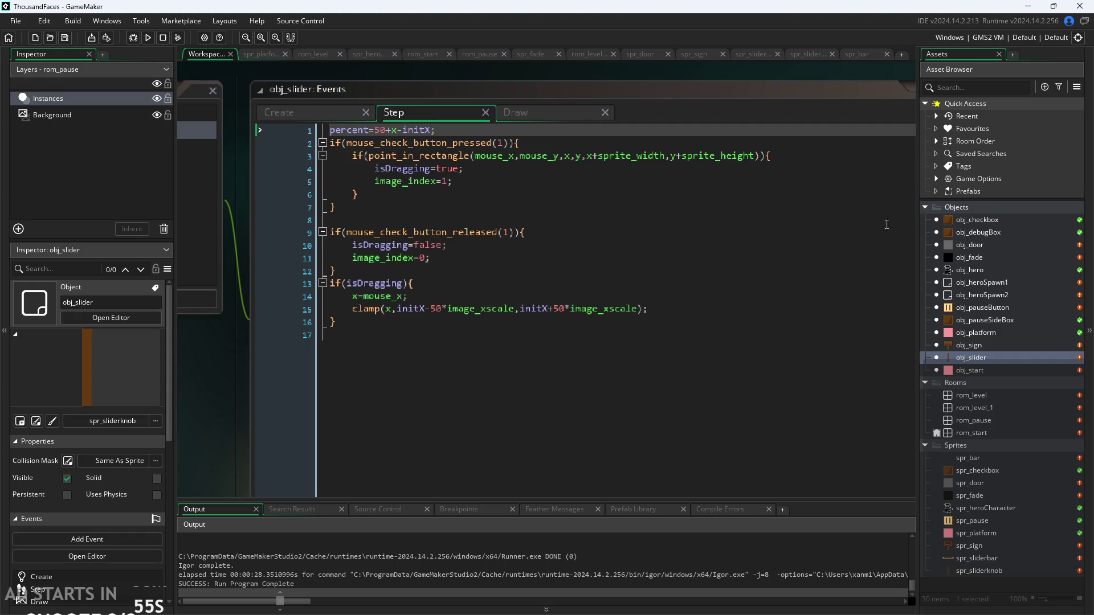
Open obj_pauseButton's object editor from the asset list.
click(976, 343)
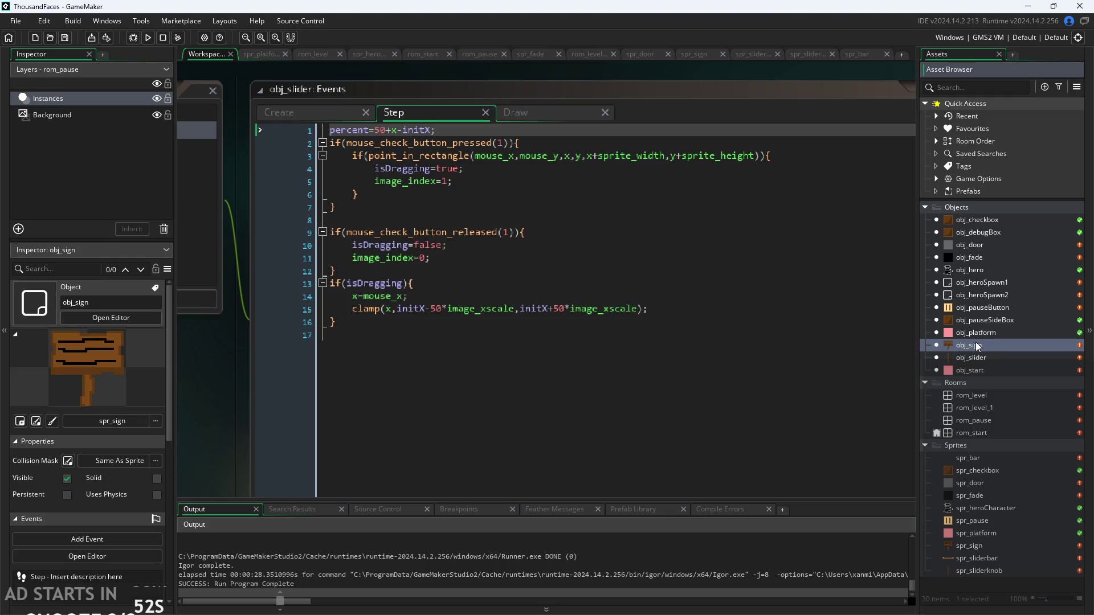
click(980, 310)
double_click(980, 311)
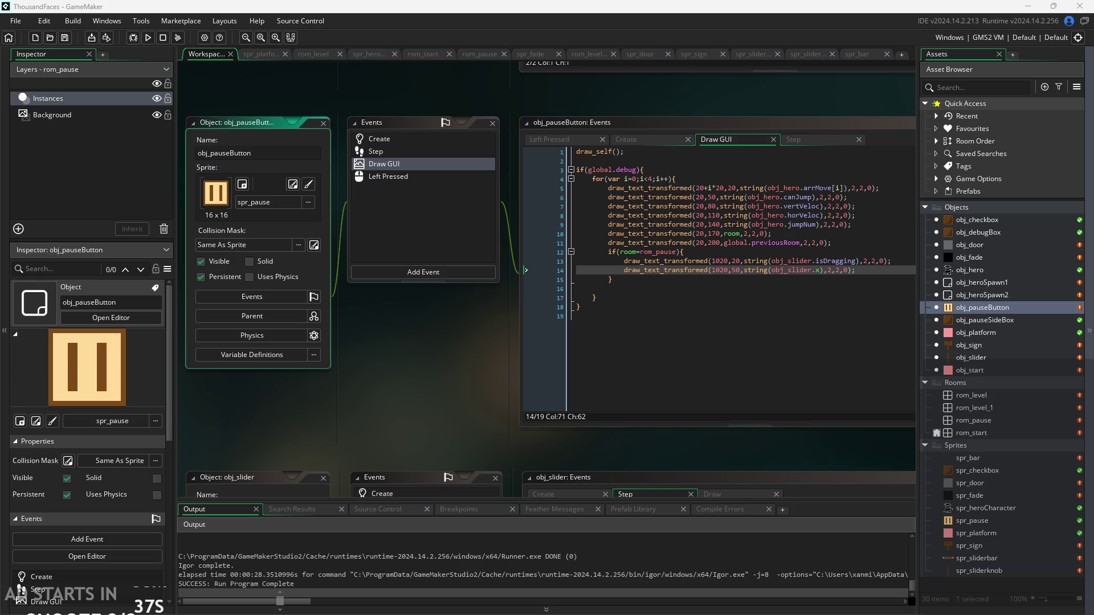
Duplicate the draw call on line 14 of obj_pauseButton's Draw GUI event.
drag(433, 363, 411, 370)
scroll(477, 368, up, 2)
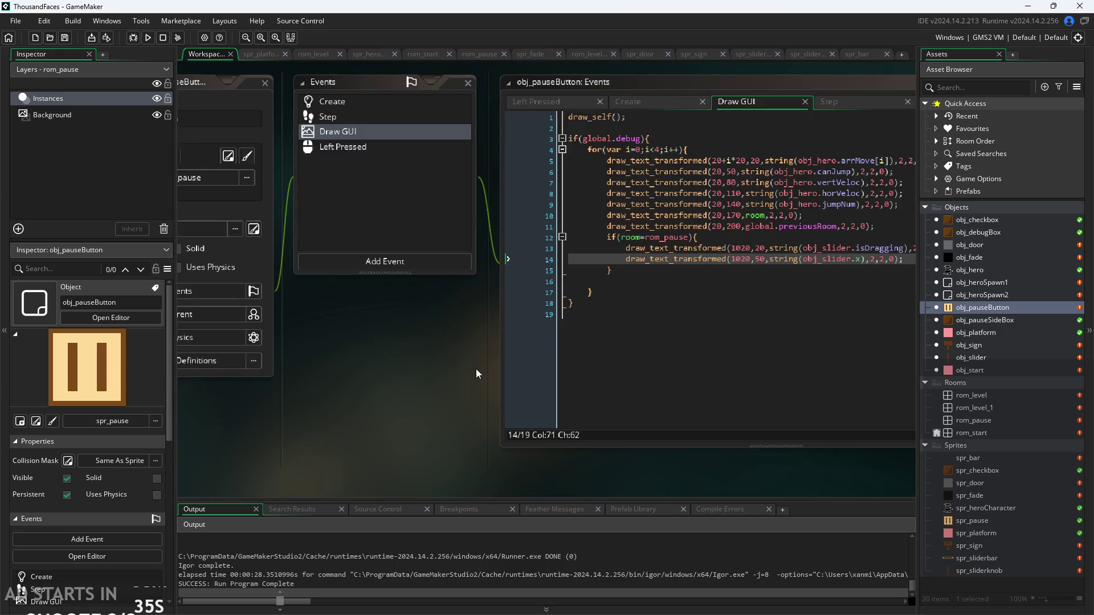
click(795, 284)
drag(795, 284, 509, 284)
key(ctrl+c)
click(817, 284)
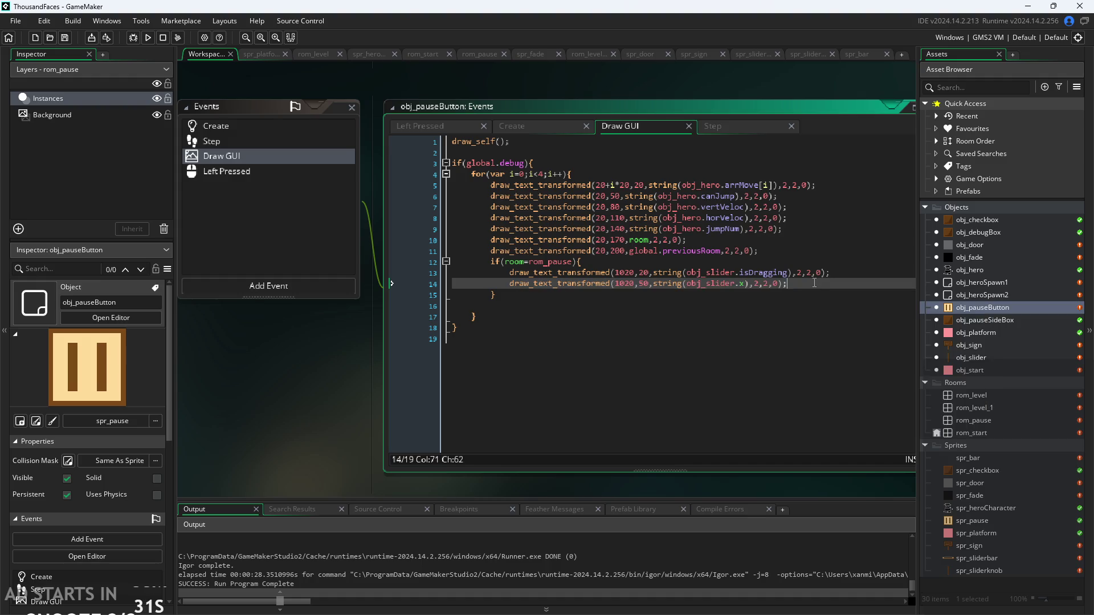
key(Return)
key(ctrl+v)
Make the copy draw obj_slider.percent at y 80, save, and start a test run.
click(644, 295)
key(BackSpace)
text(8)
key(Right)
key(Right)
key(Right)
key(BackSpace)
text(percent)
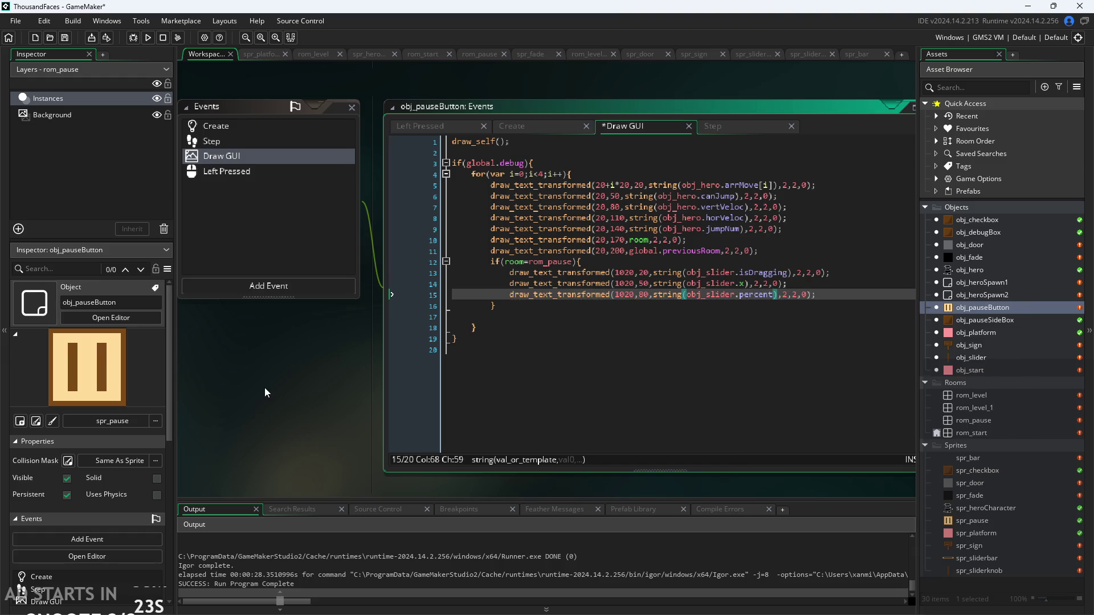
key(ctrl+s)
click(147, 37)
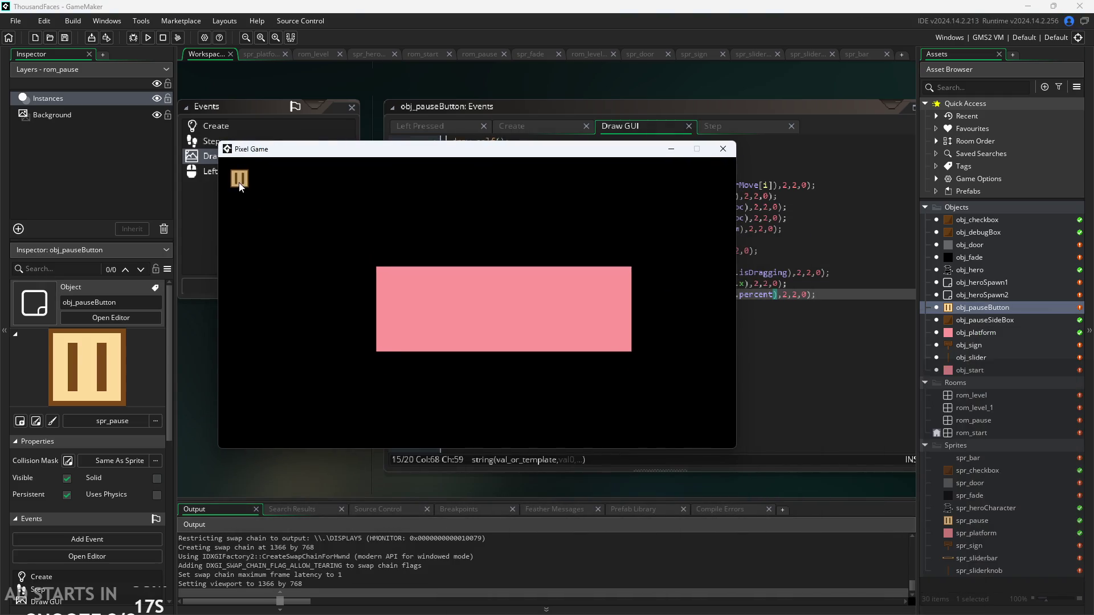
Enter the level, open the pause menu, and turn on Debug Stats.
click(422, 283)
click(240, 178)
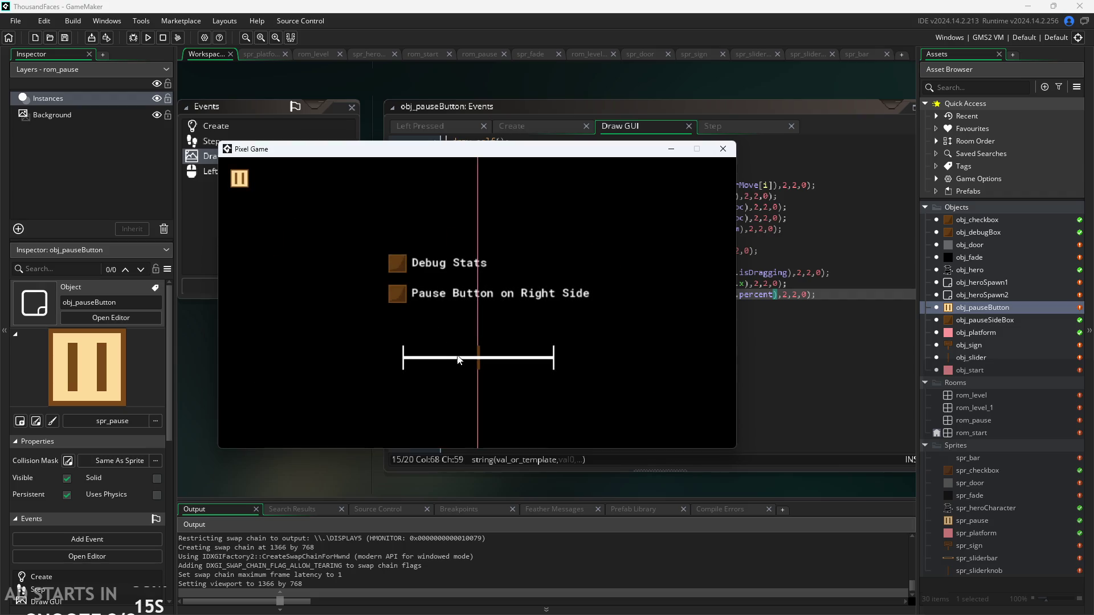
click(397, 263)
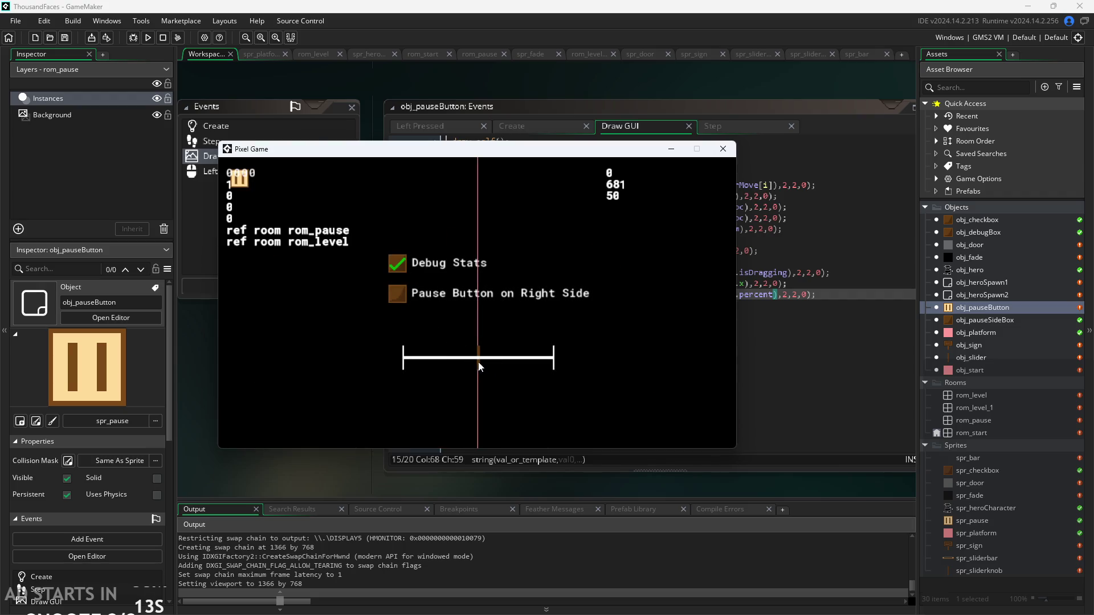
Drag the slider knob back and forth along the bar, watching the percent value change.
mouse_move(478, 360)
mouse_down()
mouse_move(586, 358)
mouse_move(400, 368)
mouse_move(553, 377)
mouse_up()
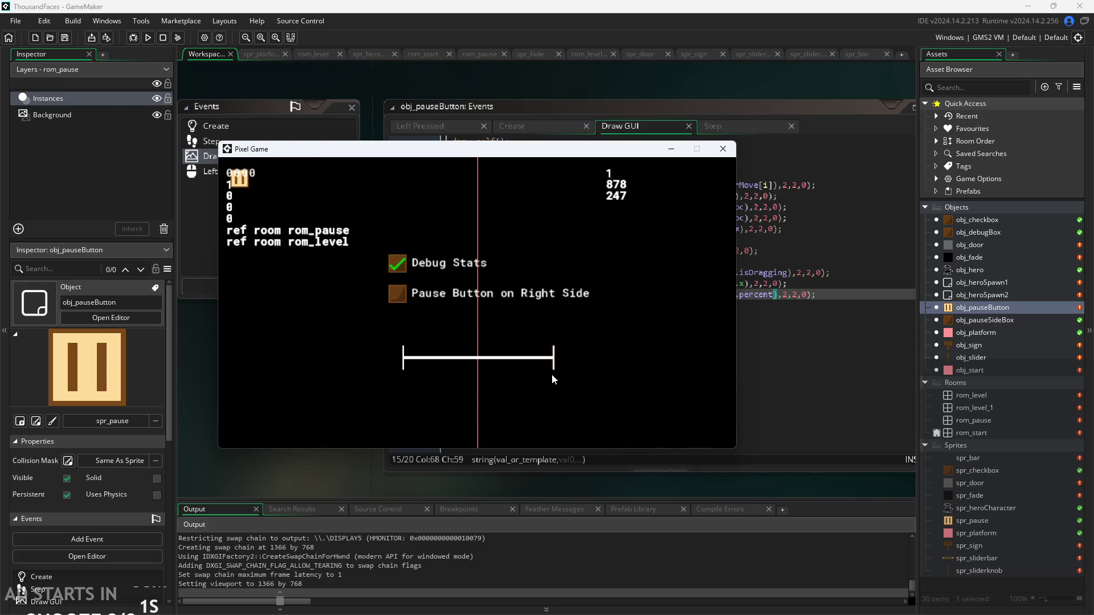
drag(552, 374, 477, 382)
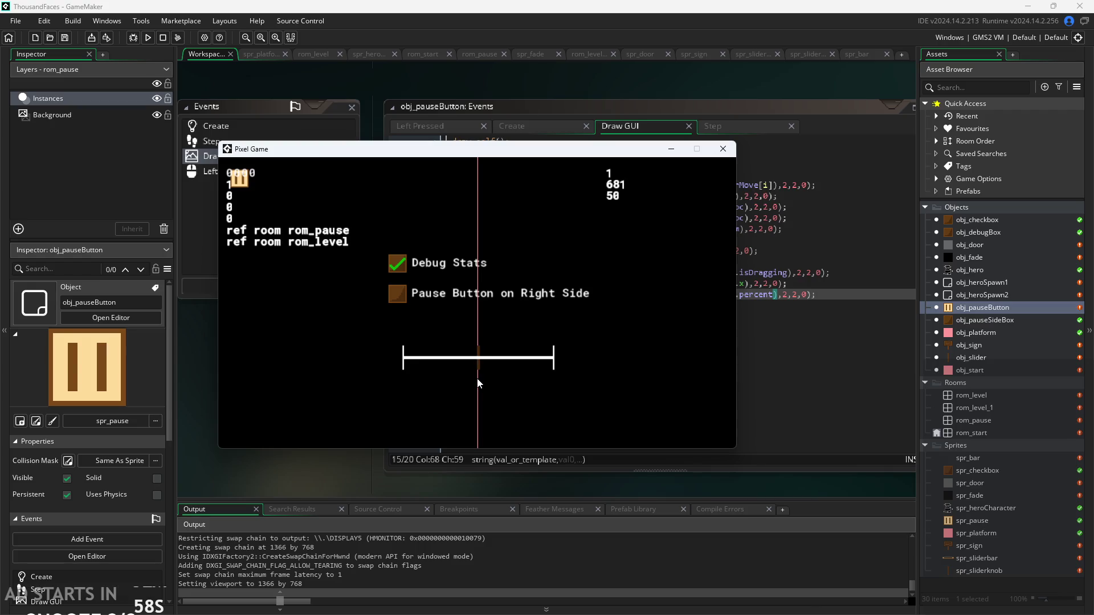
mouse_move(478, 383)
mouse_down()
mouse_move(552, 365)
mouse_move(492, 360)
mouse_move(477, 364)
mouse_move(531, 365)
mouse_move(477, 366)
mouse_move(550, 368)
mouse_move(472, 381)
mouse_move(551, 372)
mouse_move(477, 377)
mouse_up()
drag(478, 361, 553, 356)
drag(553, 377, 401, 392)
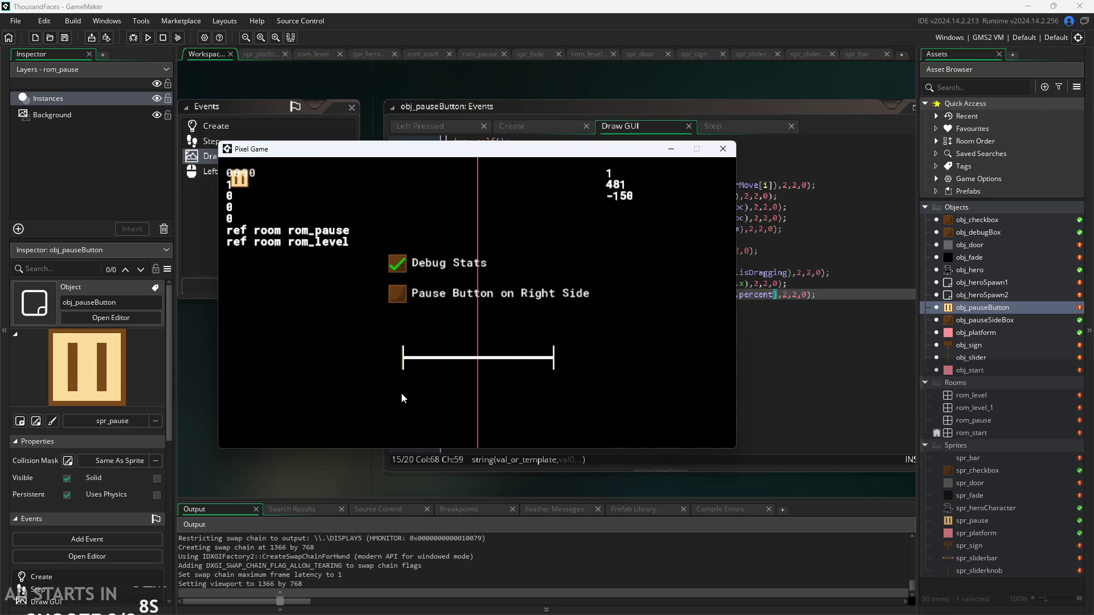
mouse_move(402, 394)
mouse_down()
mouse_move(537, 378)
mouse_move(418, 381)
mouse_move(476, 377)
mouse_up()
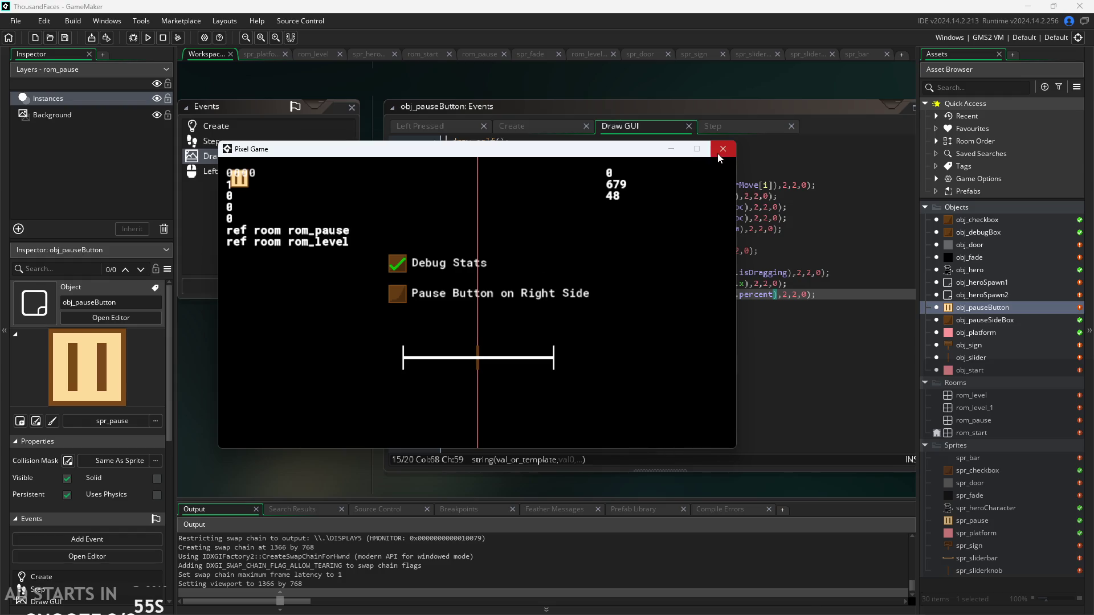
Close the test game and review obj_pauseSideBox's Create, Left Pressed, Draw and Step code.
click(718, 155)
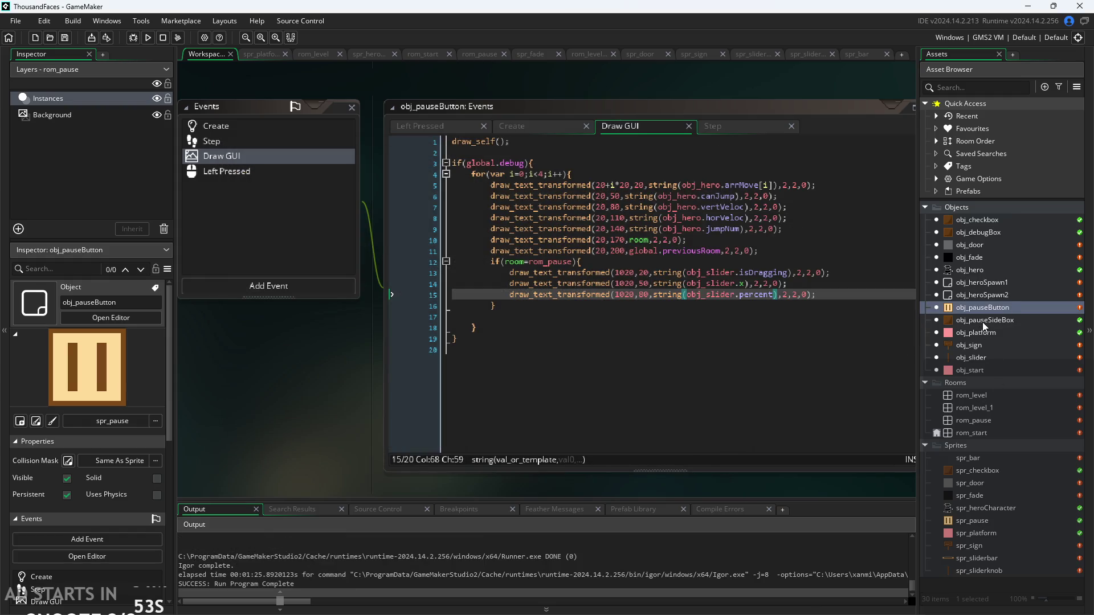
double_click(983, 321)
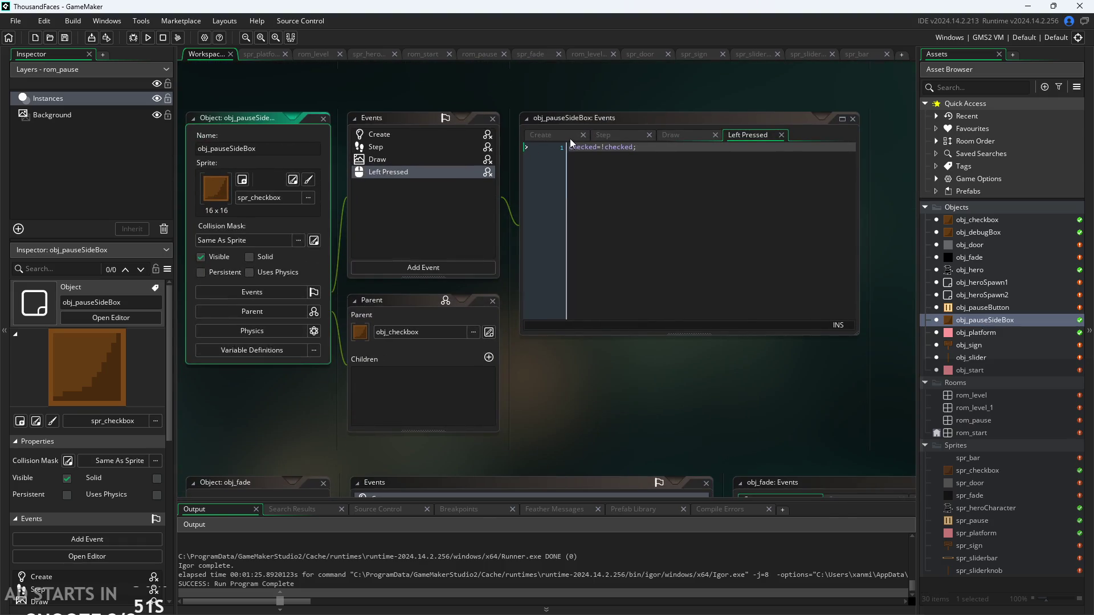
click(559, 135)
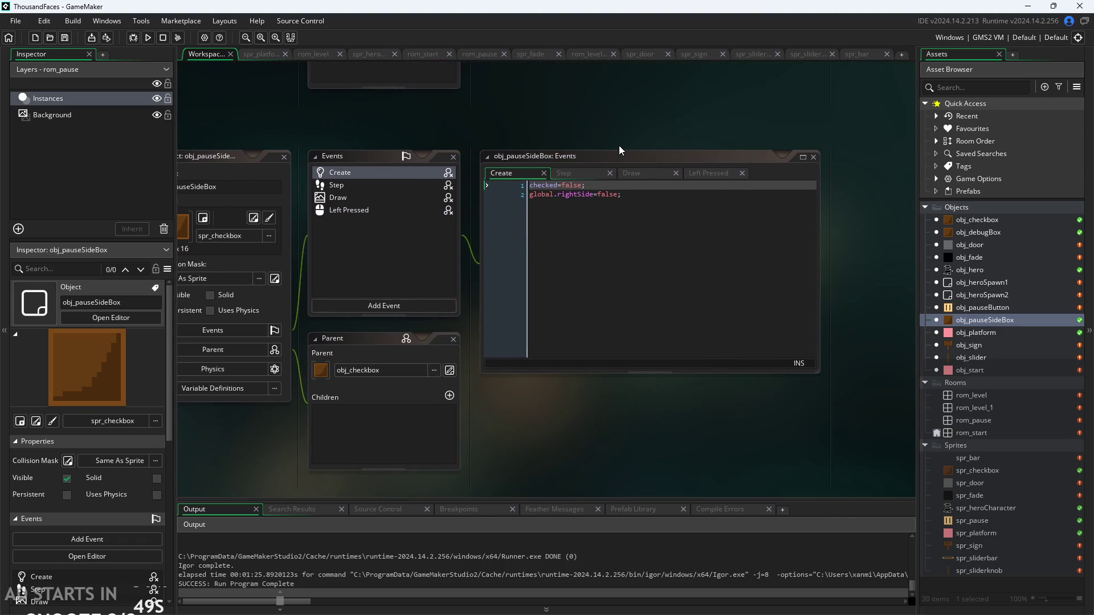
scroll(618, 146, up, 3)
click(730, 211)
click(604, 218)
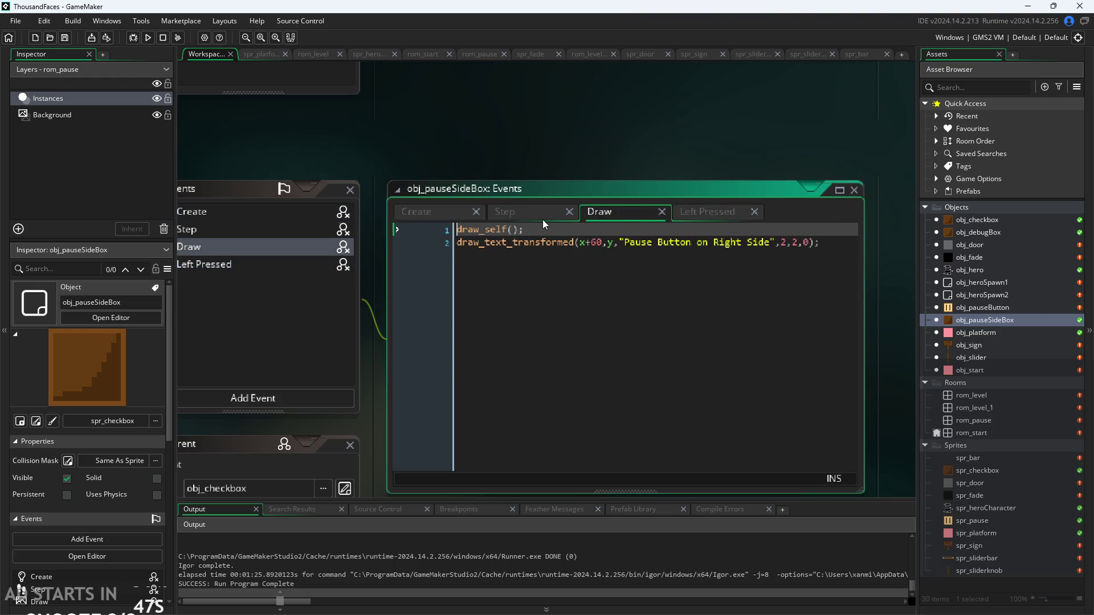
click(542, 219)
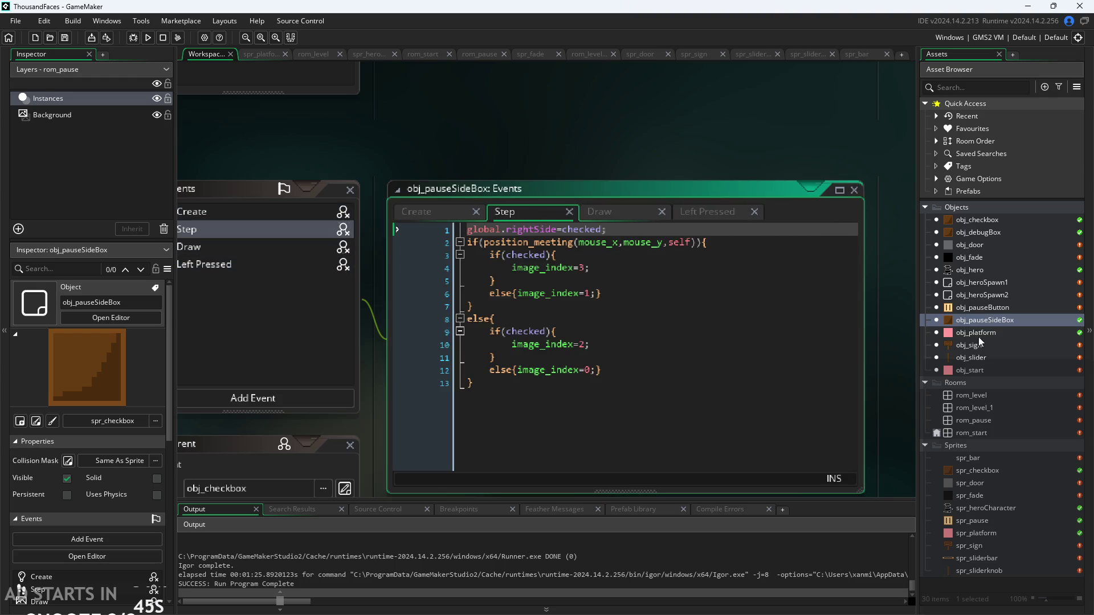
Rewrite obj_slider's Step line 1 as percent=0.25*(x-initX)+50; and launch a new build.
double_click(969, 357)
scroll(535, 331, up, 2)
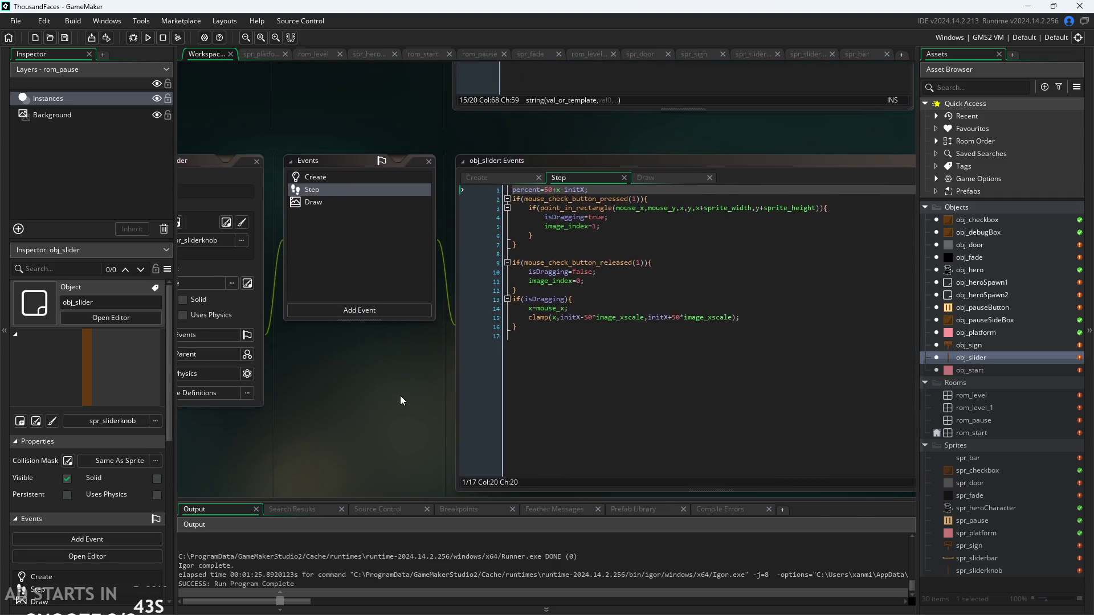
click(574, 150)
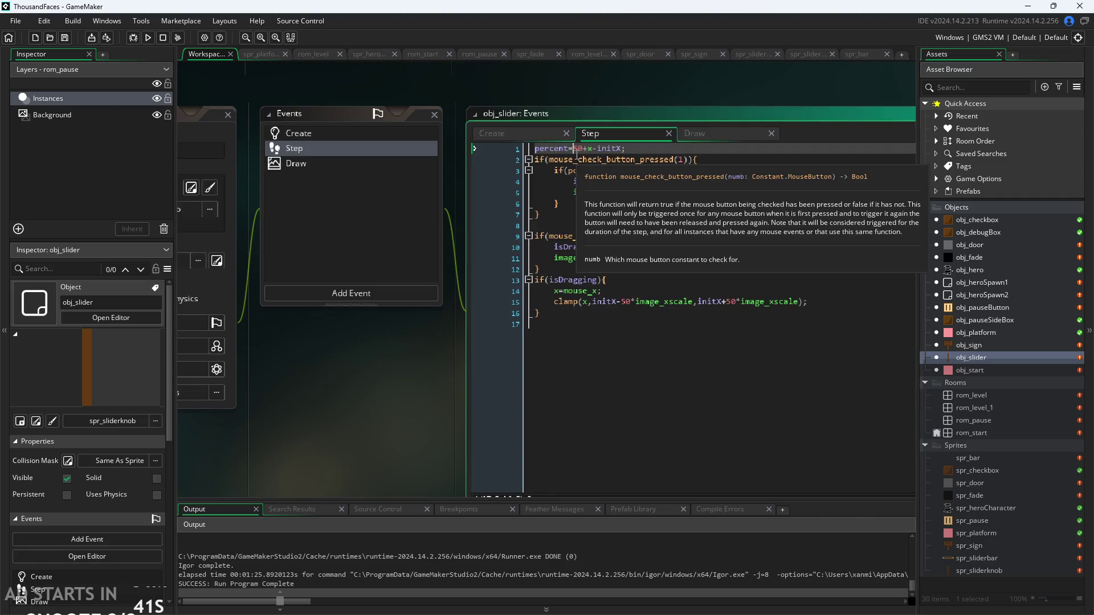
text(()
key(Right)
key(Right)
key(Right)
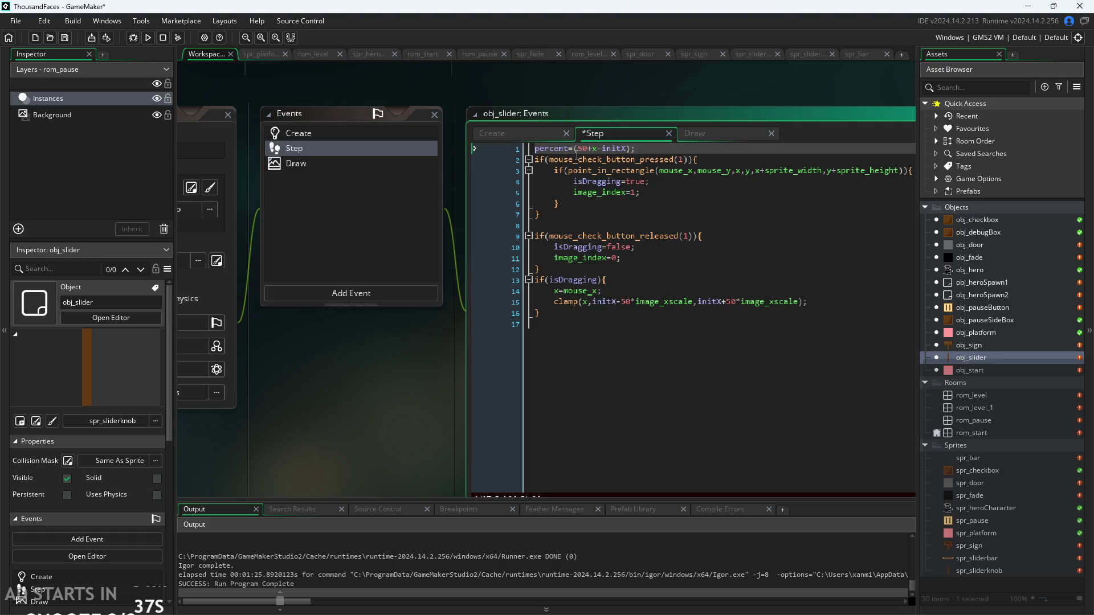
key(Left)
key(Left)
key(Left)
key(Delete)
key(BackSpace)
key(BackSpace)
text(0.25)
key(Right)
key(Right)
key(Right)
key(Right)
key(Right)
key(Right)
text(+50)
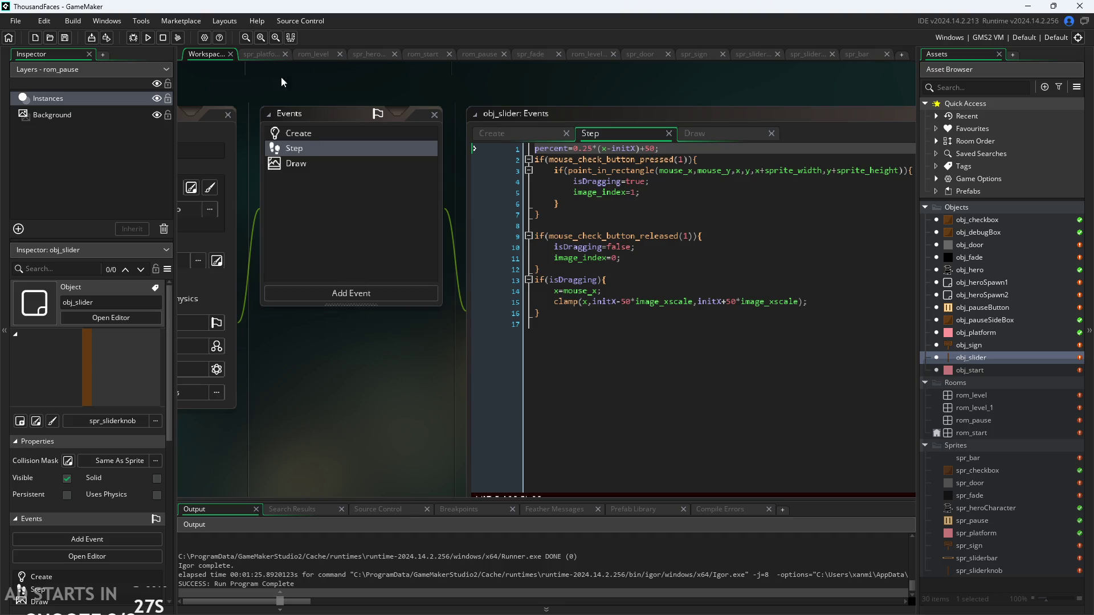
click(148, 39)
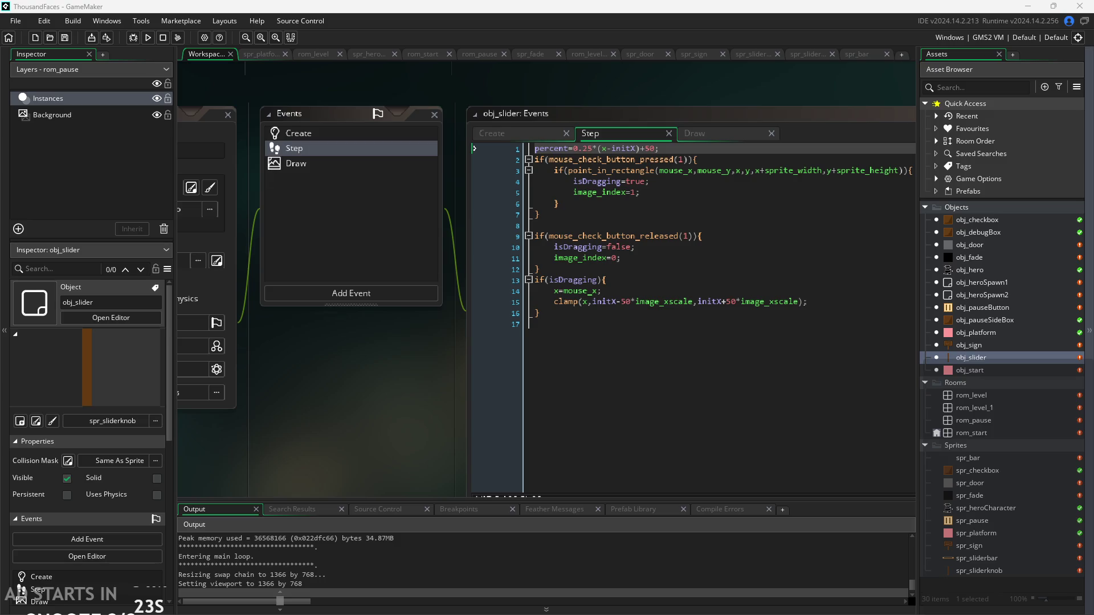
click(212, 157)
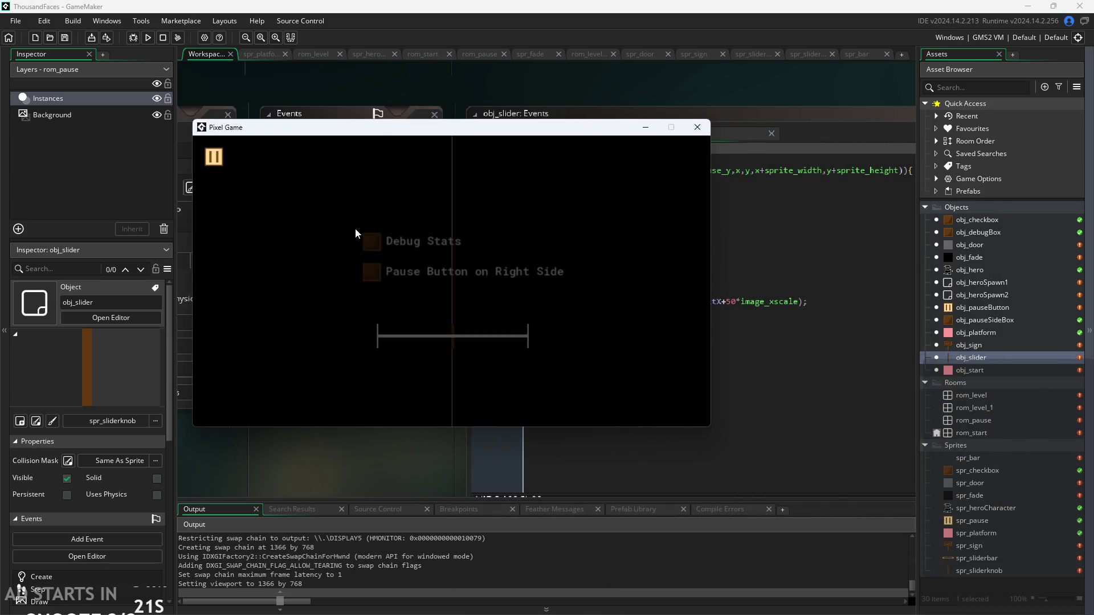
click(367, 245)
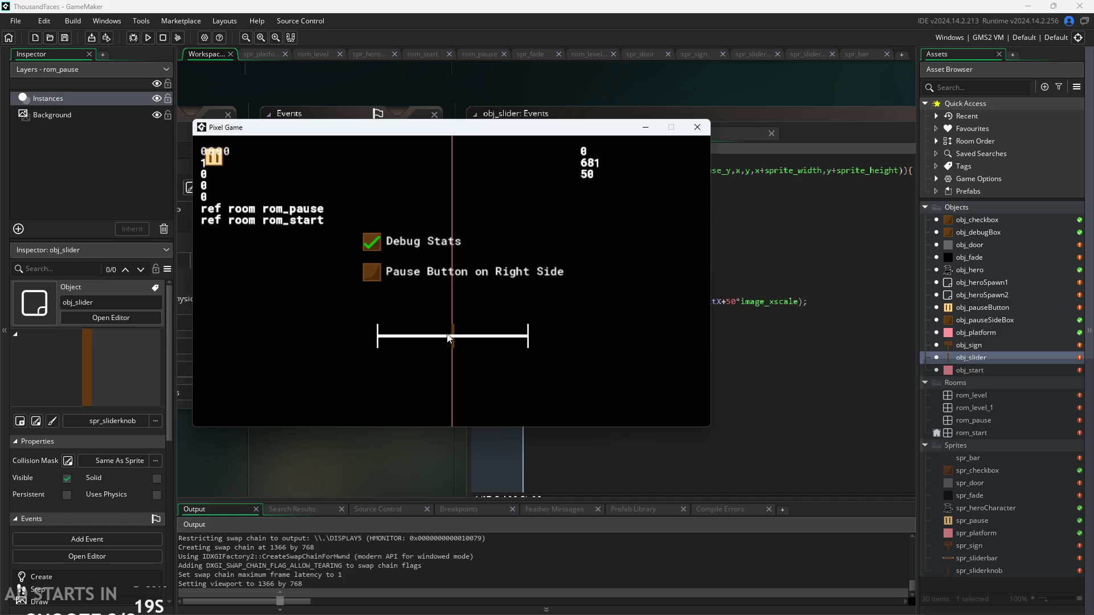
mouse_move(454, 338)
mouse_down()
mouse_move(530, 339)
mouse_move(376, 352)
mouse_move(452, 347)
mouse_up()
click(696, 127)
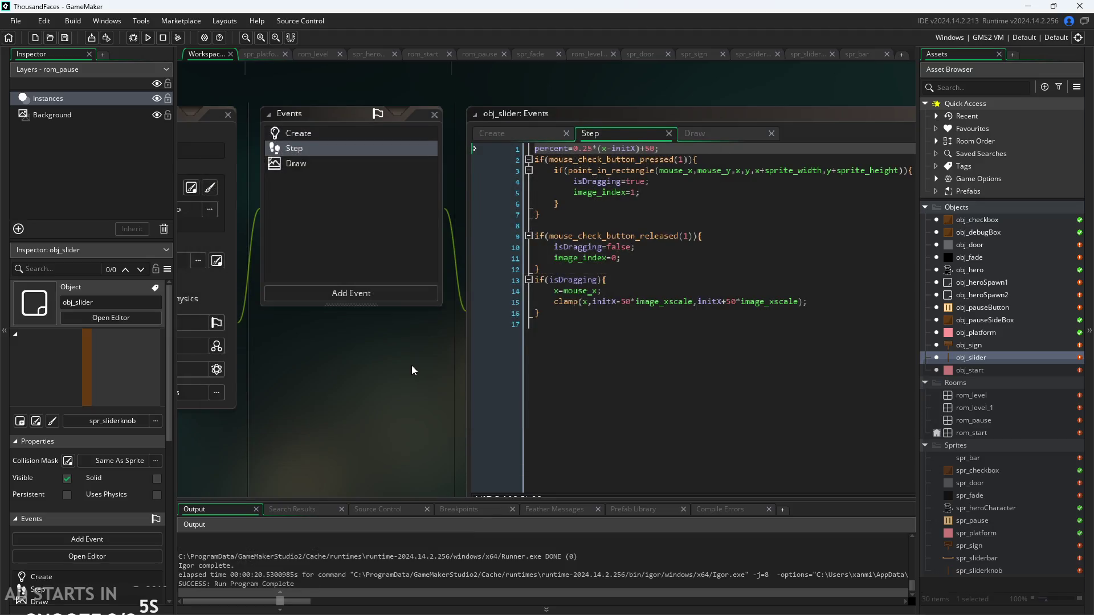
Cut the clamp statement out of line 15 of obj_slider's Step event.
scroll(310, 379, up, 1)
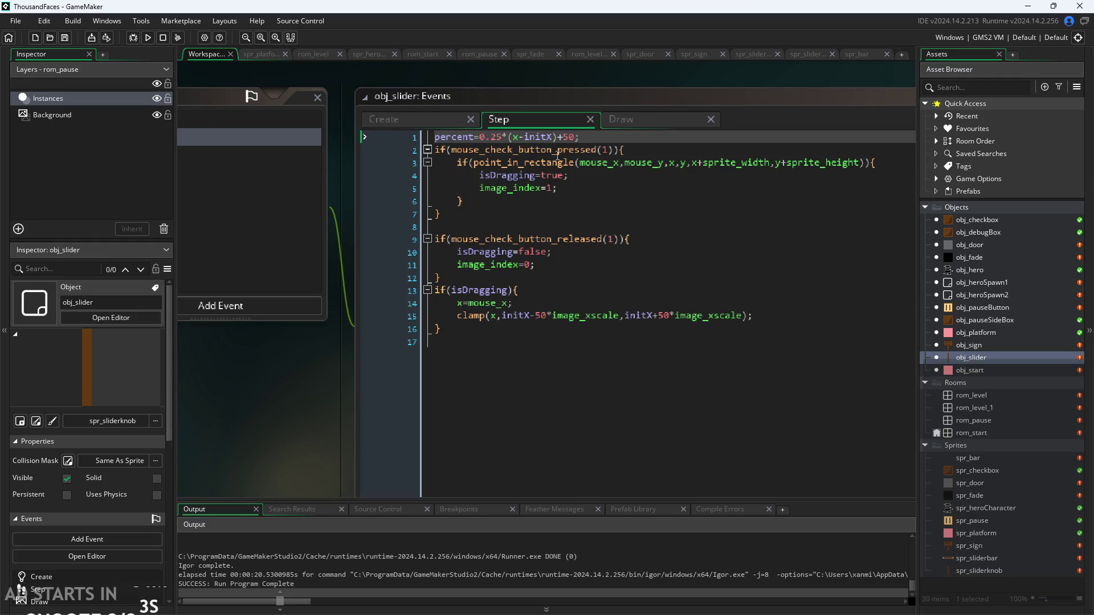
click(584, 141)
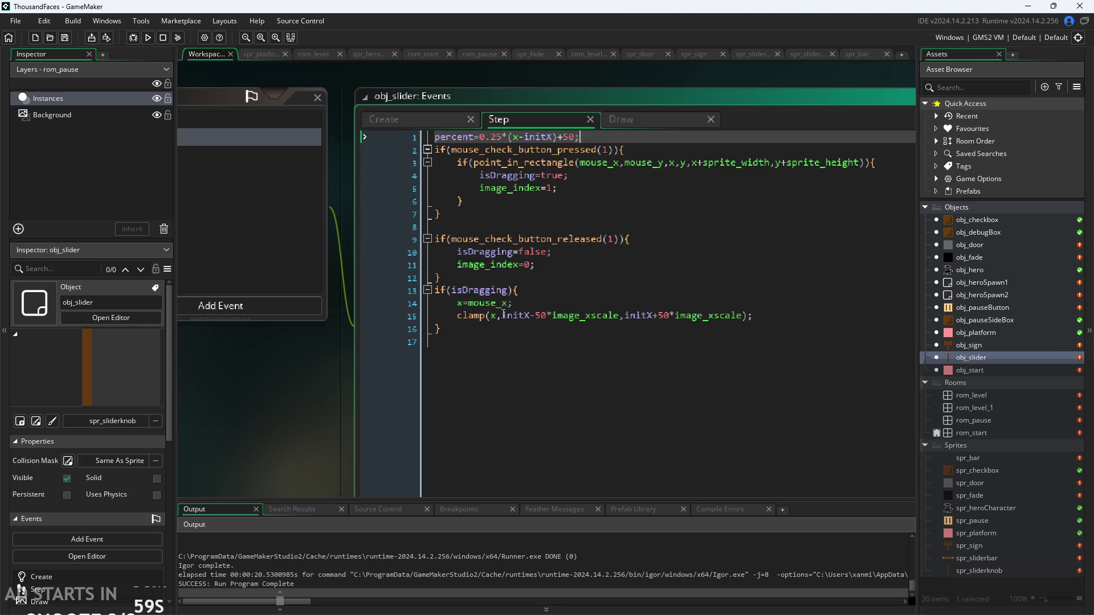
click(492, 315)
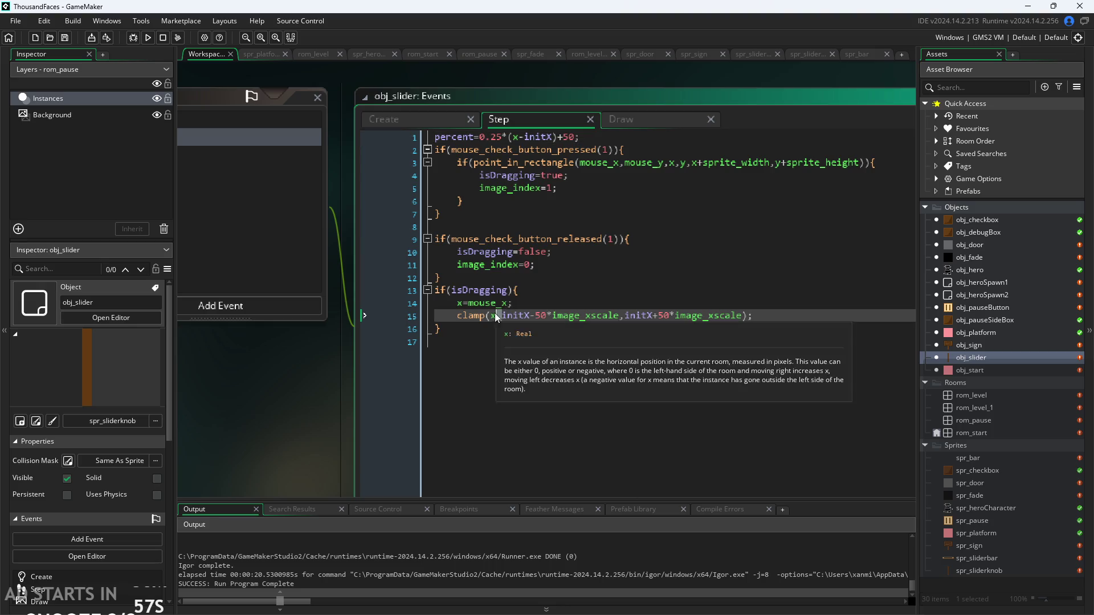
click(513, 304)
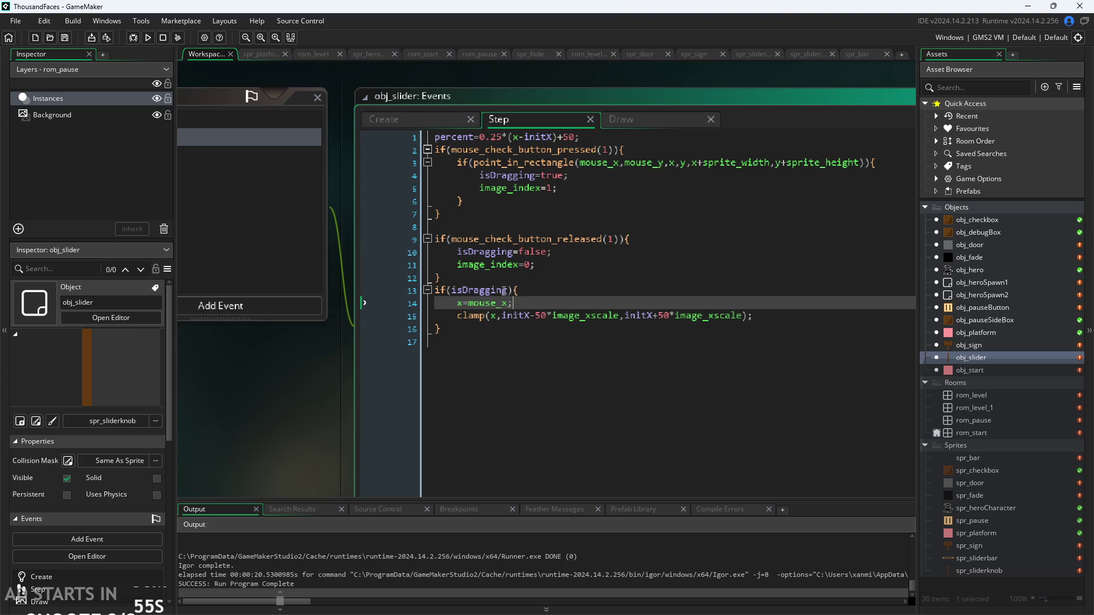
drag(516, 303, 456, 307)
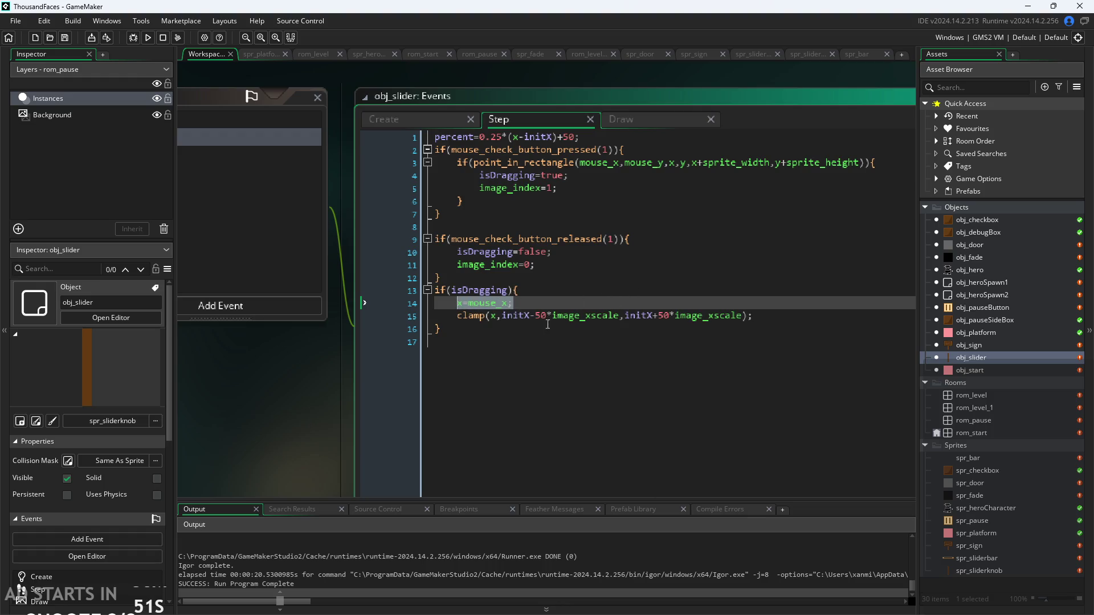
mouse_move(471, 320)
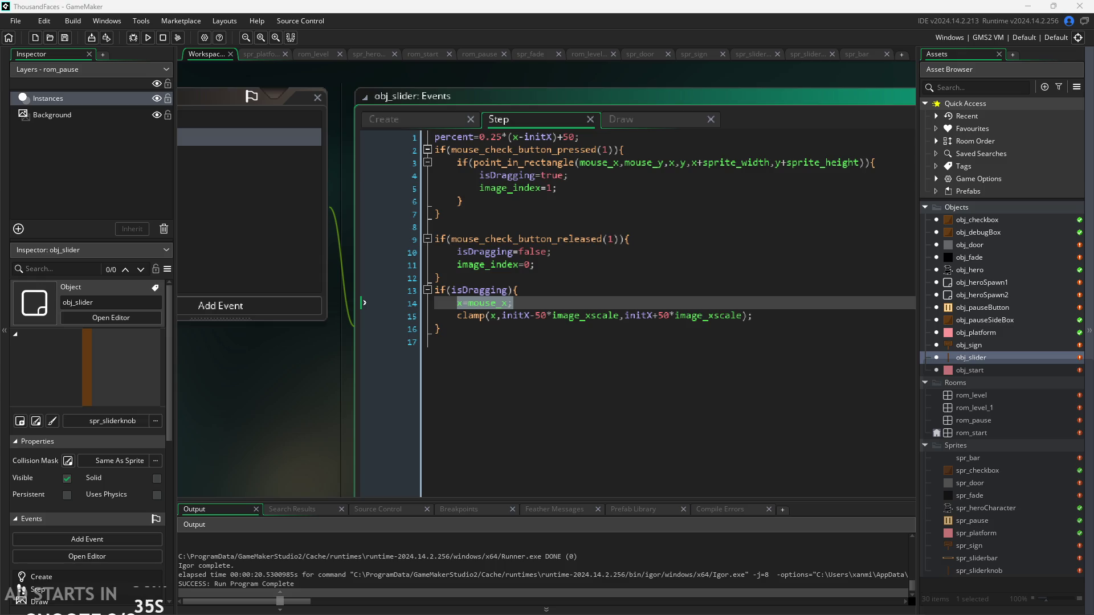
click(496, 302)
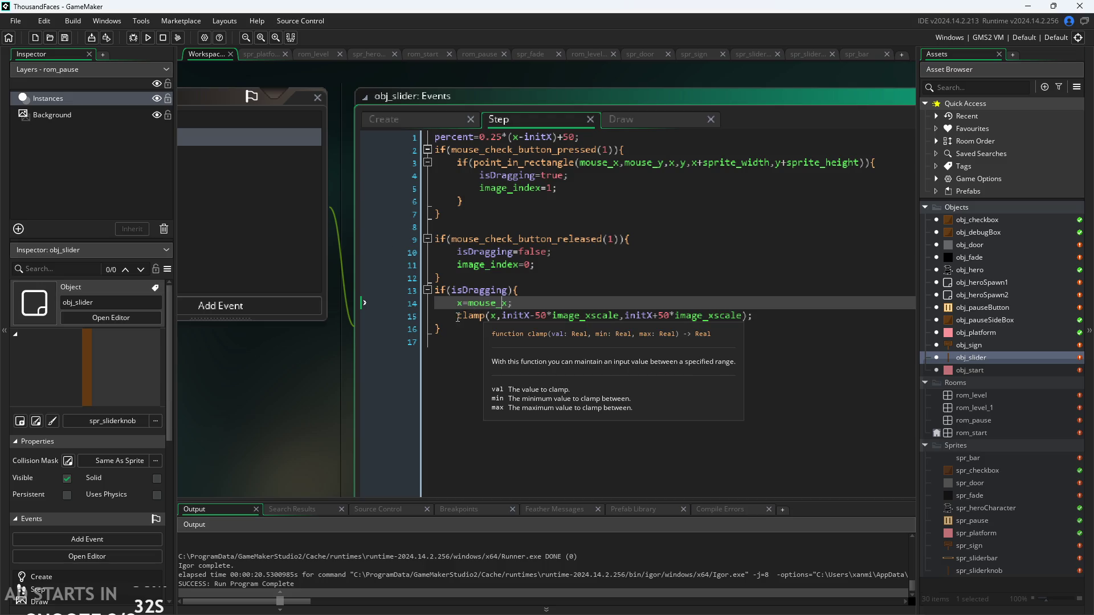
drag(457, 315, 754, 315)
key(ctrl+c)
key(Delete)
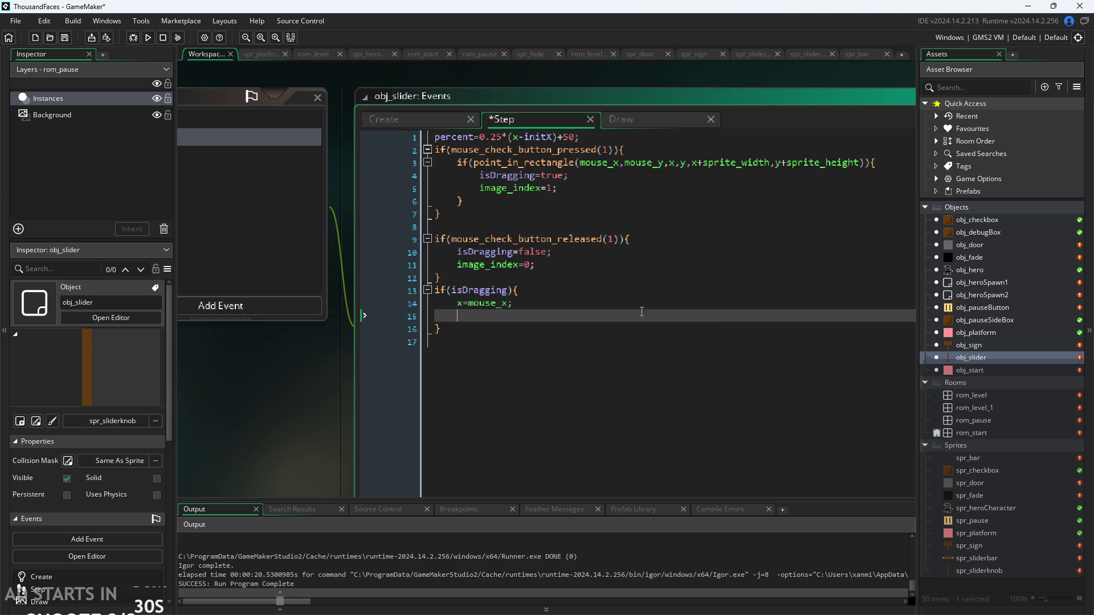
Make line 14 x=clamp(mouse_x,initX-50*image_xscale,initX+50*image_xscale); and save.
drag(513, 303, 473, 307)
key(ctrl+v)
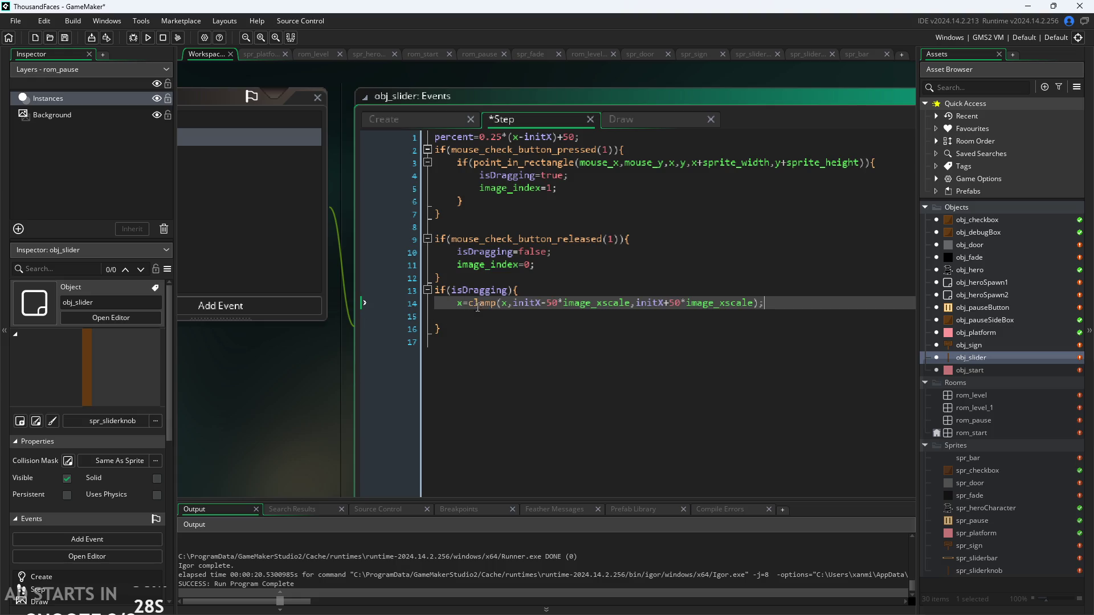
text(mouse_)
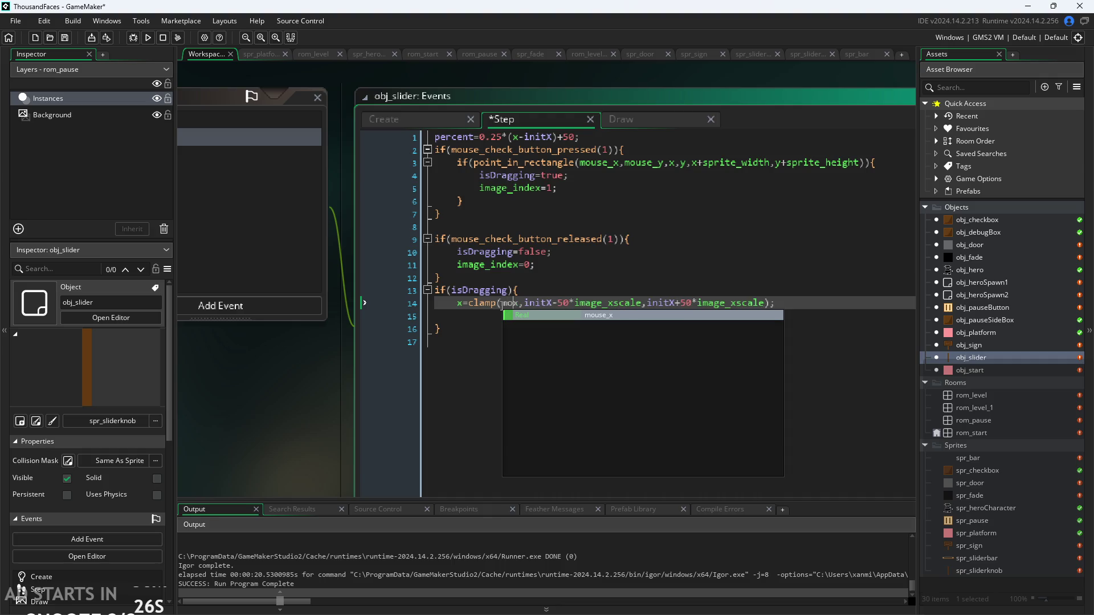
click(292, 412)
key(ctrl+s)
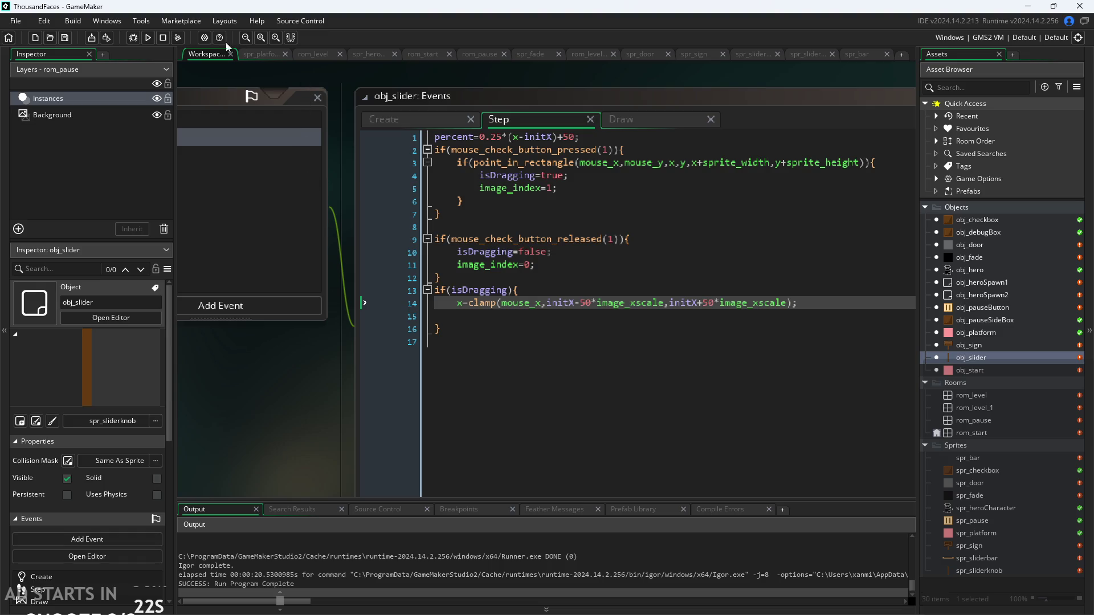
Run the game and sweep the slider knob across the bar in the pause menu.
click(148, 38)
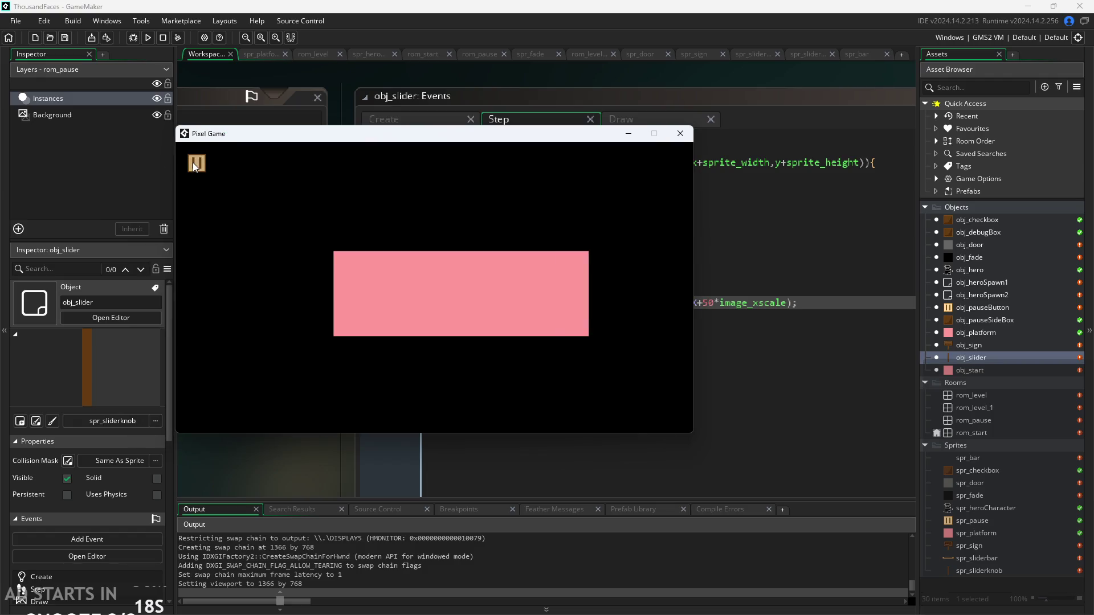
click(470, 319)
drag(366, 360, 327, 369)
mouse_move(504, 371)
mouse_down()
mouse_move(549, 377)
mouse_move(356, 363)
mouse_move(528, 360)
mouse_up()
Close the game and move draw_self() from line 1 to line 3 of obj_slider's Draw event.
click(680, 135)
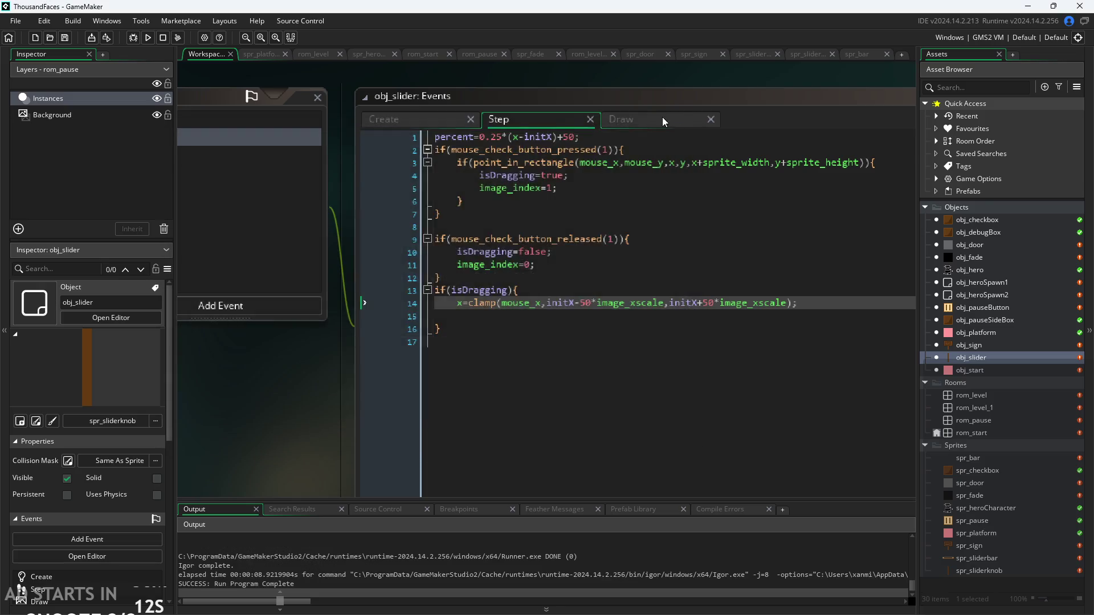
click(662, 117)
drag(499, 141, 415, 135)
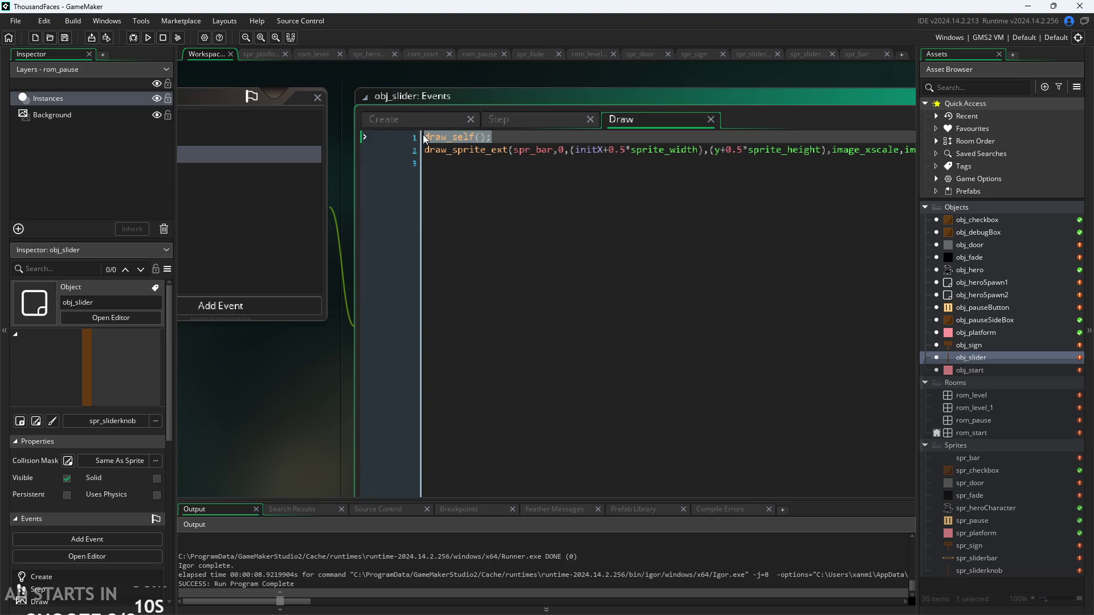
key(BackSpace)
click(477, 169)
text(draw_self();)
Rerun the game and drag the knob across the bar to check it draws on top.
click(148, 38)
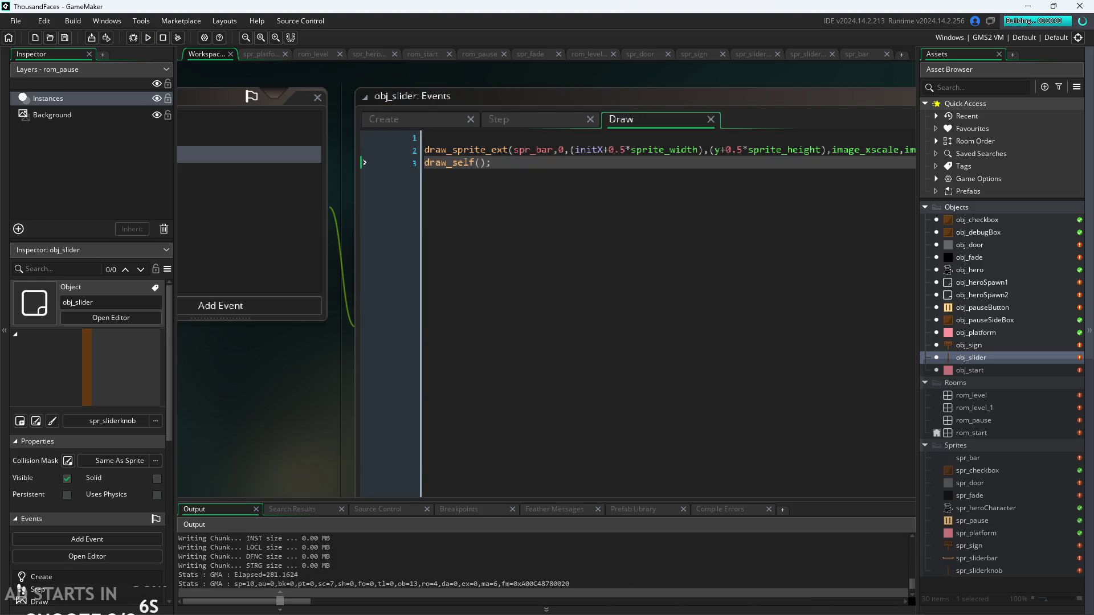
click(592, 371)
mouse_move(545, 413)
mouse_down()
mouse_move(524, 412)
mouse_move(740, 405)
mouse_move(516, 403)
mouse_move(750, 409)
mouse_up()
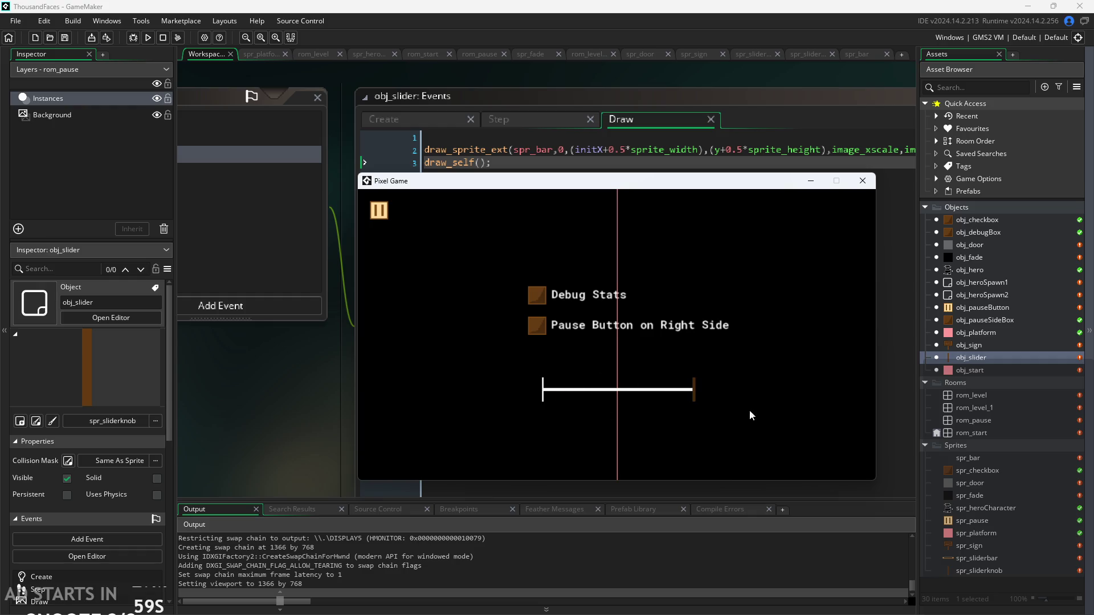
Enable Debug Stats and drag the knob between the bar's ends, watching percent hit 0 and 100.
click(543, 296)
drag(692, 396, 433, 408)
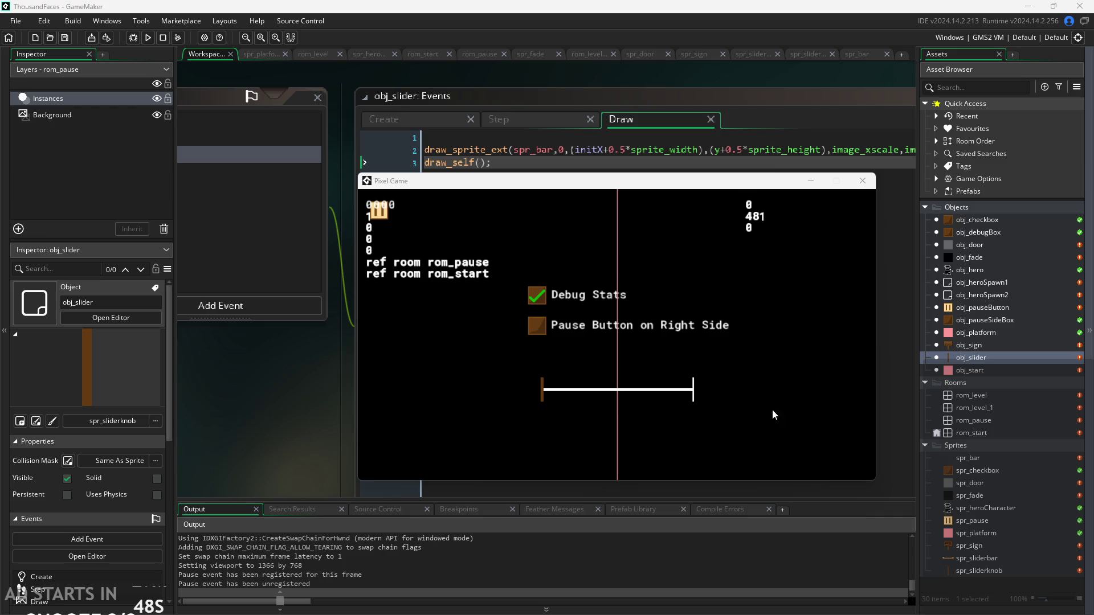
mouse_move(542, 395)
mouse_down()
mouse_move(691, 391)
mouse_move(638, 412)
mouse_move(446, 426)
mouse_move(751, 416)
mouse_move(753, 401)
mouse_move(480, 387)
mouse_move(788, 392)
mouse_move(478, 387)
mouse_move(744, 333)
mouse_move(763, 308)
mouse_up()
mouse_move(688, 394)
mouse_down()
mouse_move(506, 365)
mouse_move(732, 363)
mouse_move(523, 329)
mouse_up()
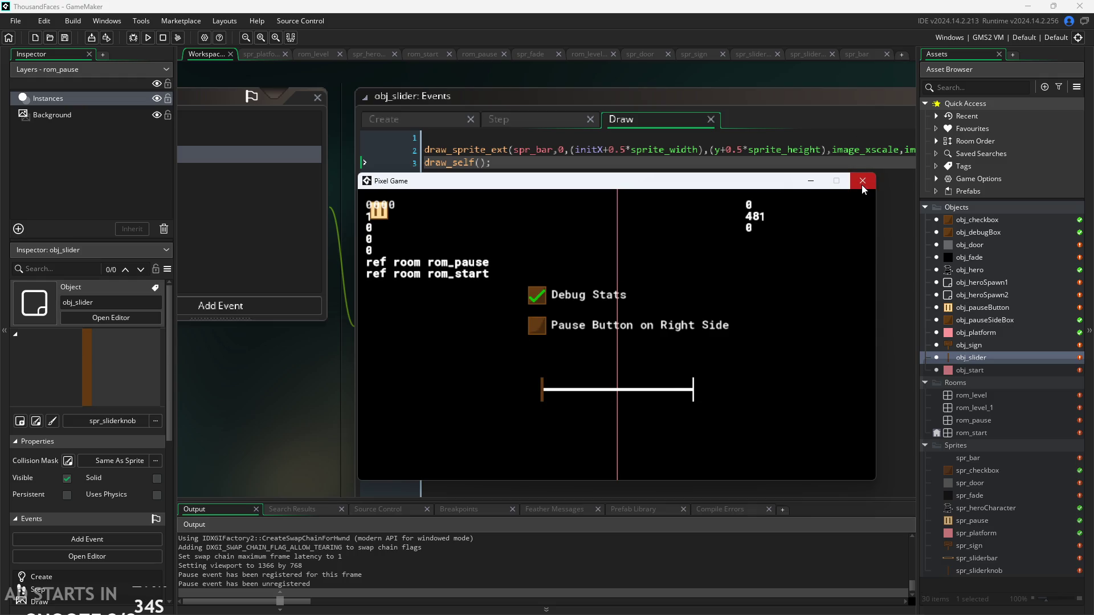
drag(548, 395, 705, 402)
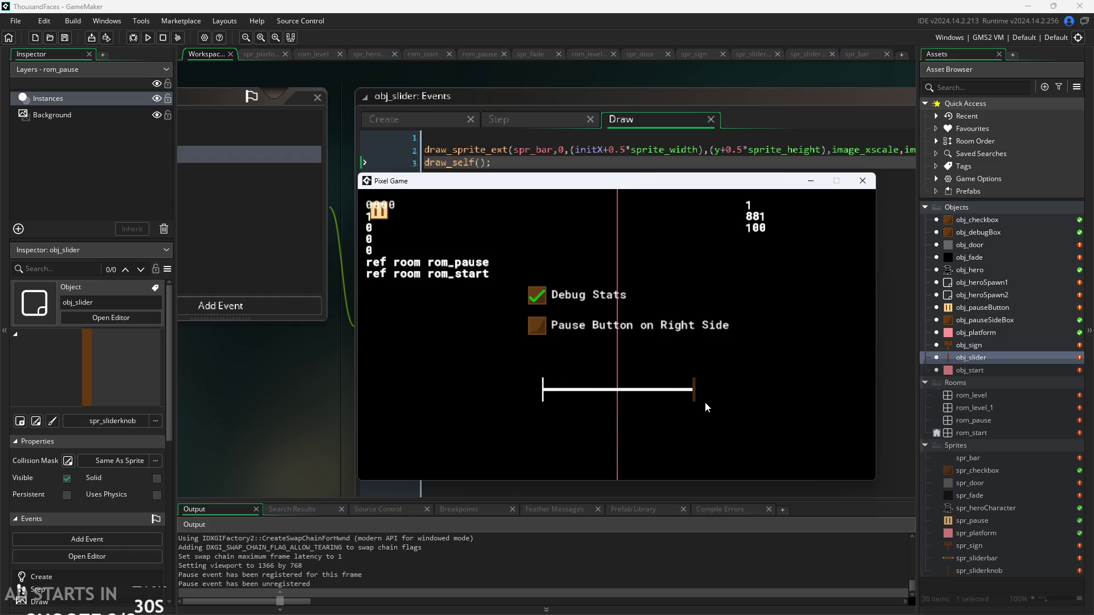
mouse_move(706, 401)
mouse_down()
mouse_move(530, 398)
mouse_move(777, 384)
mouse_move(459, 380)
mouse_up()
mouse_move(494, 384)
mouse_down()
mouse_move(672, 408)
mouse_move(700, 391)
mouse_move(633, 402)
mouse_move(481, 396)
mouse_move(487, 381)
mouse_move(689, 393)
mouse_move(535, 395)
mouse_move(615, 399)
mouse_up()
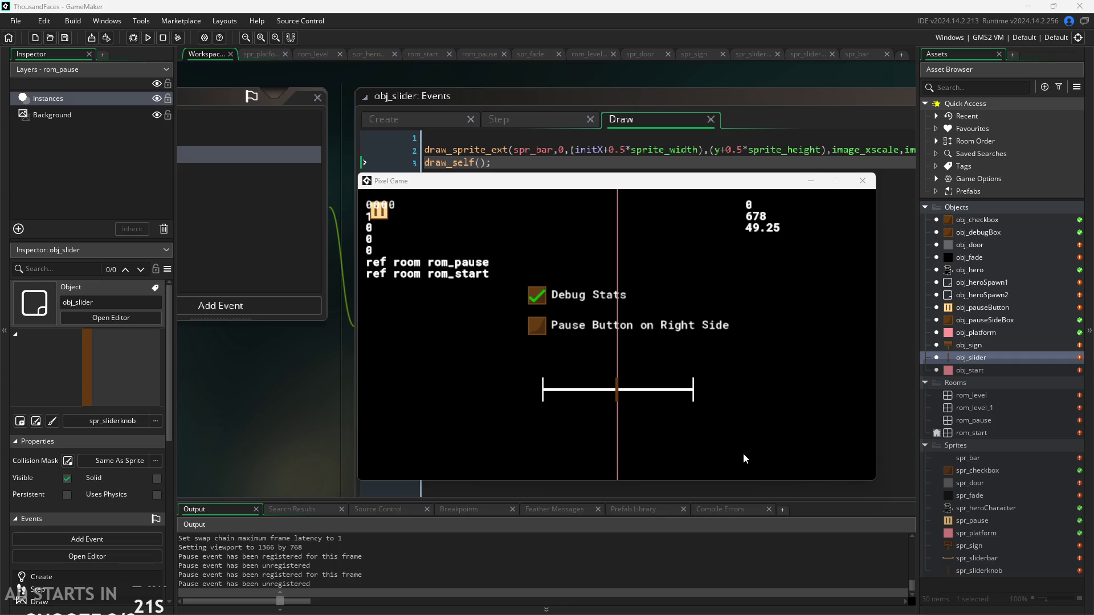
Drag the slider knob back and forth, leaving it centred at x 681, percent 50.
mouse_move(611, 387)
mouse_down()
mouse_move(539, 463)
mouse_move(404, 426)
mouse_move(625, 433)
mouse_move(324, 412)
mouse_move(770, 316)
mouse_move(738, 230)
mouse_up()
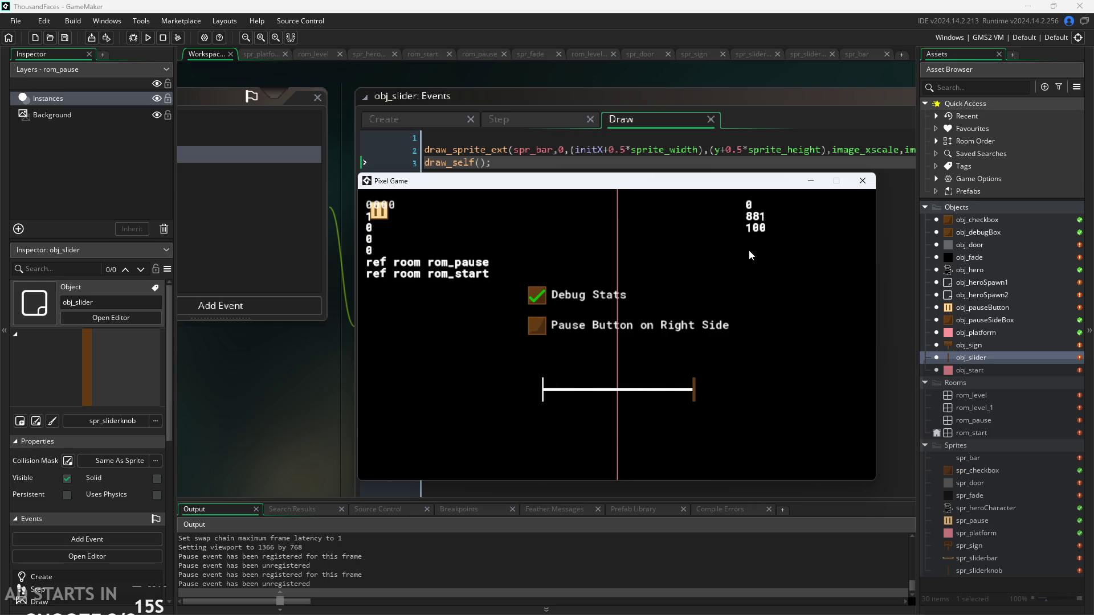
mouse_move(697, 390)
mouse_down()
mouse_move(506, 393)
mouse_move(723, 389)
mouse_move(617, 400)
mouse_up()
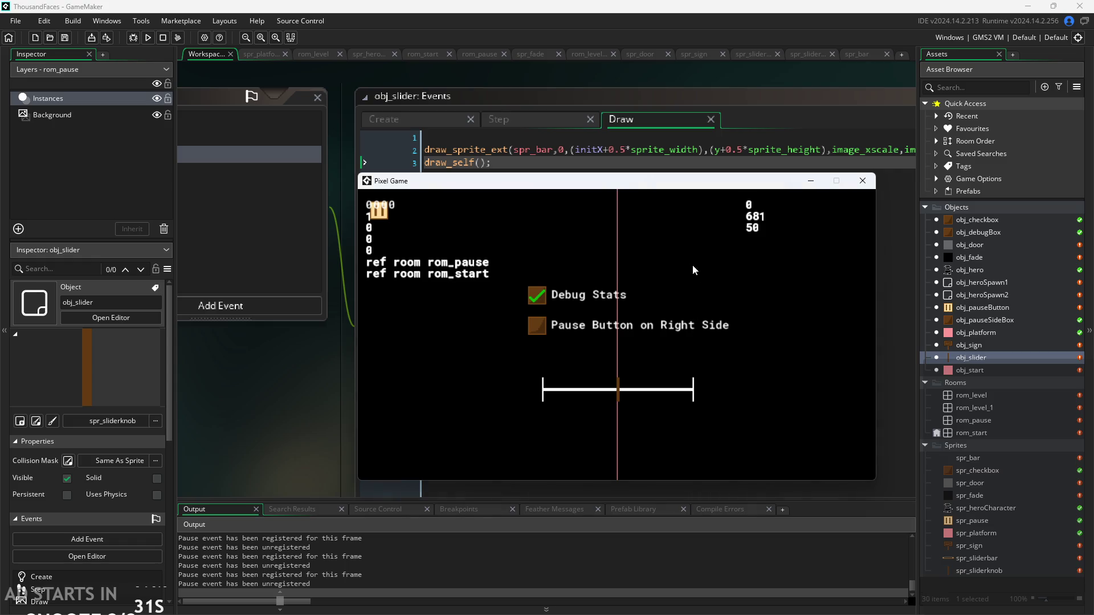
Drag the slider knob past the left end so it reads x 481 and percent 0.
mouse_move(621, 392)
mouse_down()
mouse_move(713, 449)
mouse_move(433, 449)
mouse_move(719, 419)
mouse_move(752, 395)
mouse_move(497, 393)
mouse_up()
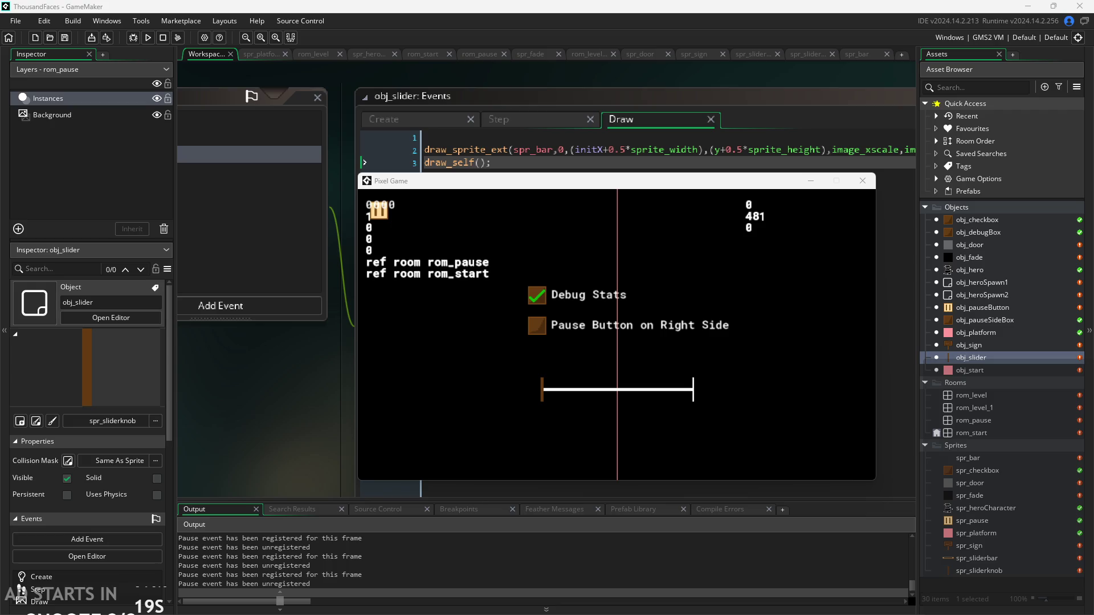
mouse_move(548, 399)
mouse_down()
mouse_move(756, 374)
mouse_move(487, 379)
mouse_up()
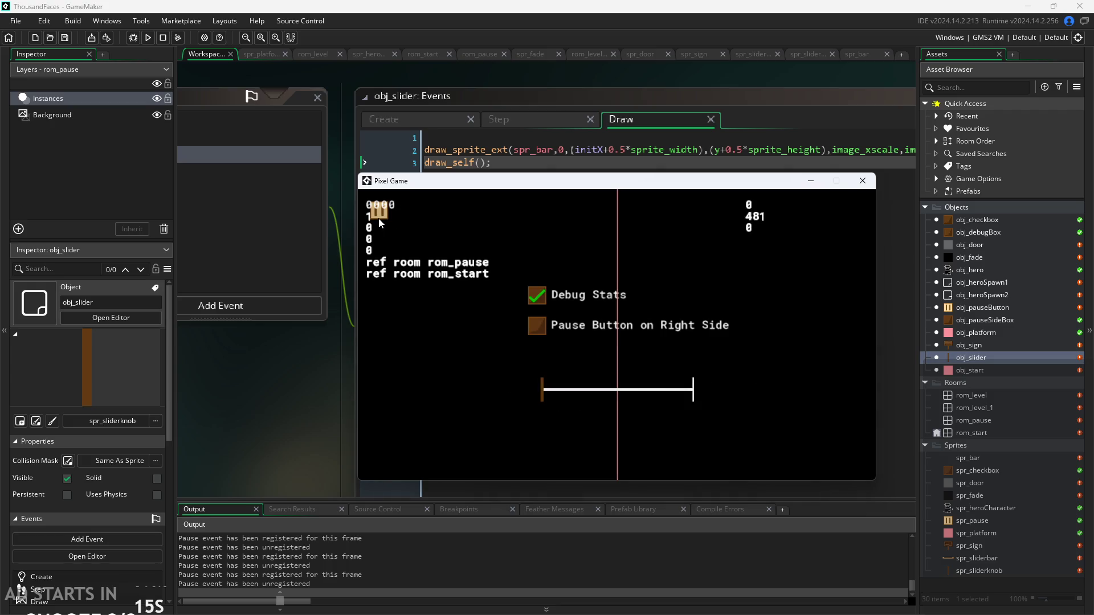
Leave the pause room, start play, and run and jump the hero through rom_level into rom_level_1.
click(378, 217)
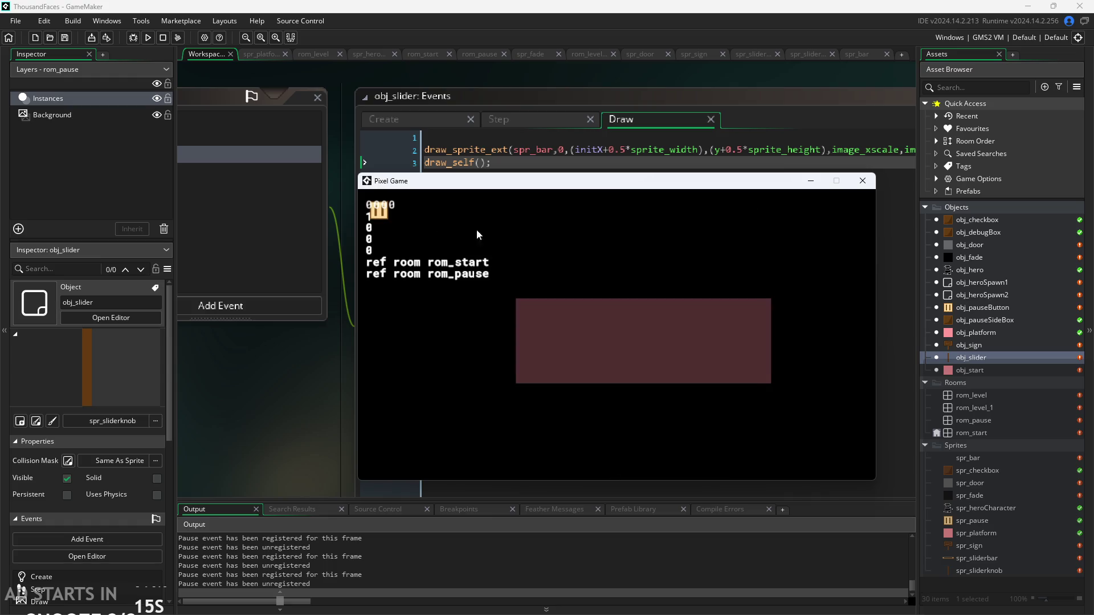
click(589, 337)
key(Right)
key(space)
key(Right)
key(space)
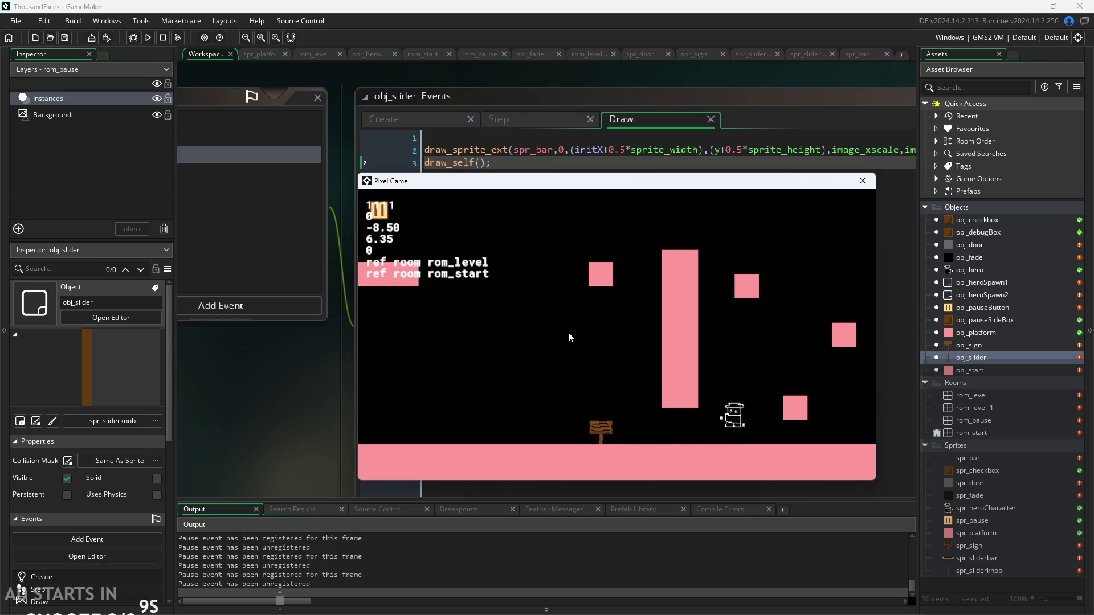
key(Right)
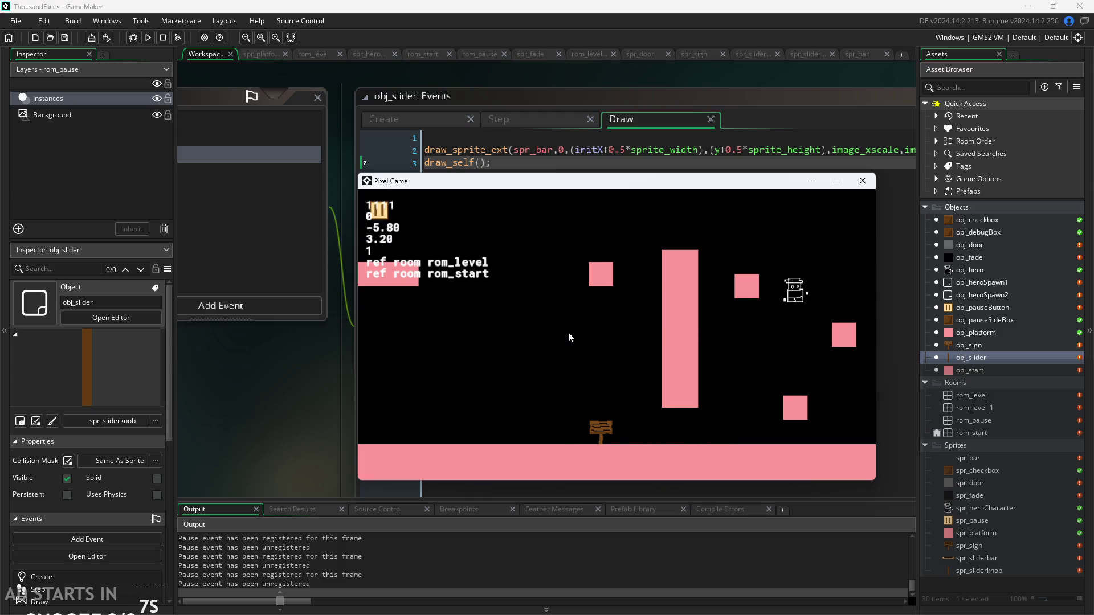
key(space)
key(Left)
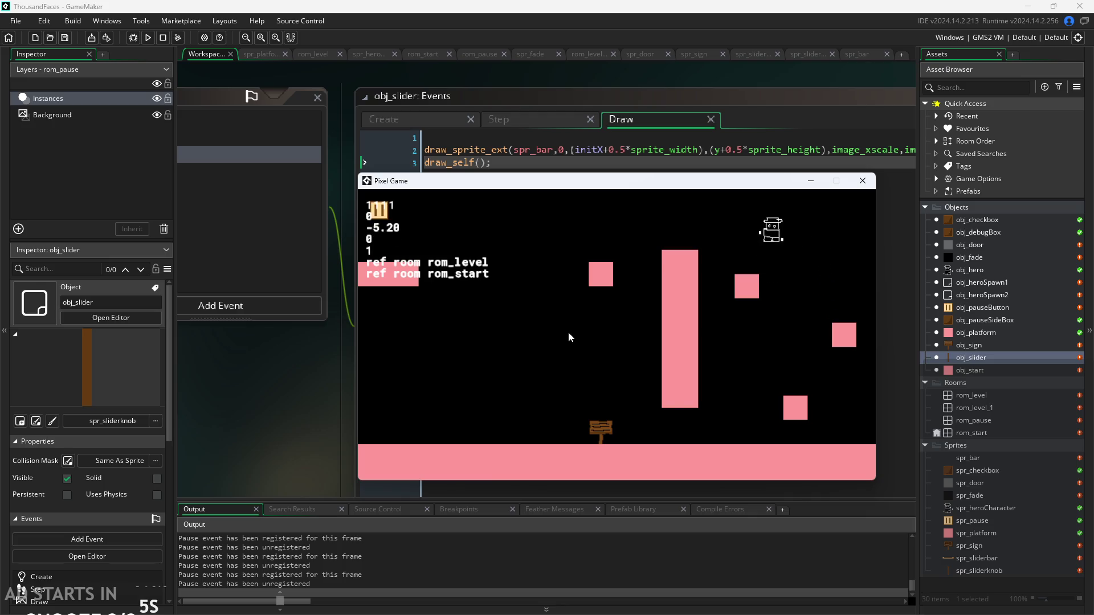
key(space)
key(Left)
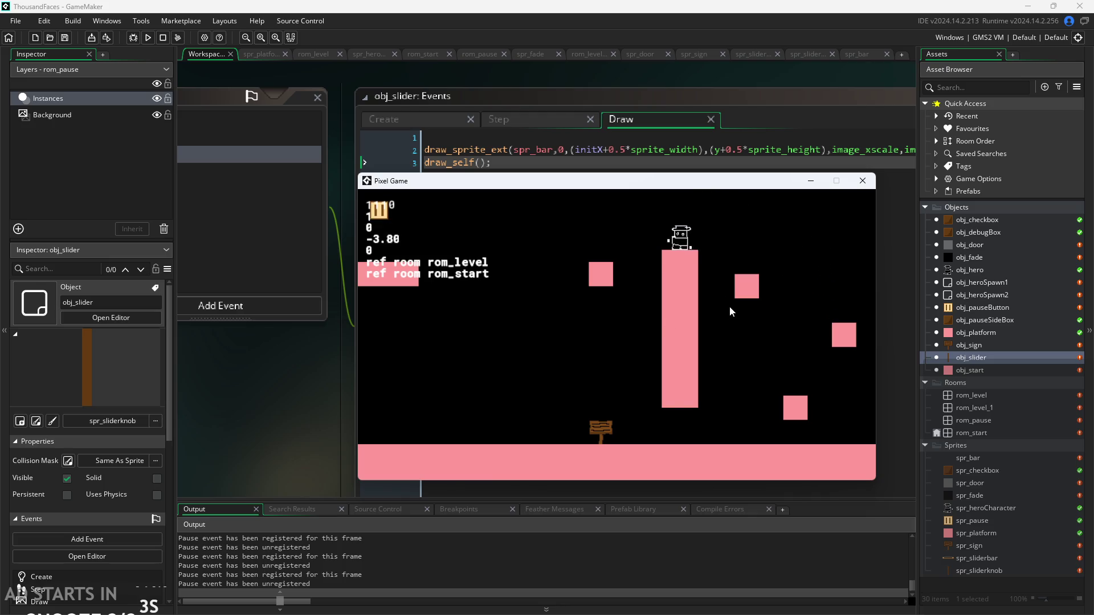
key(space)
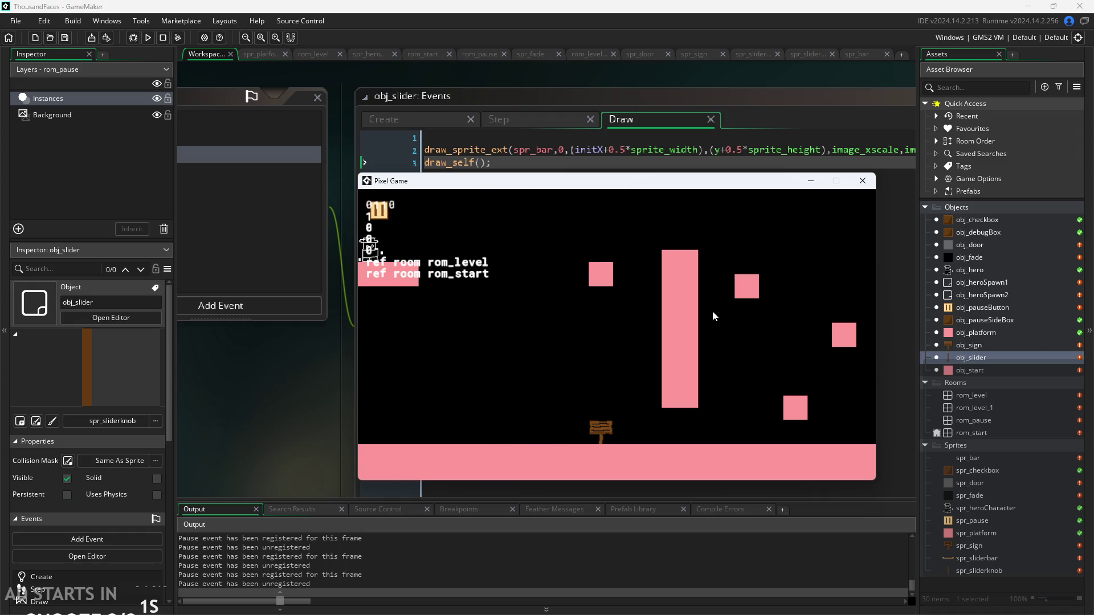
key(Right)
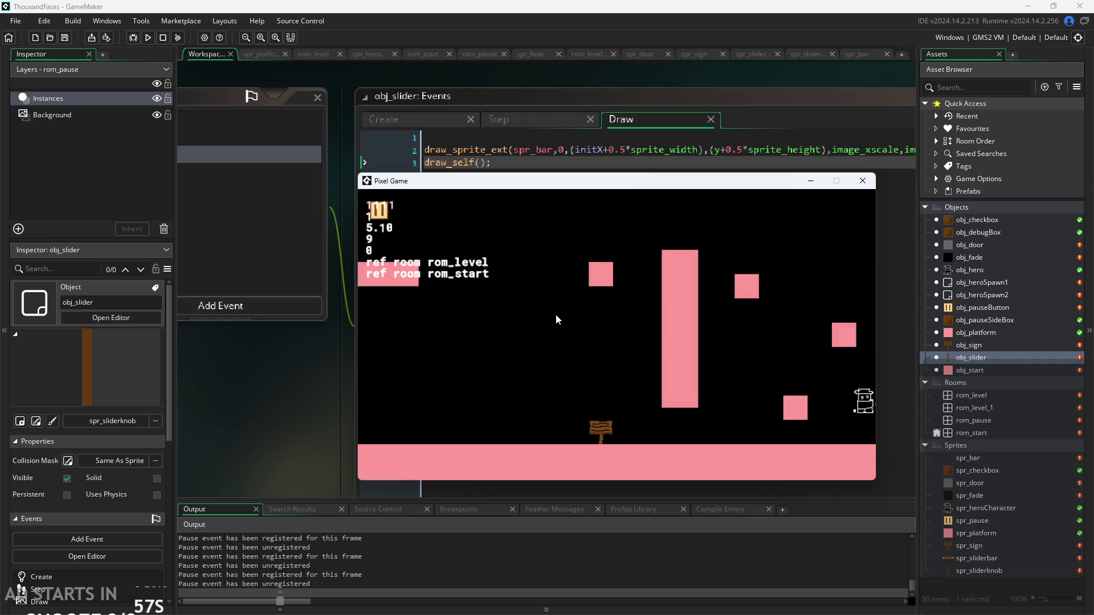
key(space)
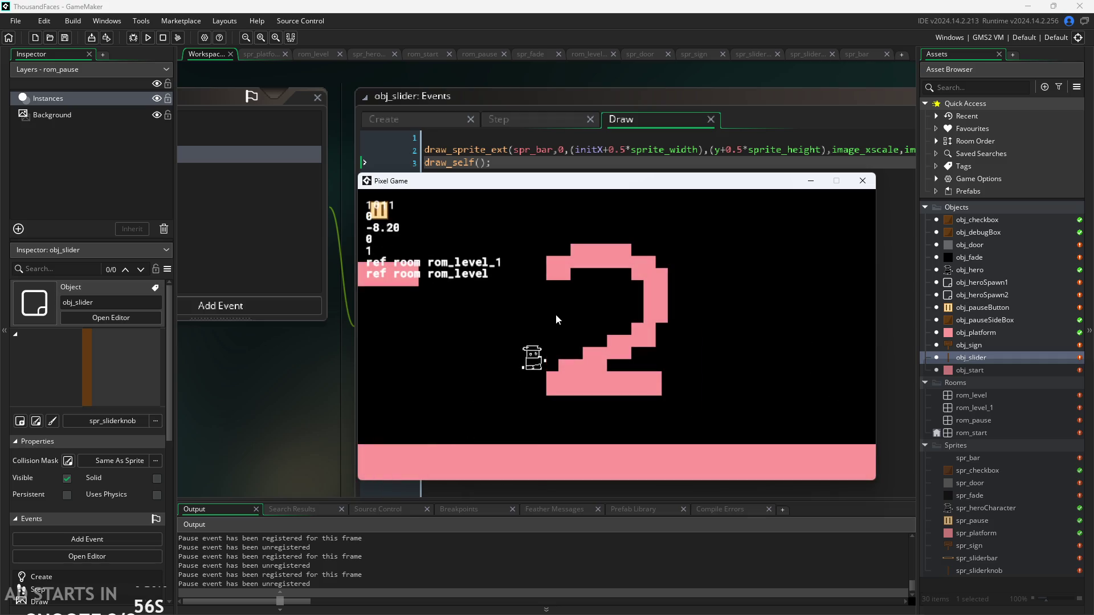
Jump the hero around rom_level_1 and onto the pink 2, then close the game window.
key(space)
key(space)
key(space)
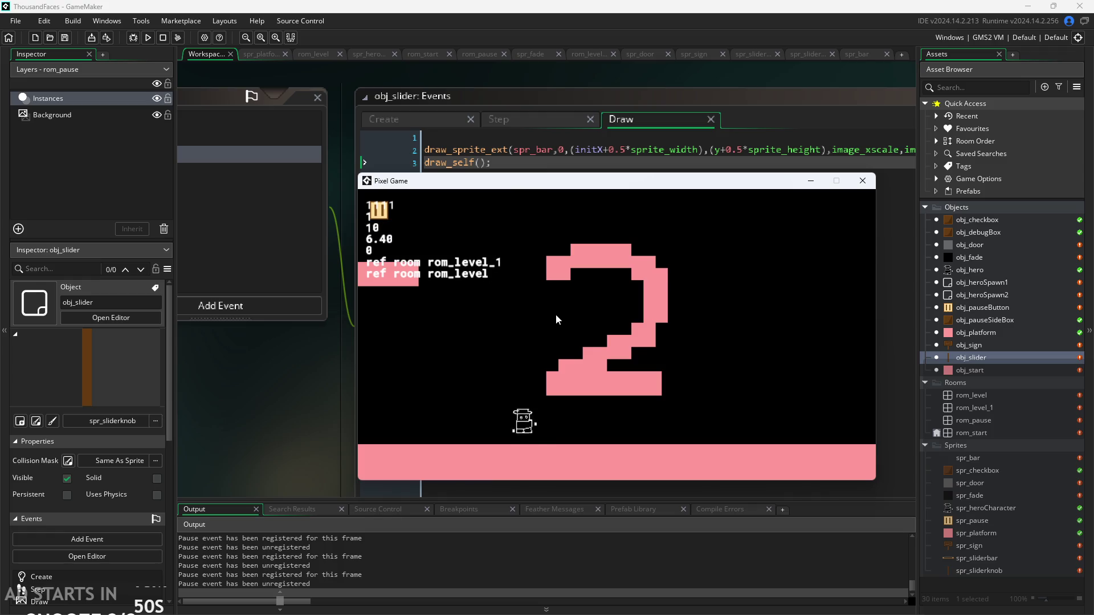
key(space)
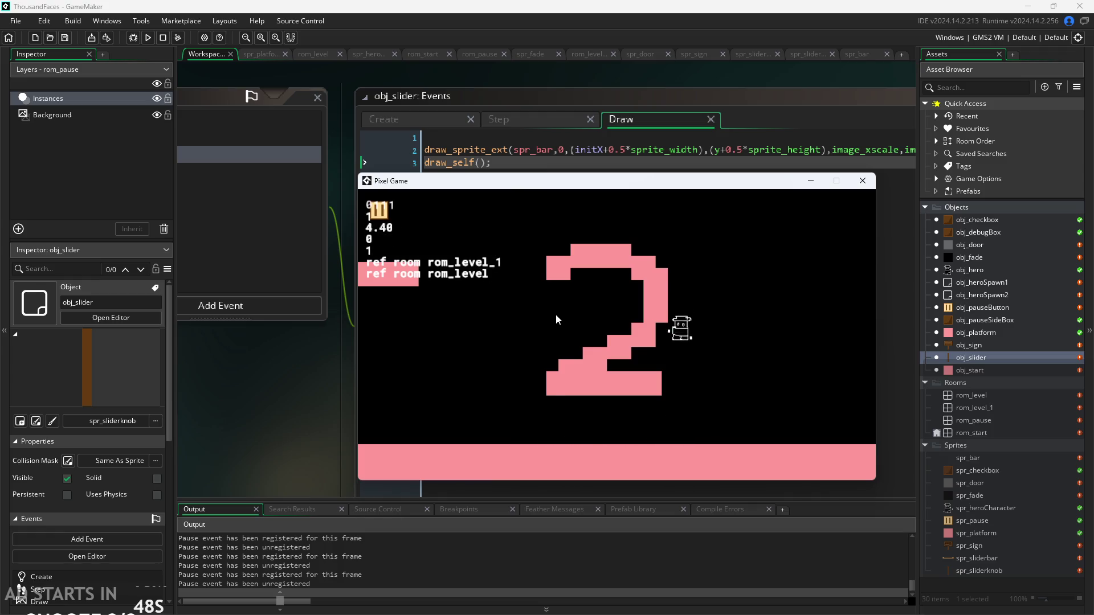
key(space)
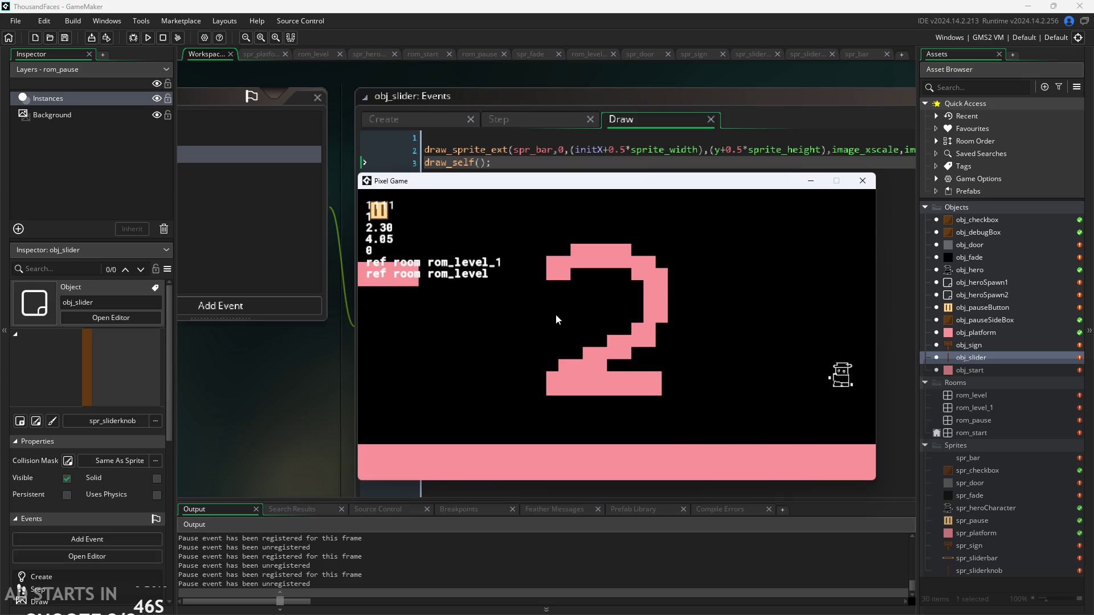
key(space)
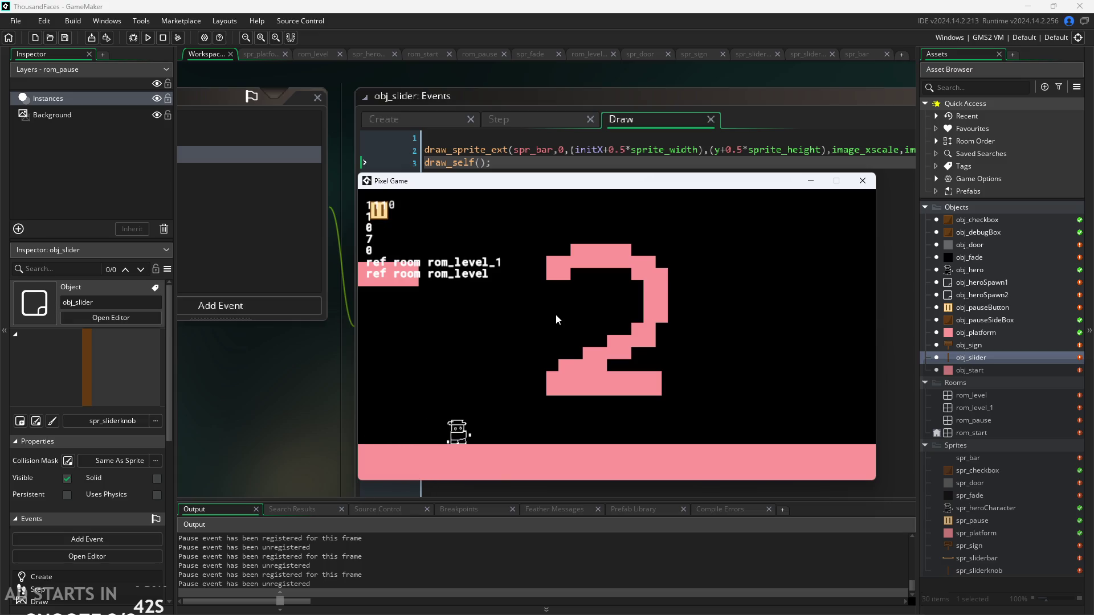
key(space)
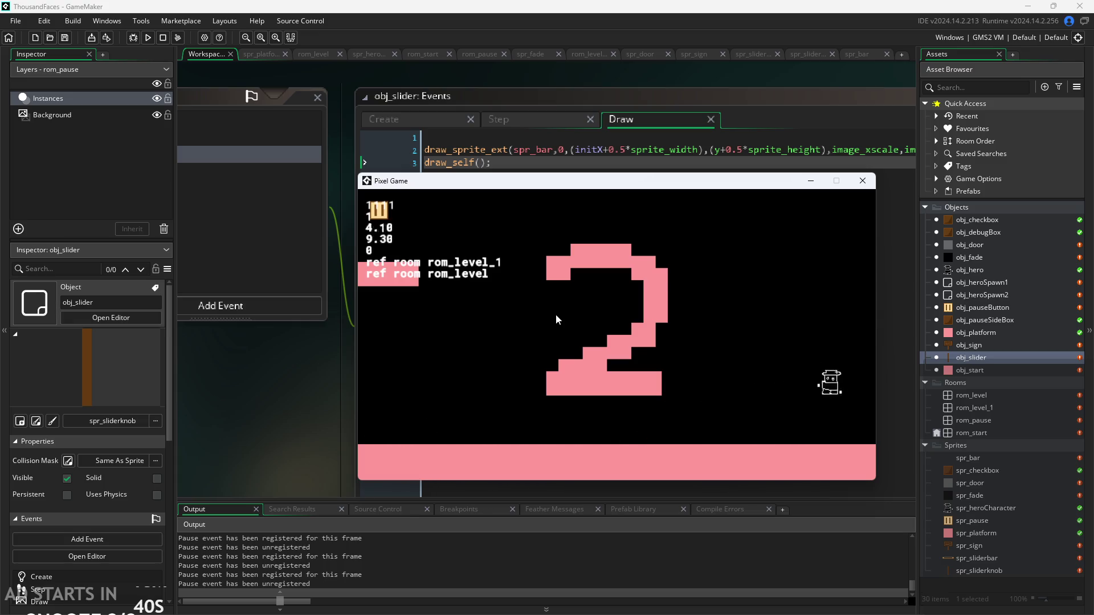
key(space)
key(space)
key(space)
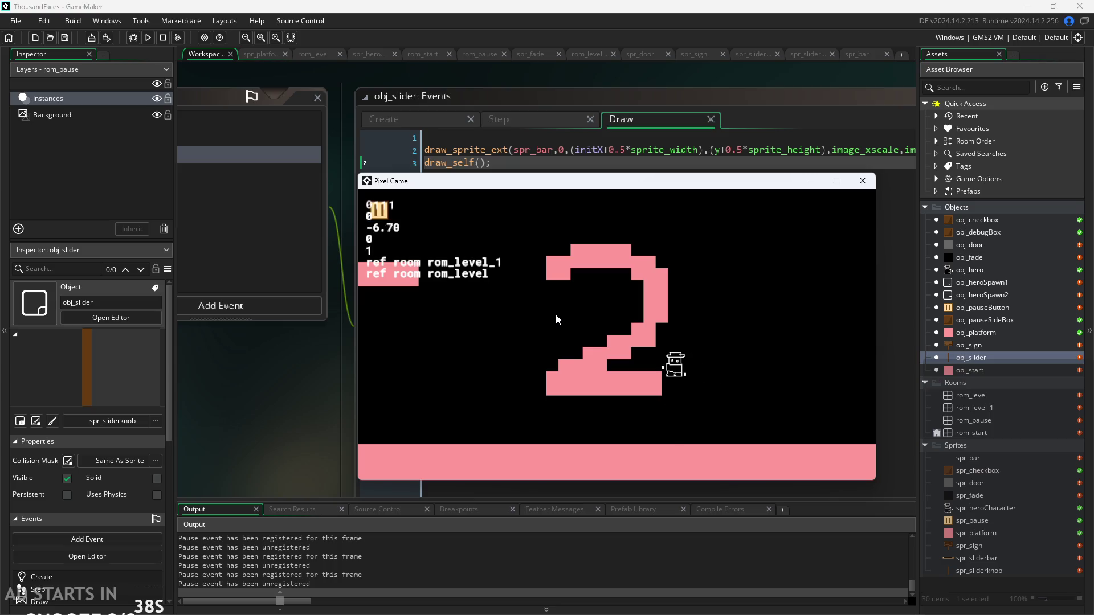
key(Left)
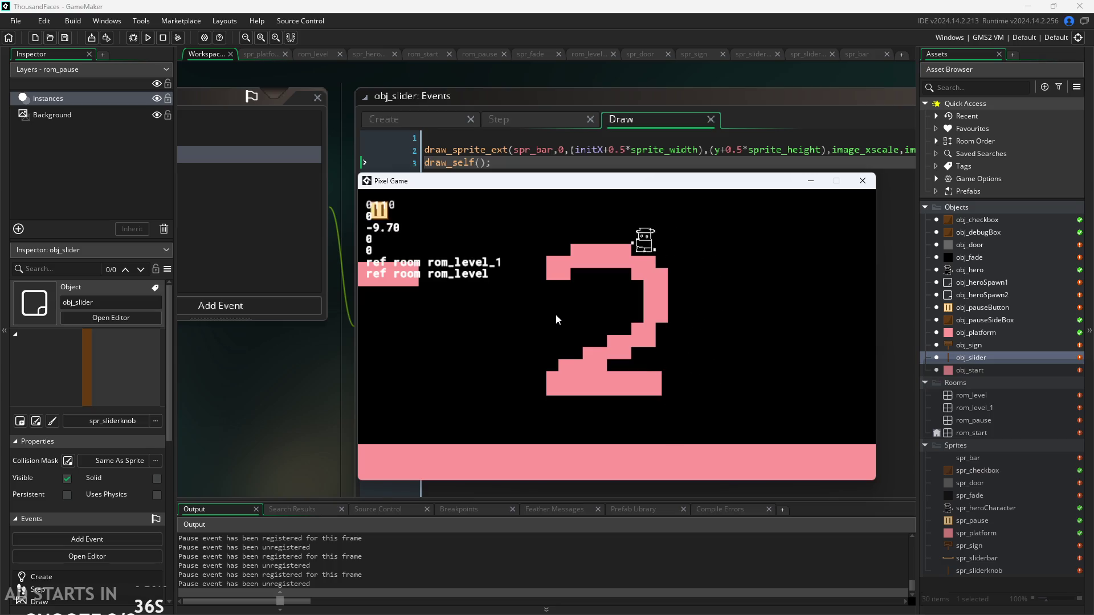
key(space)
key(Left)
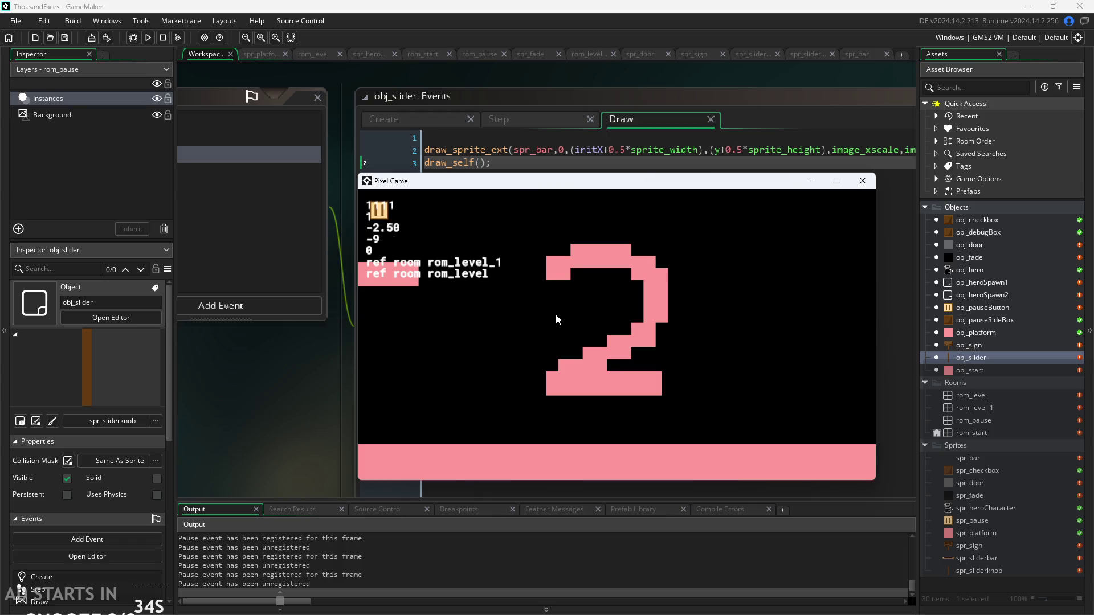
key(Right)
key(Left)
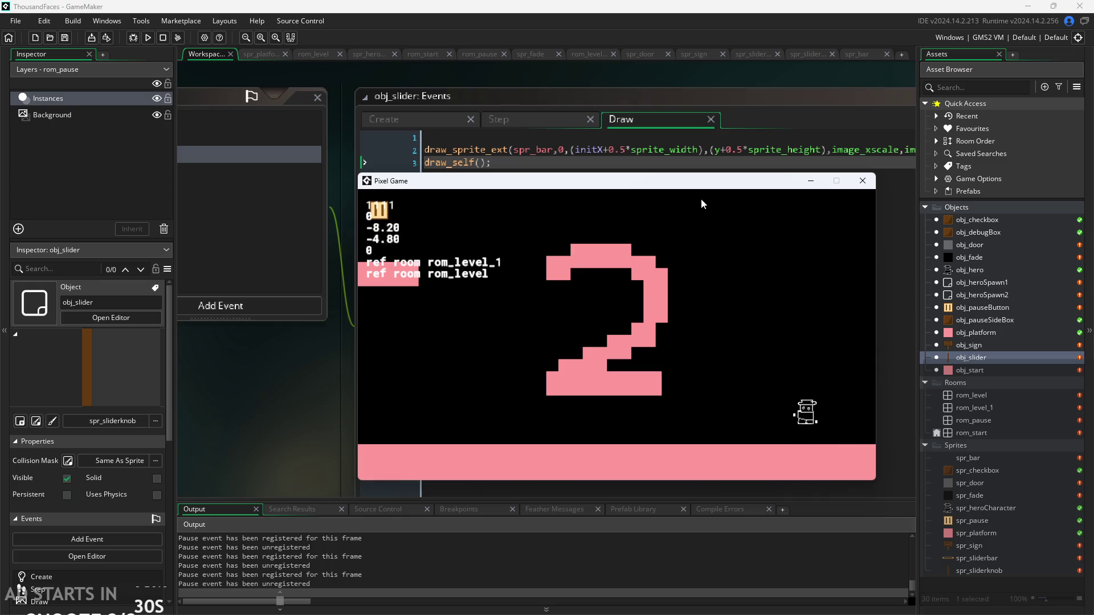
click(862, 180)
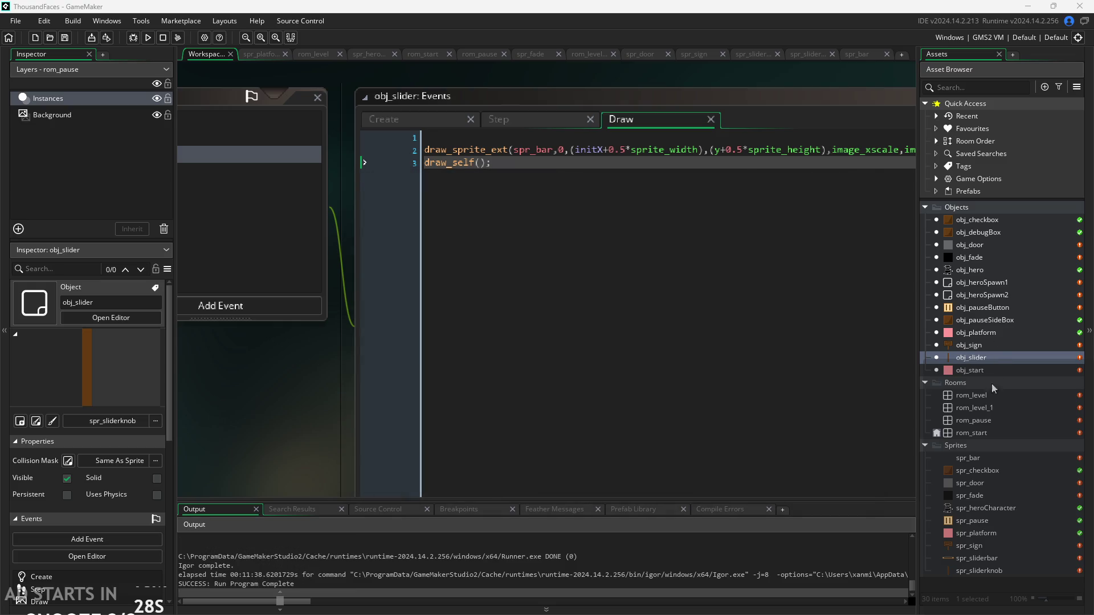
Duplicate rom_level into a new room, rom_level_2, and open it for editing.
click(989, 406)
right_click(989, 398)
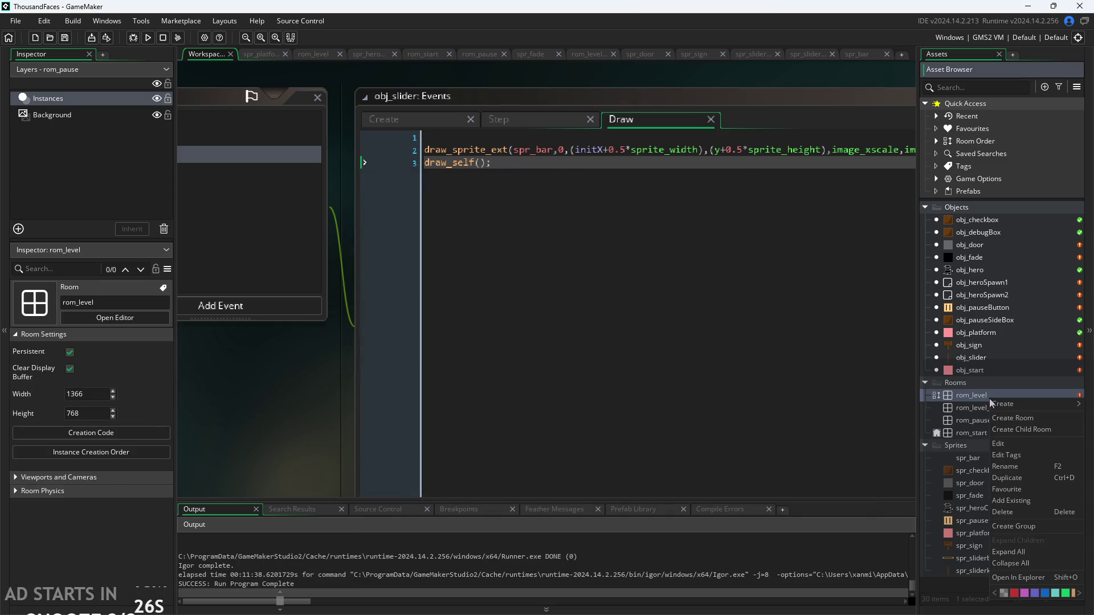
mouse_move(997, 404)
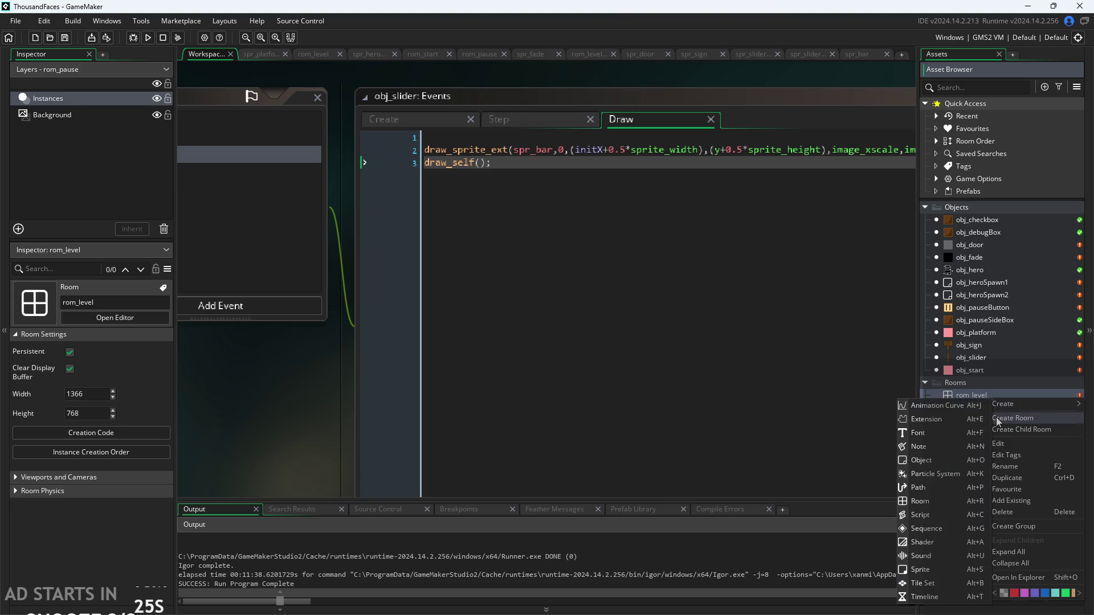
click(1010, 478)
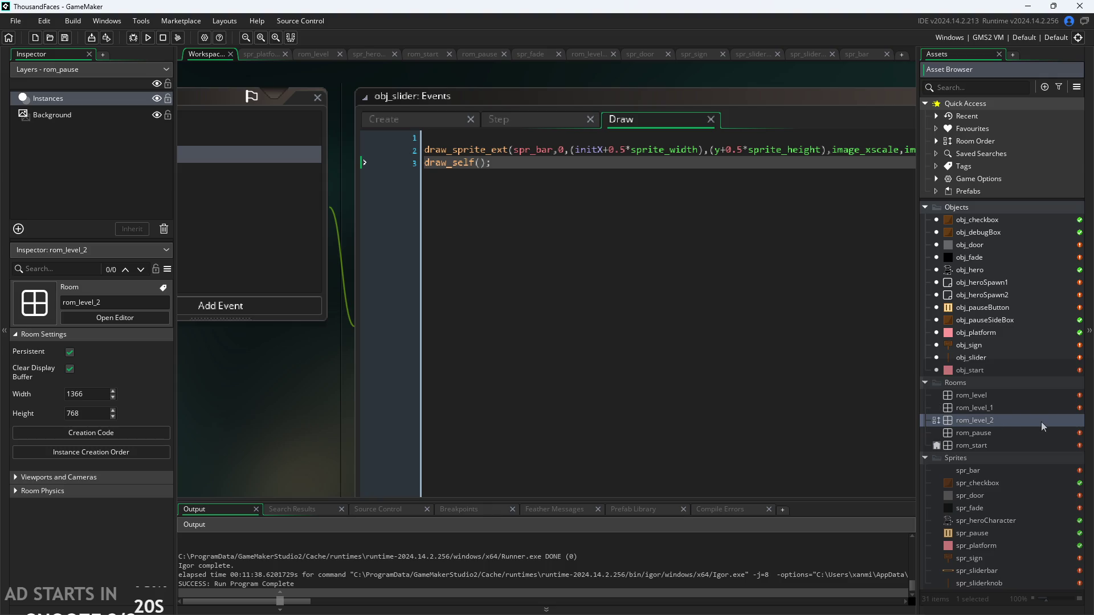
double_click(1013, 420)
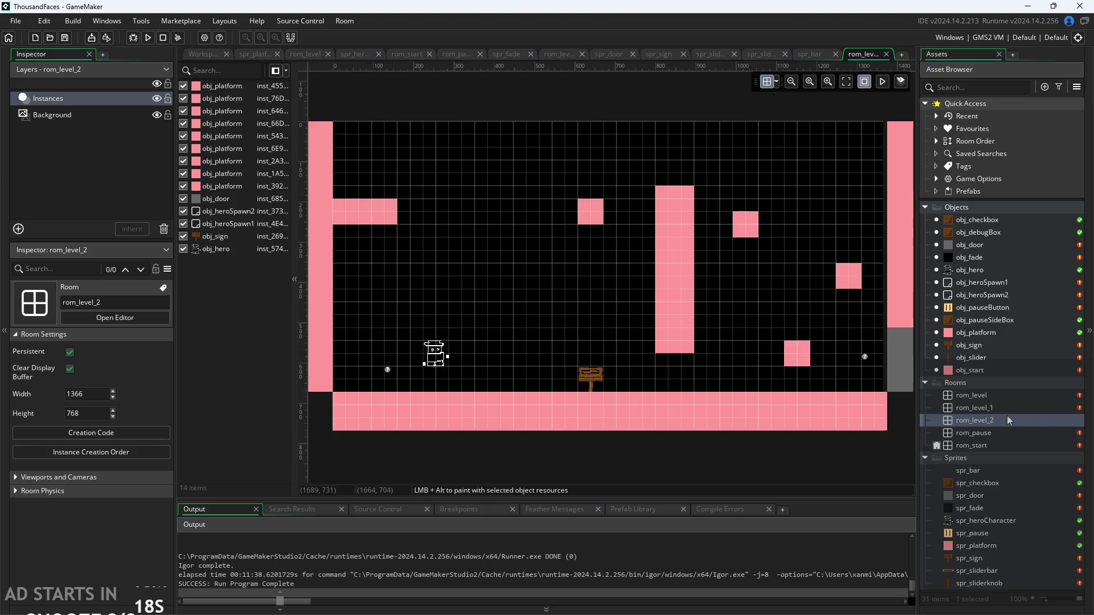
Delete the six floating platforms from rom_level_2.
click(597, 204)
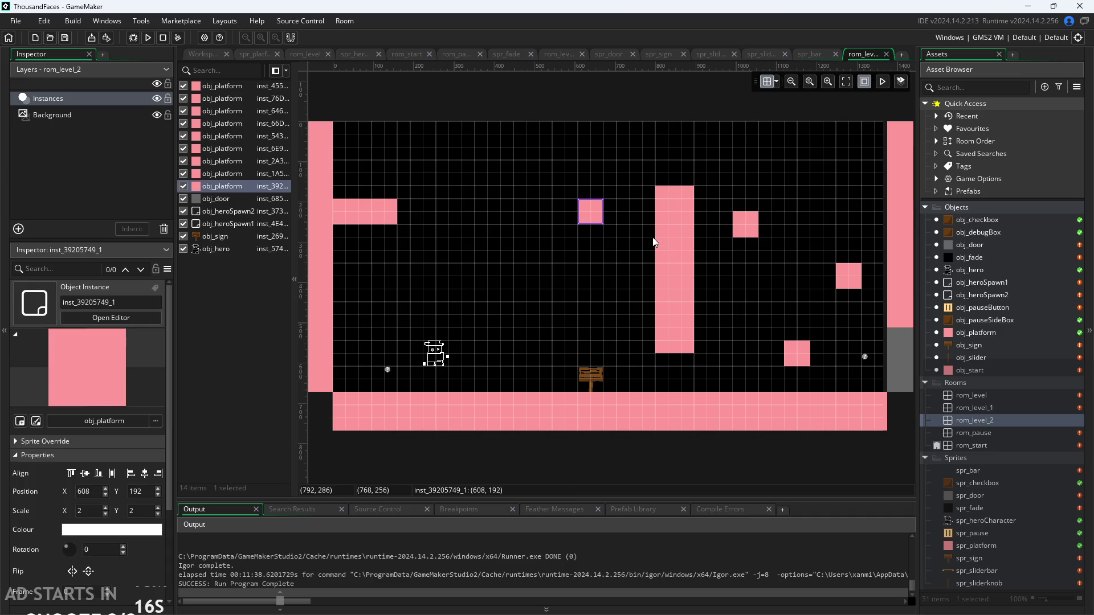
key(Delete)
click(664, 245)
key(Delete)
click(745, 224)
key(Delete)
click(848, 276)
key(Delete)
click(798, 355)
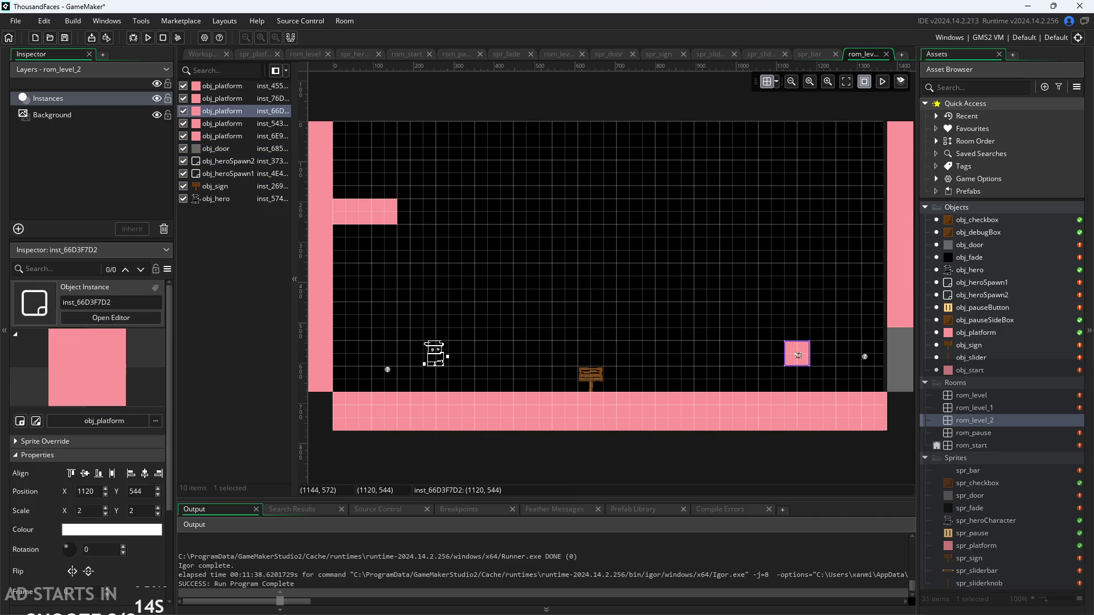
key(Delete)
click(388, 219)
key(Delete)
Shorten the left wall from the bottom up and delete the signpost, leaving 7 instances.
click(320, 367)
drag(318, 392, 335, 327)
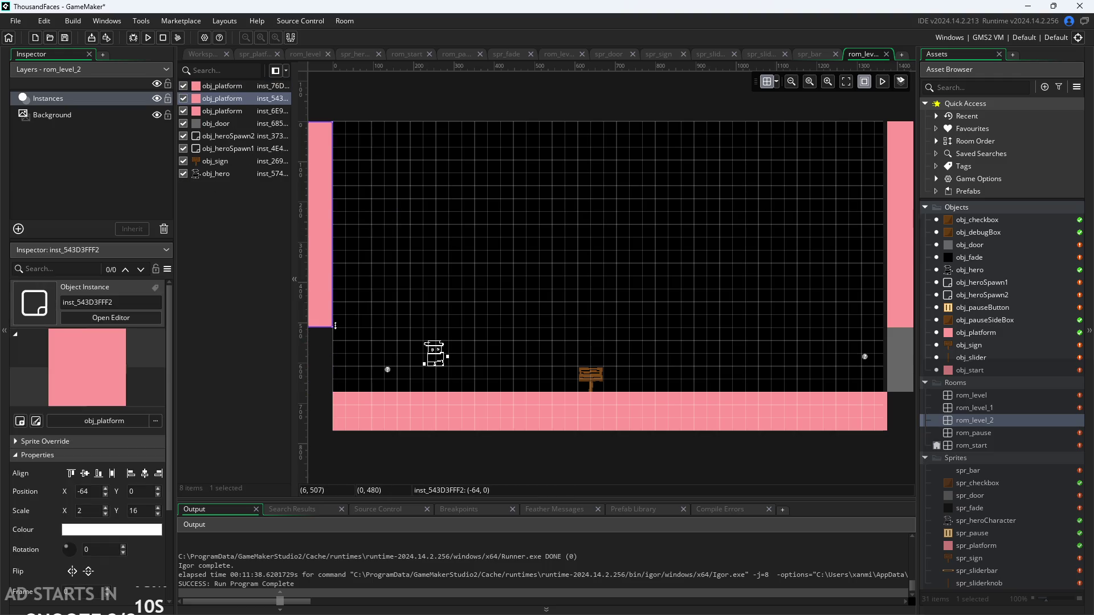
key(Delete)
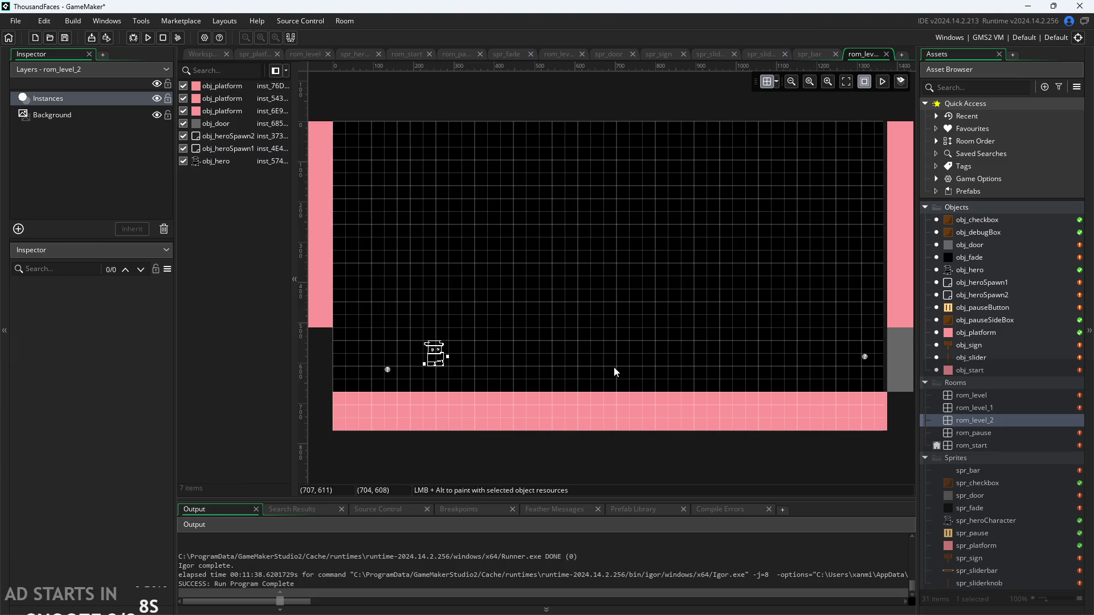
click(388, 370)
click(458, 317)
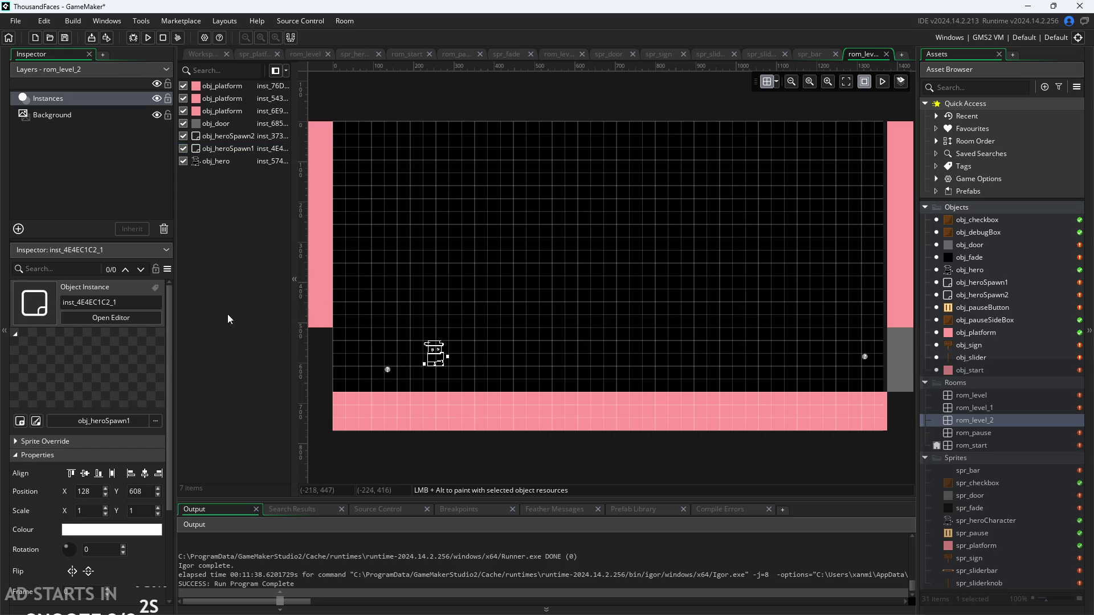
Check the hero spawn point's instance creation code, finding it empty.
scroll(108, 407, down, 2)
click(117, 589)
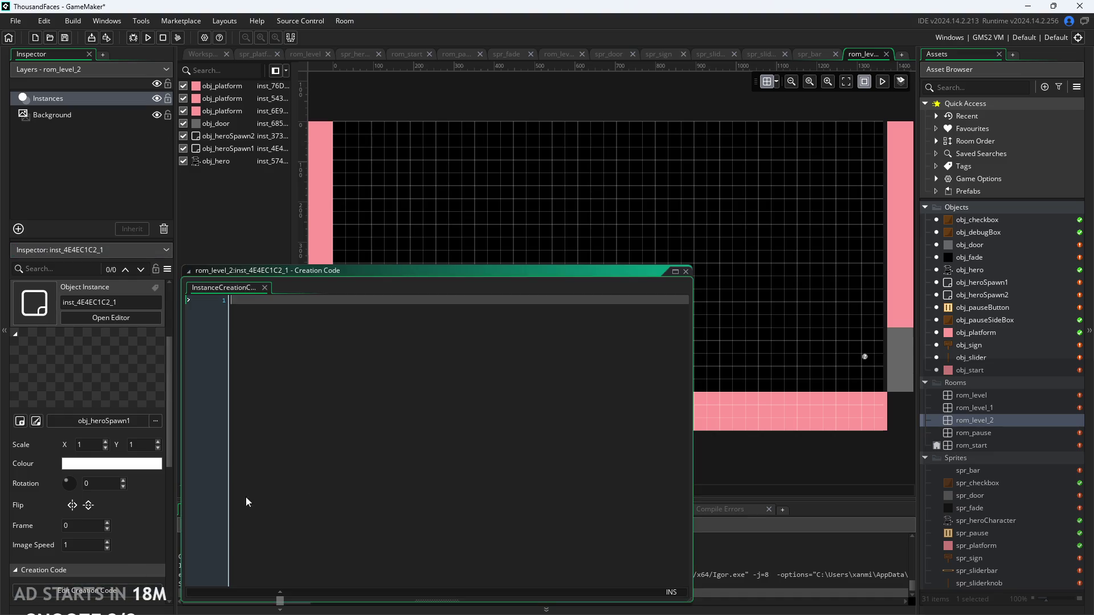
click(686, 271)
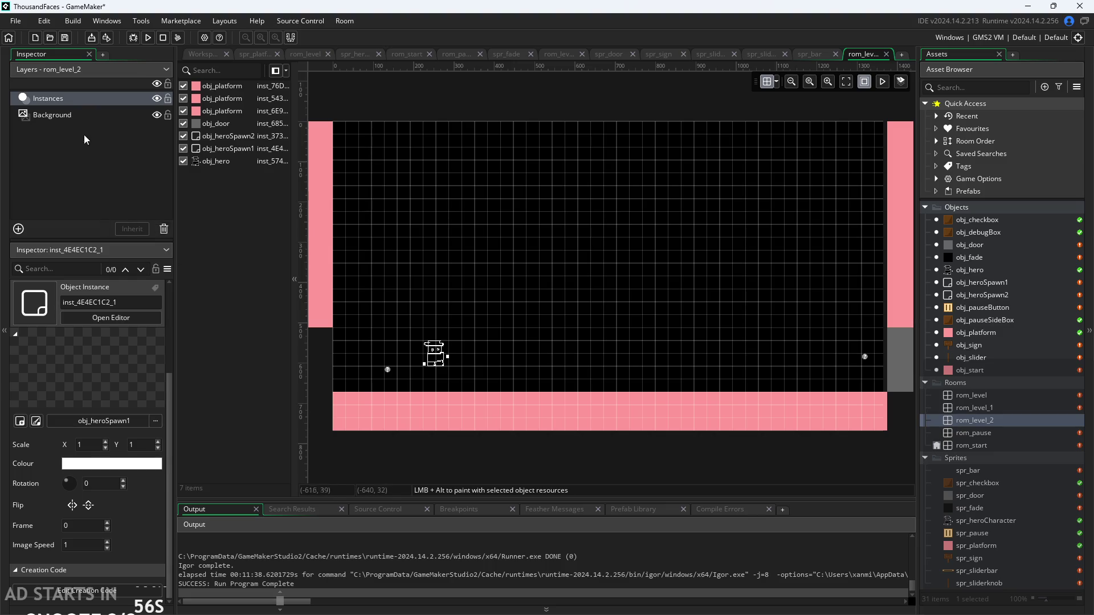
click(85, 99)
click(136, 181)
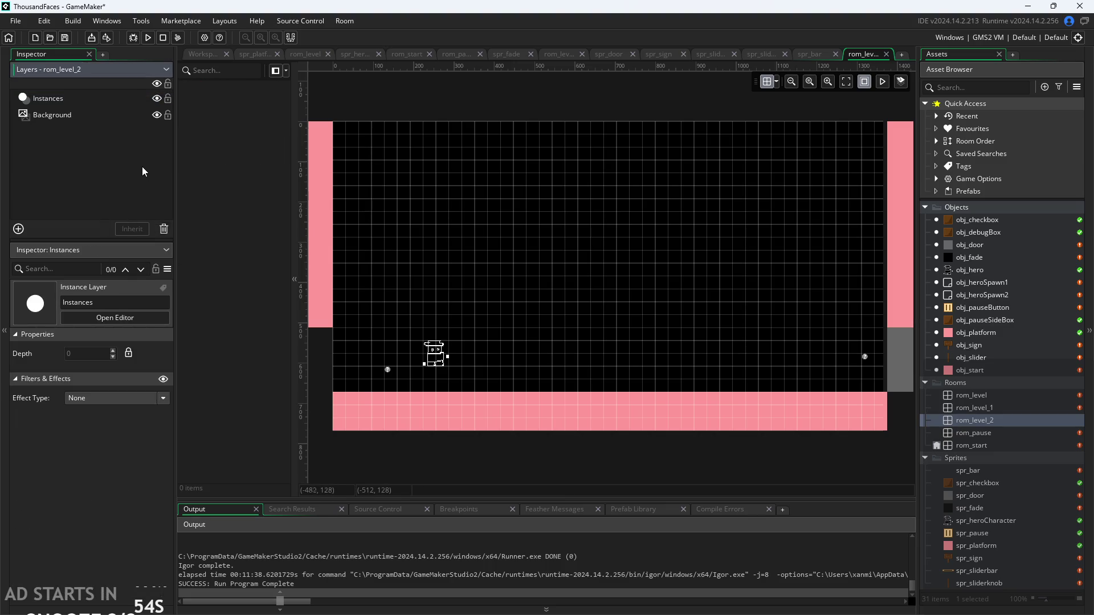
Comment out the rom_level_1 spawn check on lines 3–6 of rom_level_2's creation code.
click(974, 420)
click(88, 434)
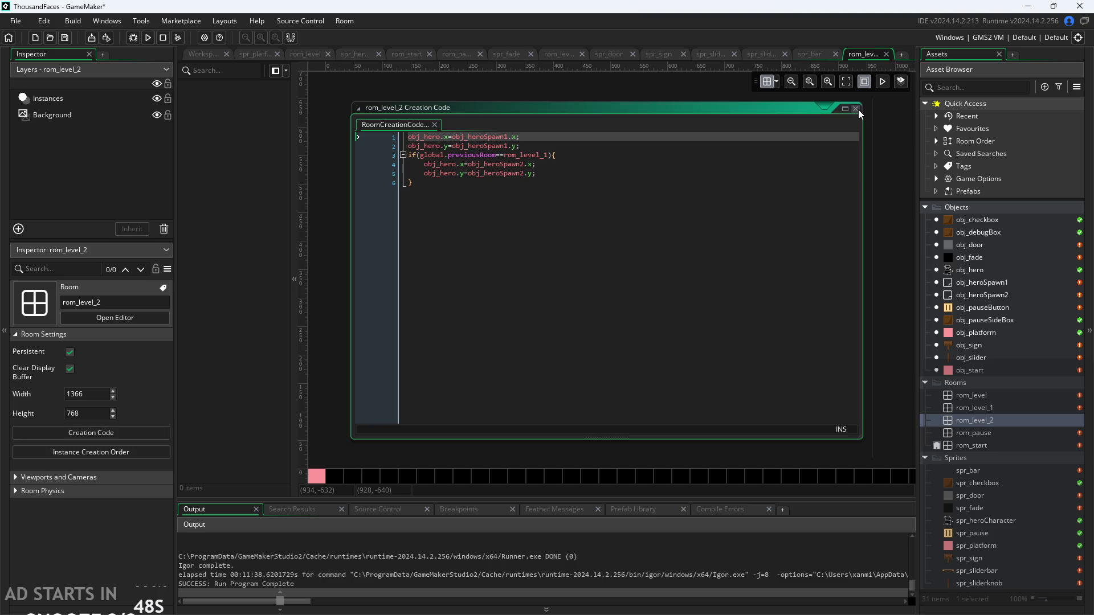
click(547, 155)
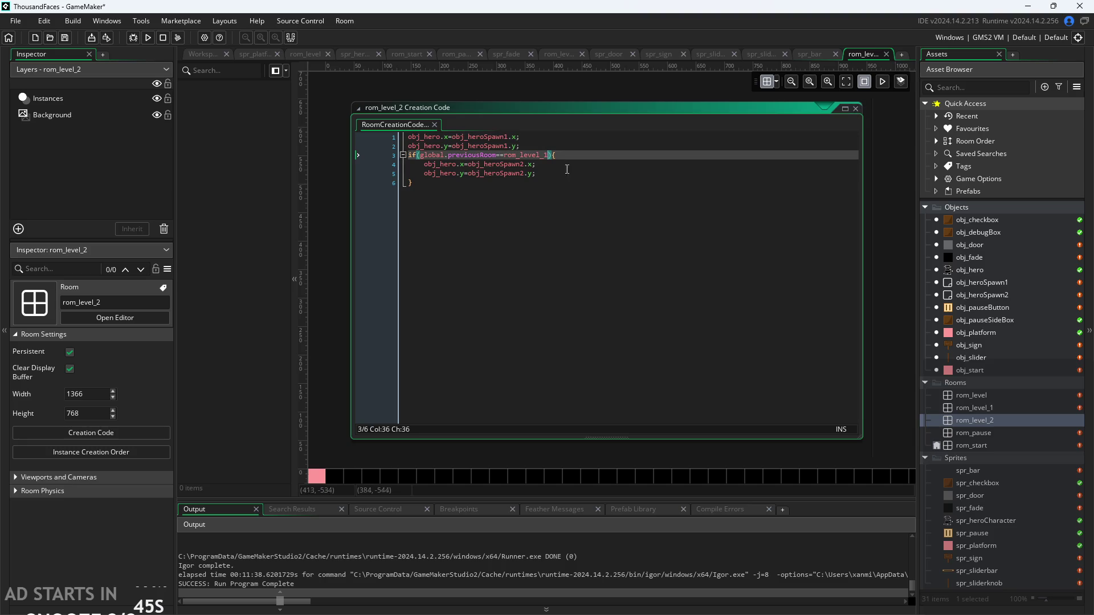
click(594, 180)
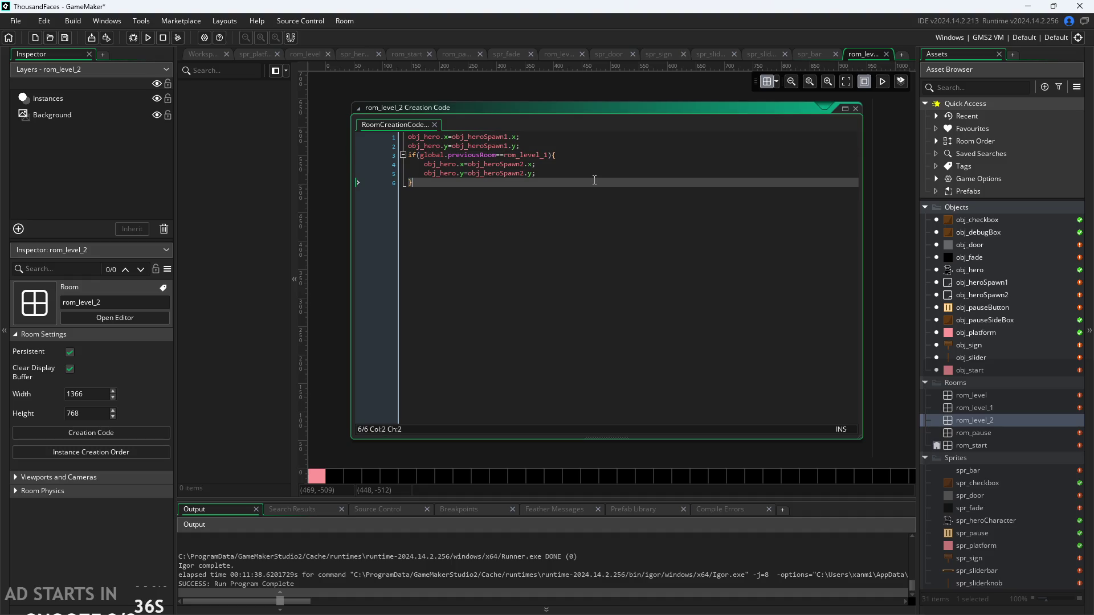
click(587, 173)
click(579, 154)
mouse_move(581, 183)
mouse_down()
mouse_move(270, 167)
mouse_move(234, 155)
mouse_up()
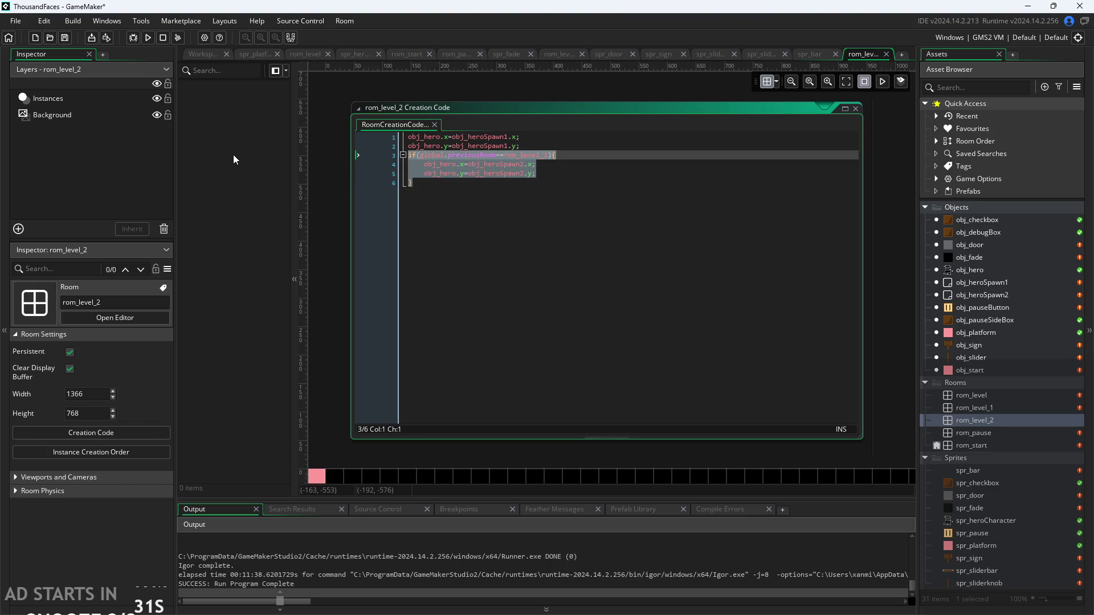
key(ctrl+k)
scroll(880, 261, down, 2)
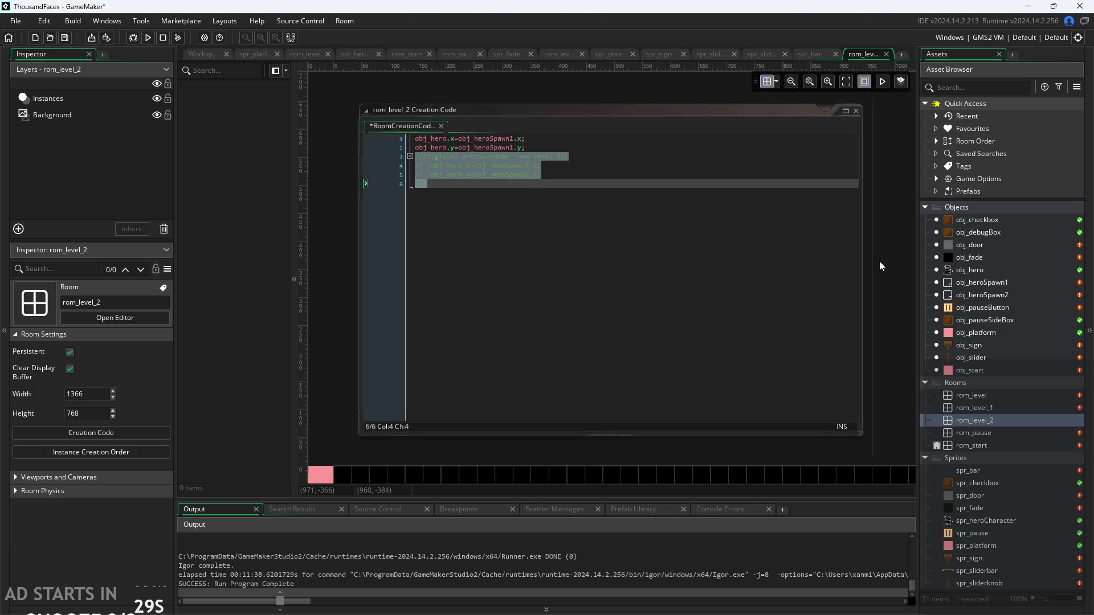
drag(887, 254, 727, 121)
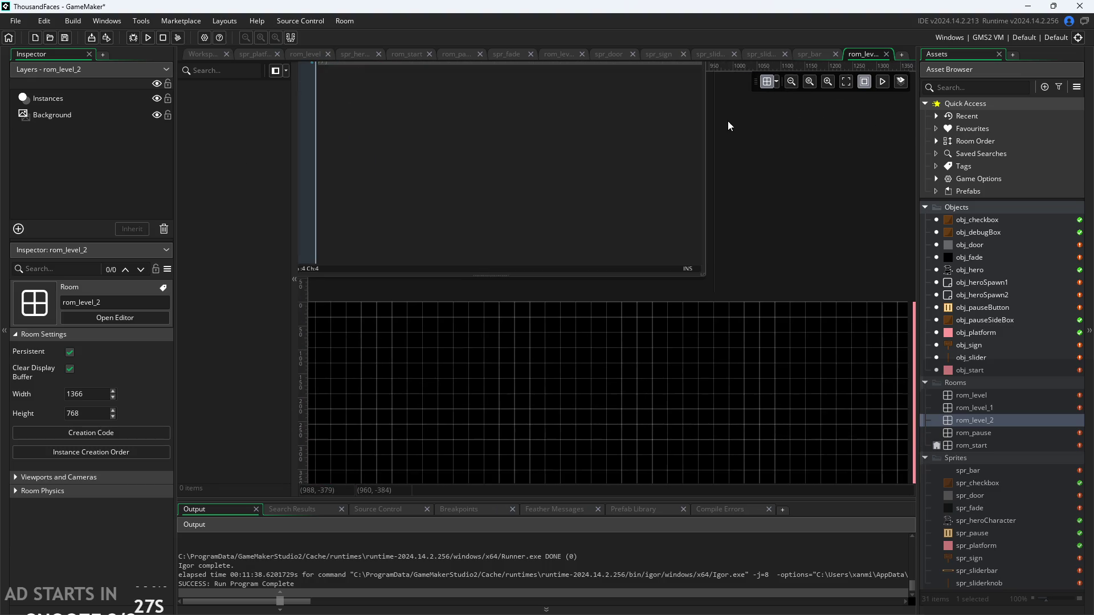
scroll(767, 176, down, 3)
scroll(378, 420, down, 3)
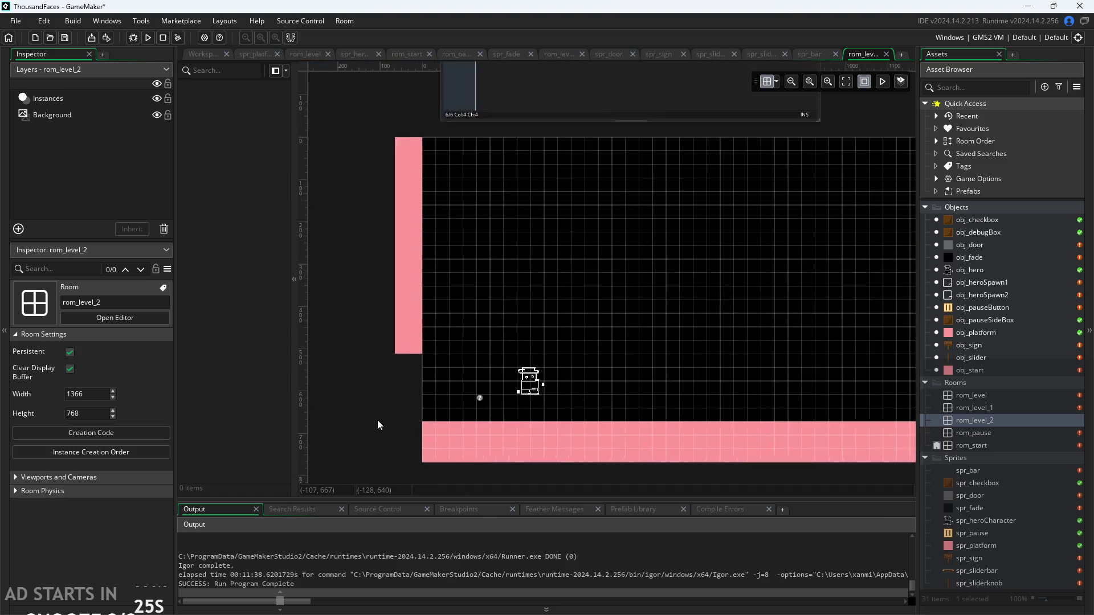
scroll(330, 348, left, 3)
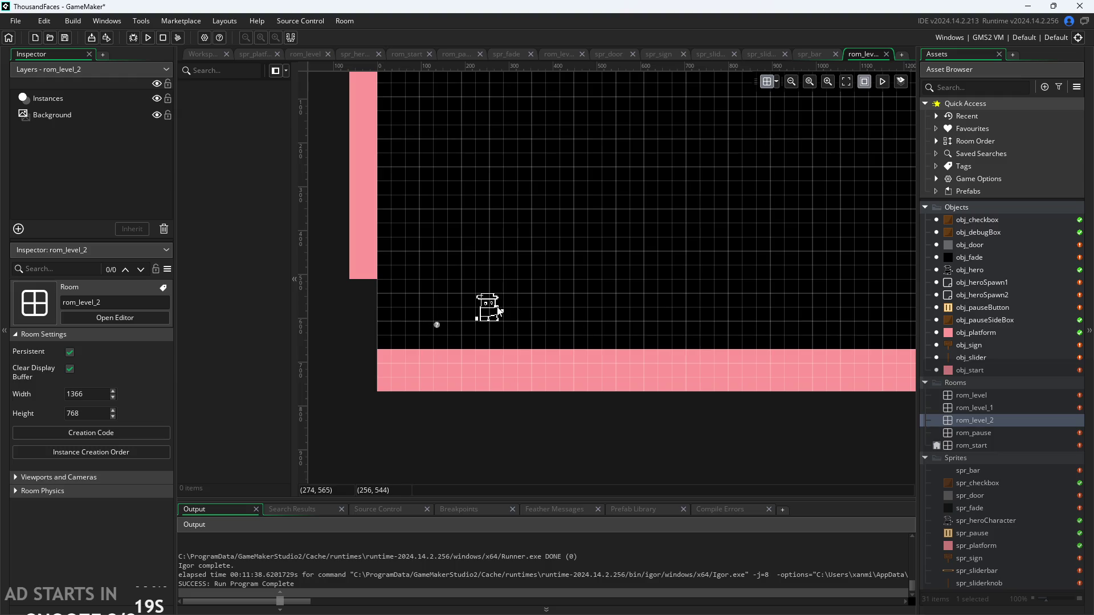
click(48, 98)
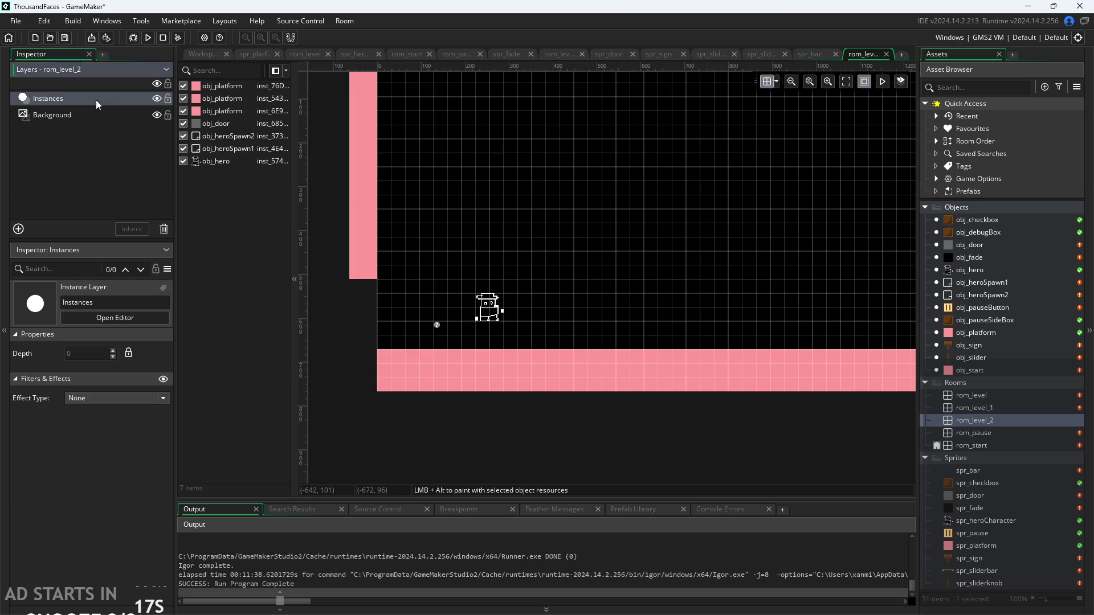
mouse_move(633, 237)
mouse_down()
mouse_move(490, 234)
mouse_move(589, 266)
mouse_up()
scroll(589, 266, down, 1)
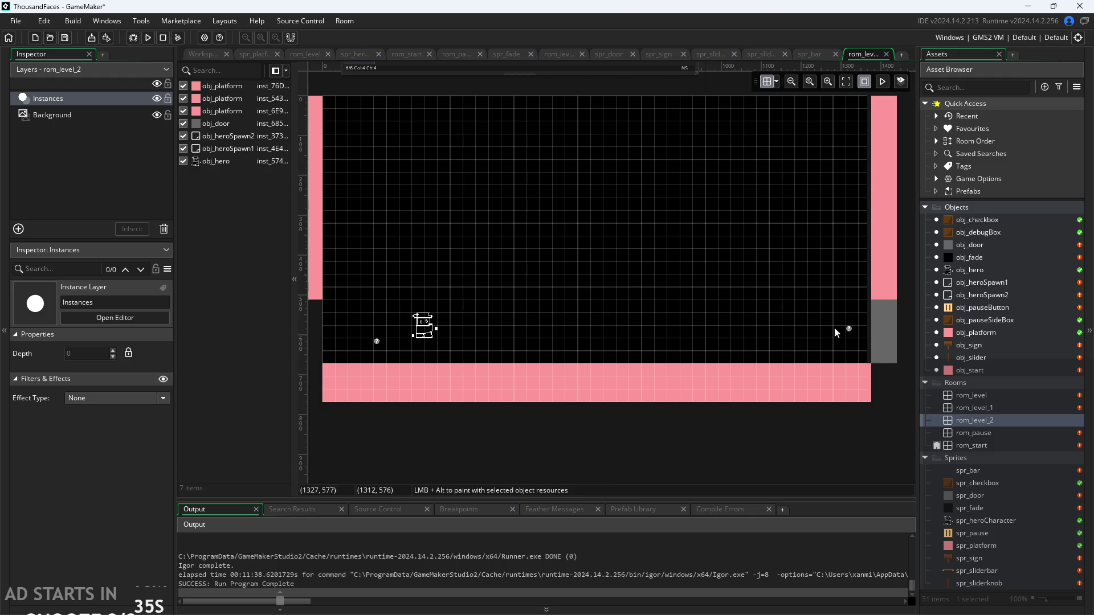
Delete obj_heroSpawn2, the second hero spawn point, from rom_level_2.
click(421, 329)
click(364, 296)
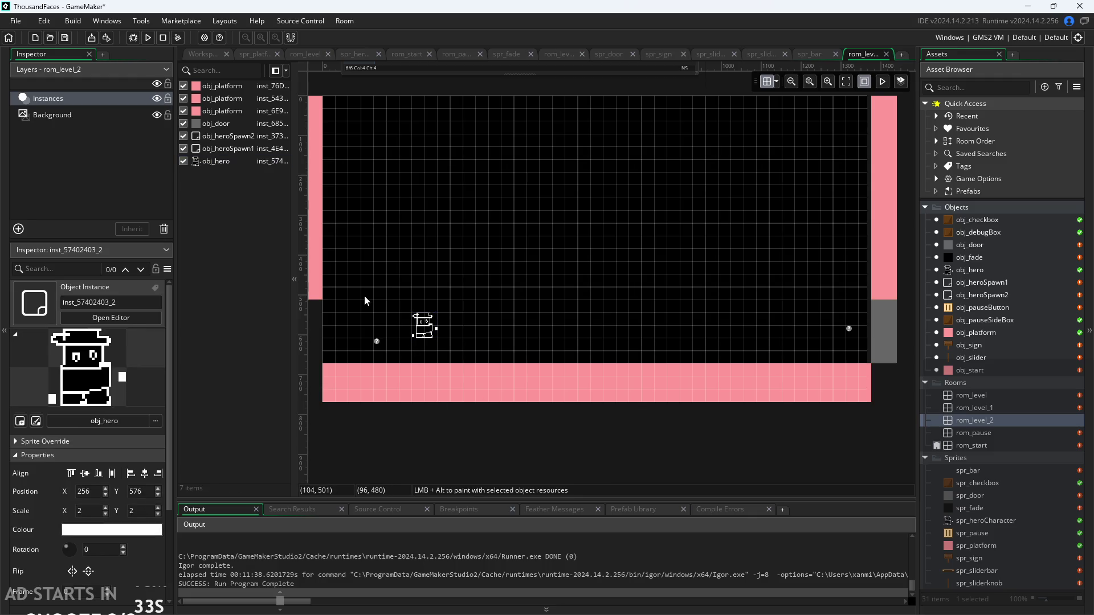
scroll(452, 244, down, 1)
scroll(452, 244, left, 1)
scroll(425, 289, up, 10)
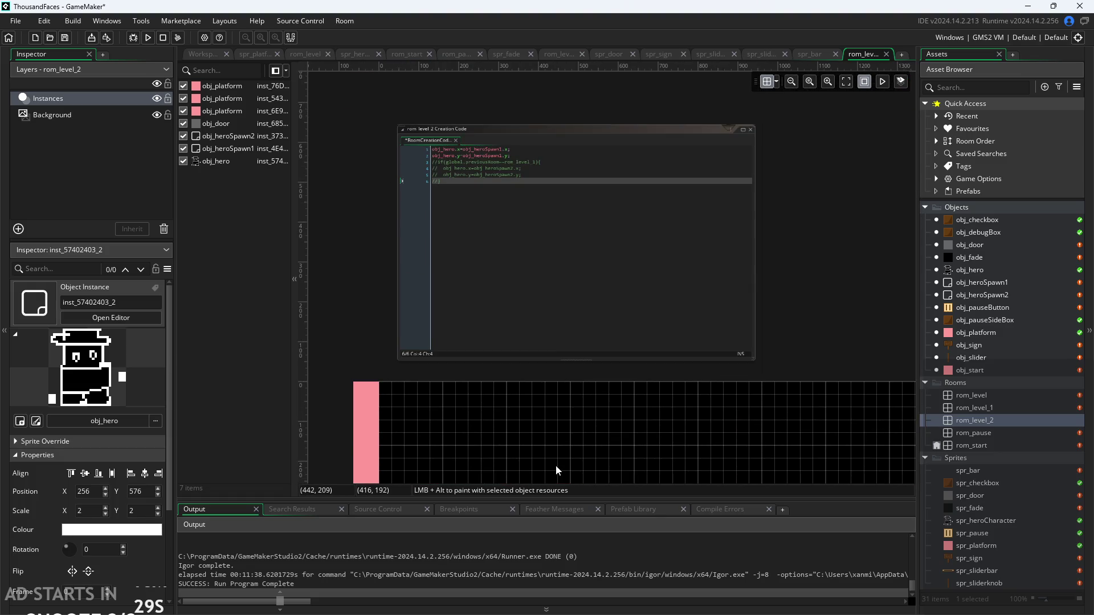
scroll(556, 465, down, 10)
scroll(555, 465, right, 4)
click(809, 328)
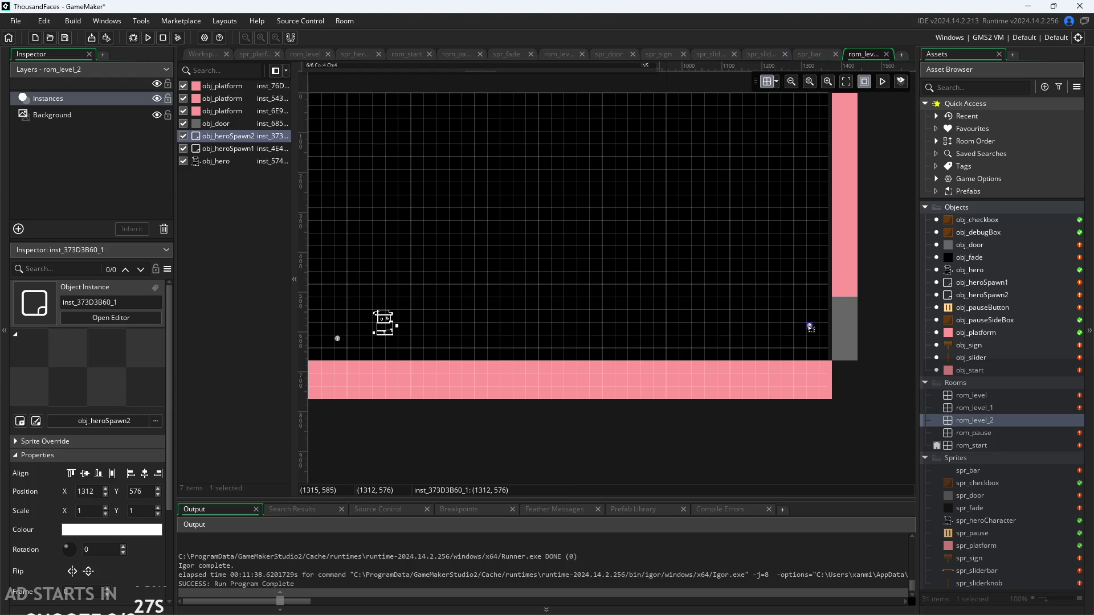
key(Delete)
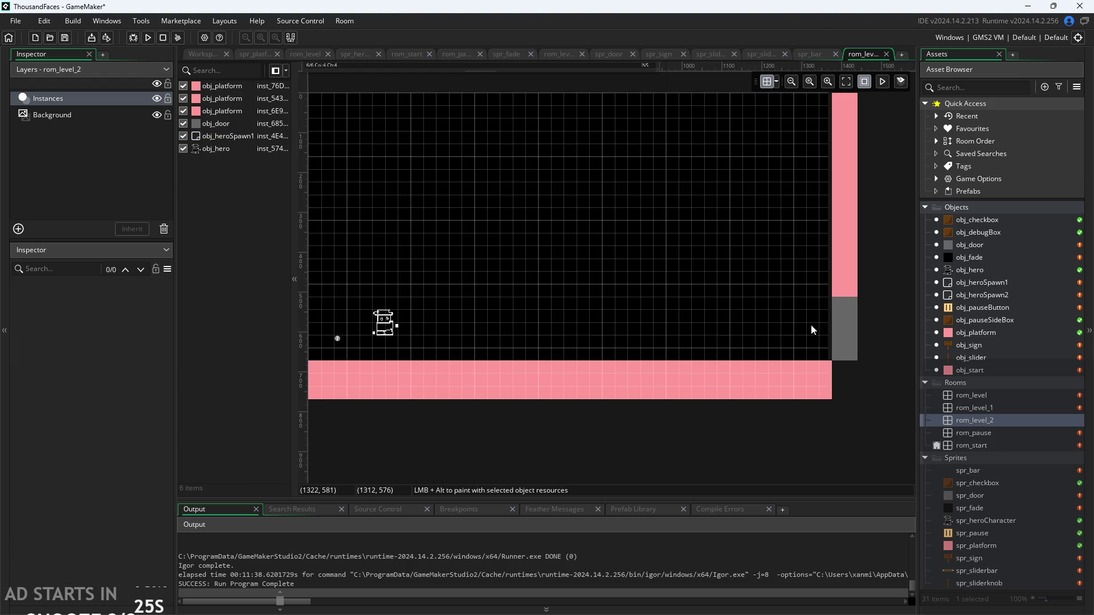
Move obj_heroSpawn1 left to (64, 608).
scroll(566, 219, left, 5)
scroll(566, 219, down, 1)
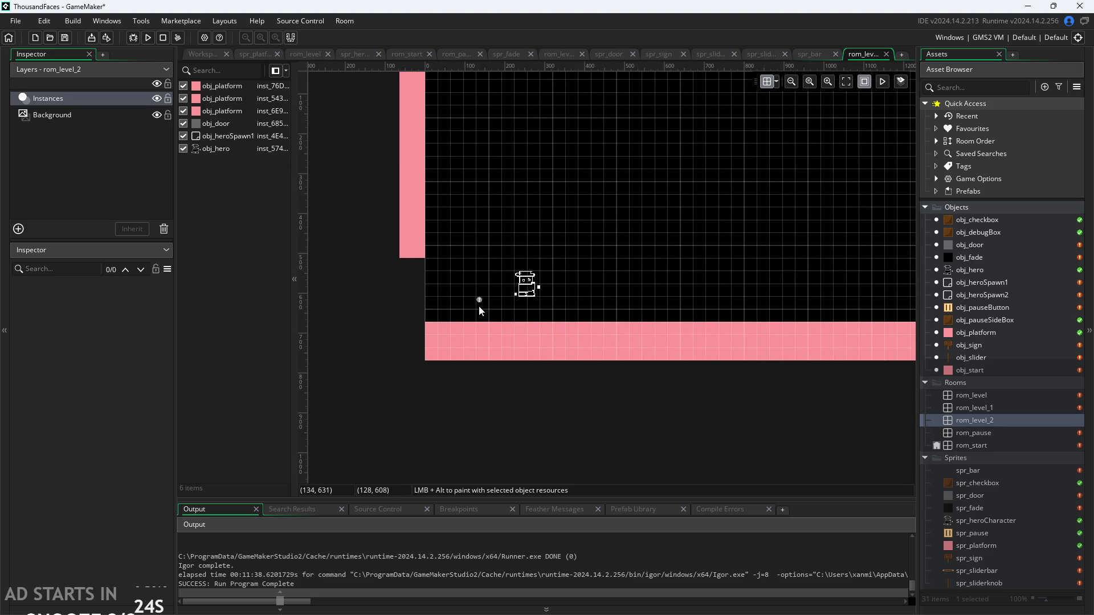
click(479, 300)
drag(480, 300, 459, 304)
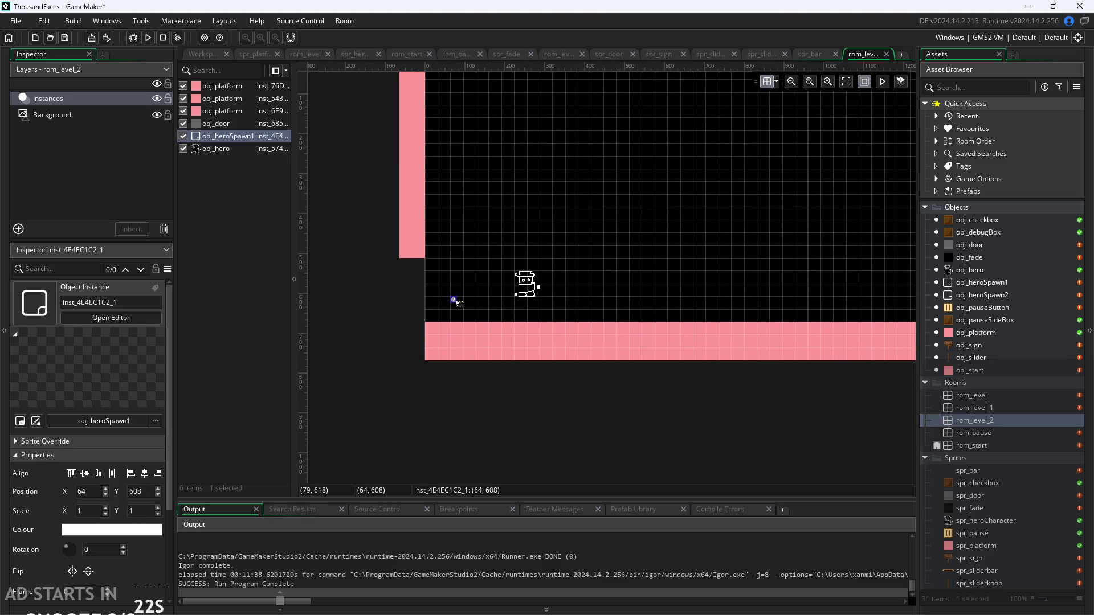
click(427, 295)
Select the door on the right wall at (1376, 512) and bring it fully into view.
scroll(539, 262, down, 2)
scroll(539, 261, down, 2)
drag(665, 340, 552, 431)
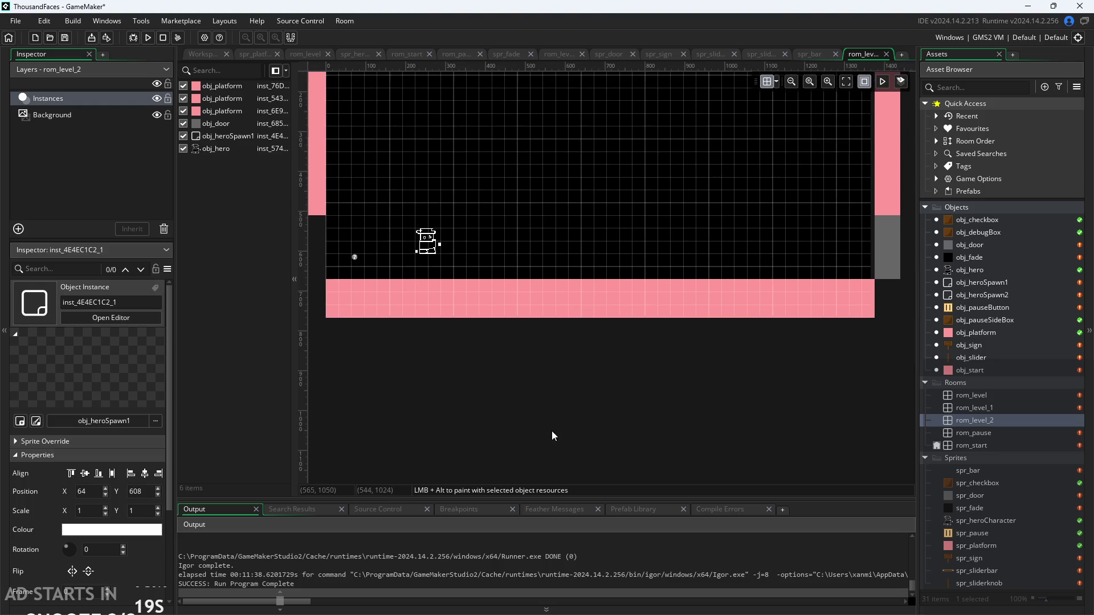
click(878, 256)
mouse_move(630, 222)
mouse_down()
mouse_move(710, 248)
mouse_move(689, 266)
mouse_up()
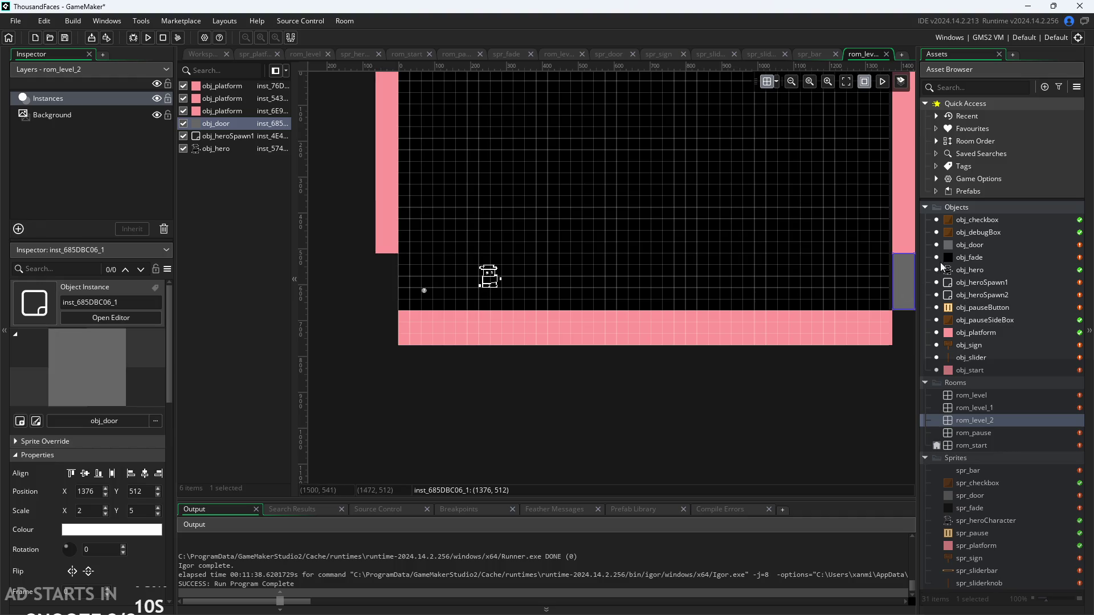
Replace the right-wall door with a new obj_door on the left wall, stretched to 2×5.
key(Delete)
mouse_move(962, 251)
mouse_down()
mouse_move(502, 315)
mouse_move(377, 286)
mouse_move(380, 259)
mouse_up()
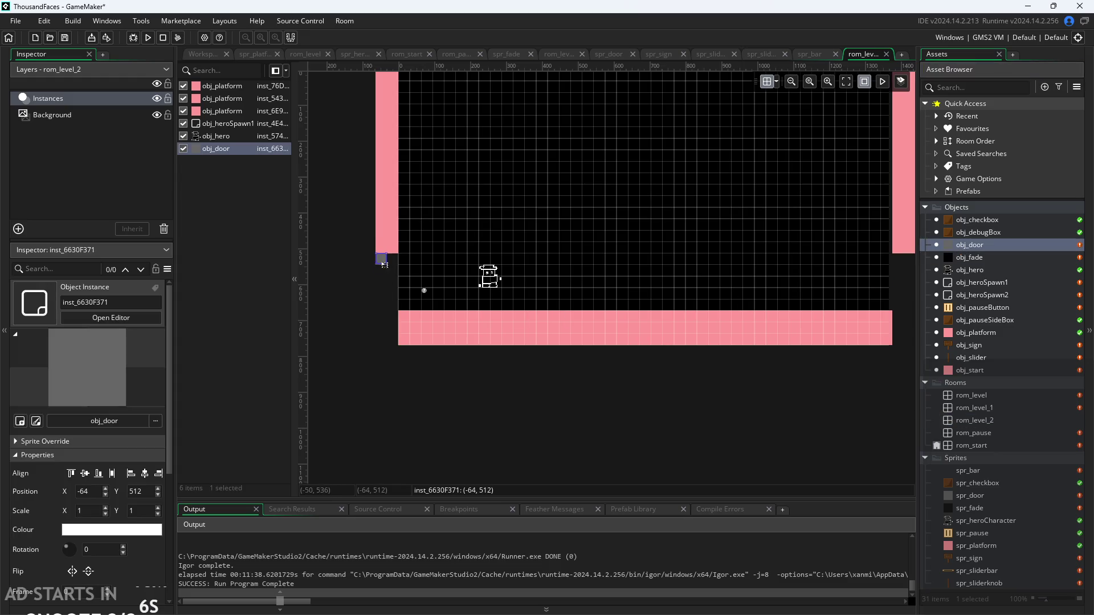
mouse_move(385, 265)
mouse_down()
mouse_move(399, 311)
mouse_move(394, 295)
mouse_up()
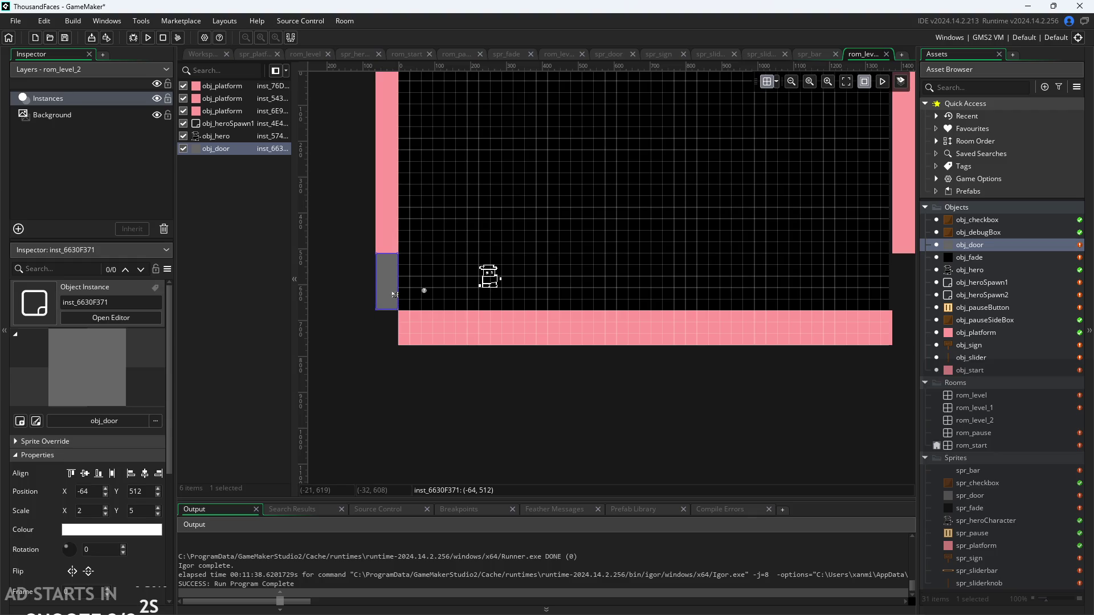
scroll(113, 564, down, 3)
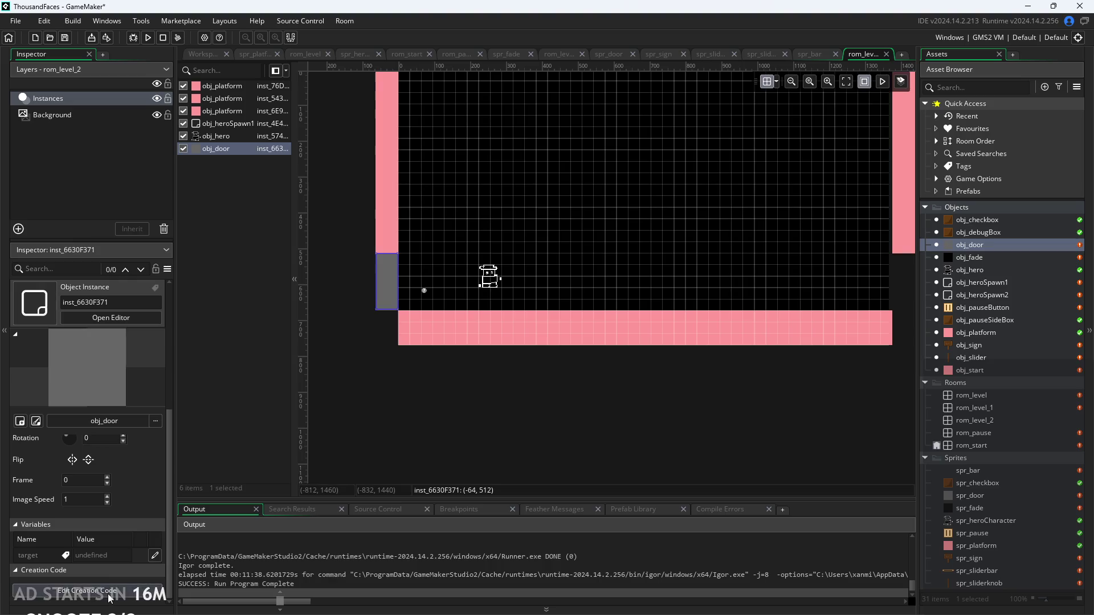
Set the new door's creation code to target = rom_level_1;.
click(91, 590)
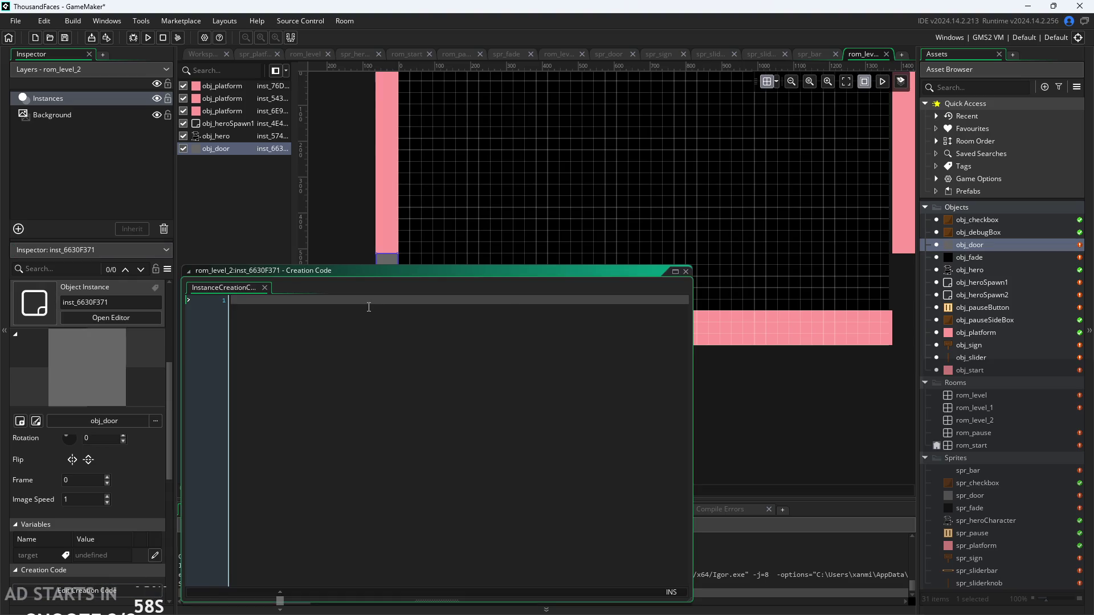
text(target)
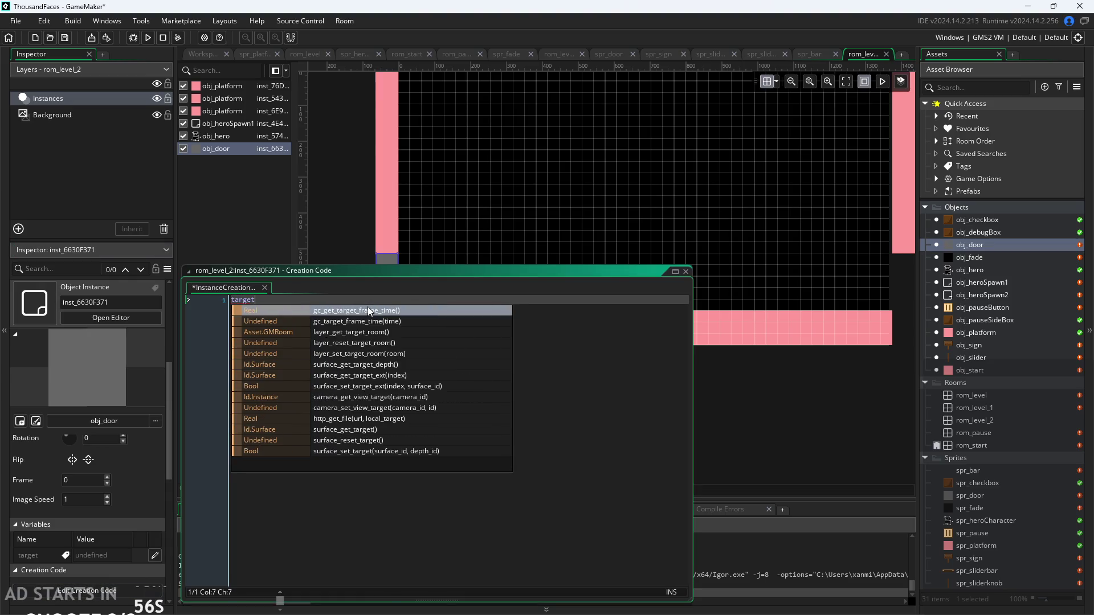
text( = )
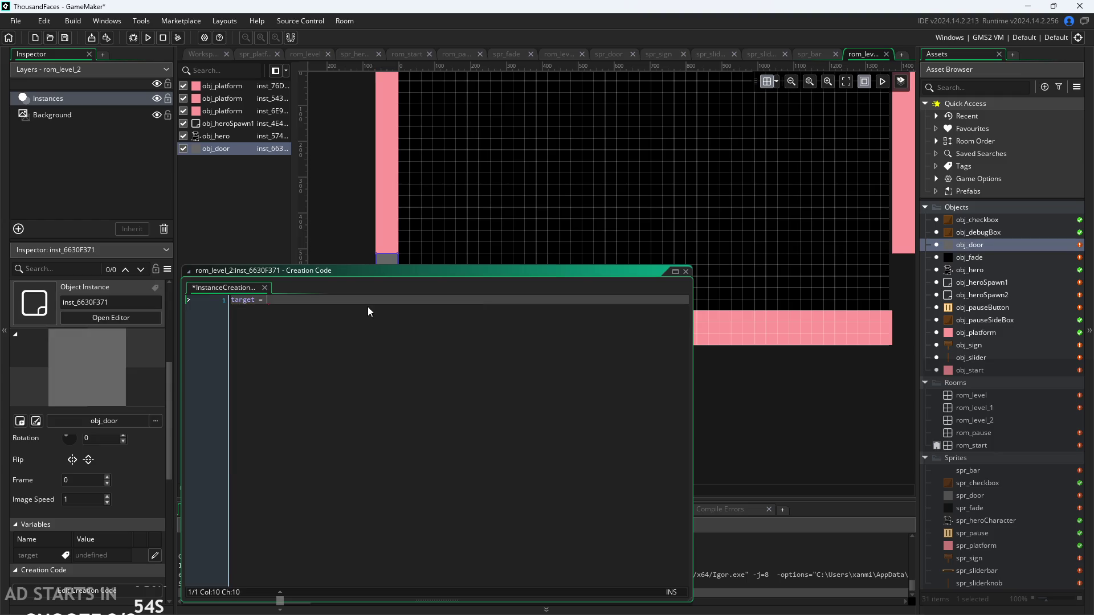
text(rom_)
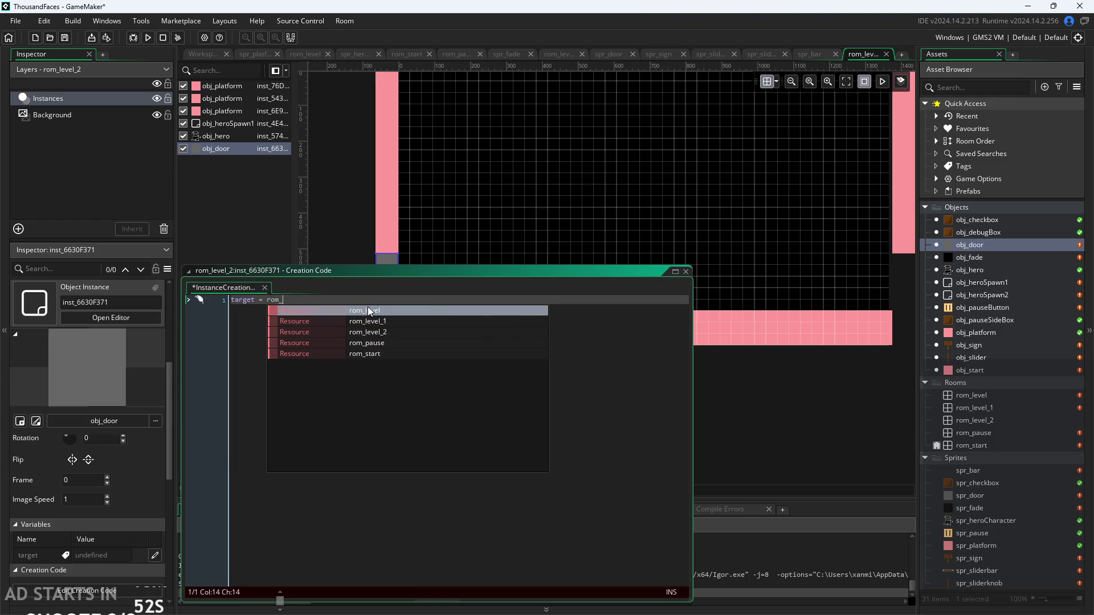
text(l)
key(Down)
key(Return)
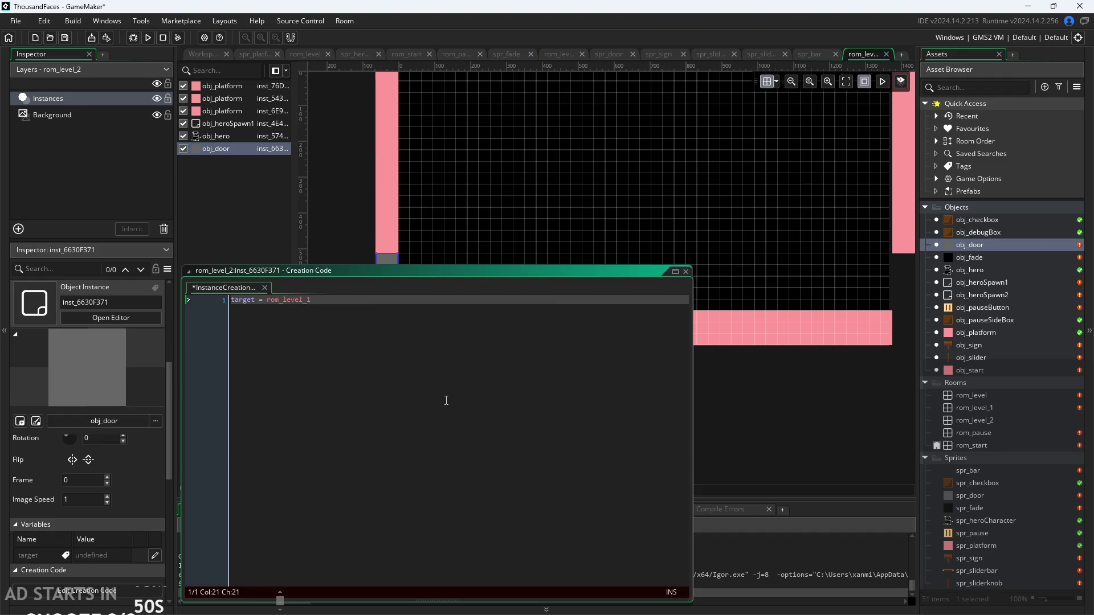
text(;)
click(685, 271)
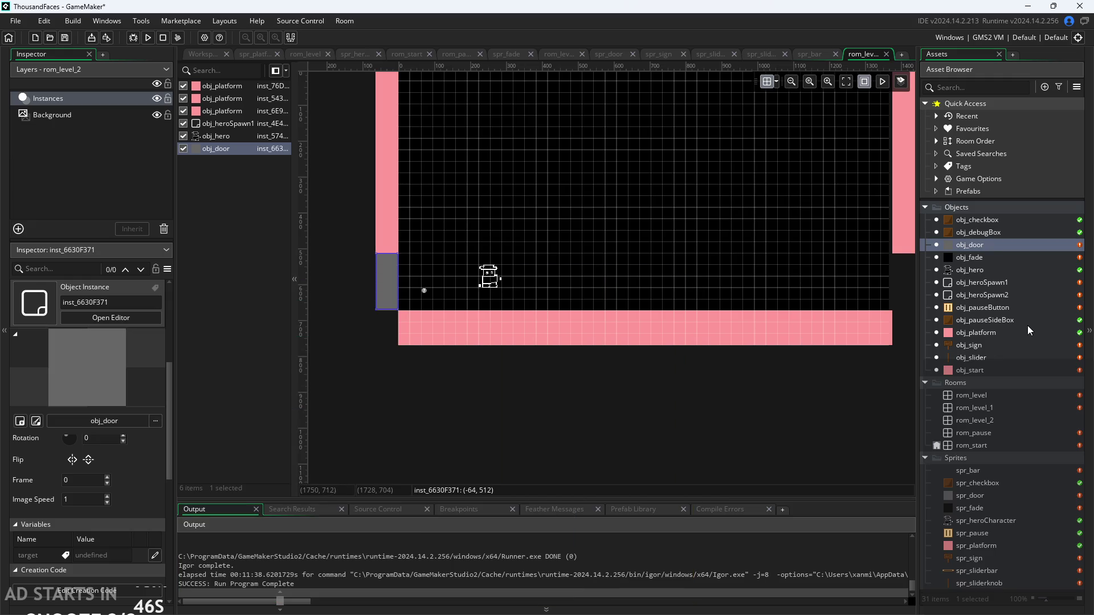
click(976, 409)
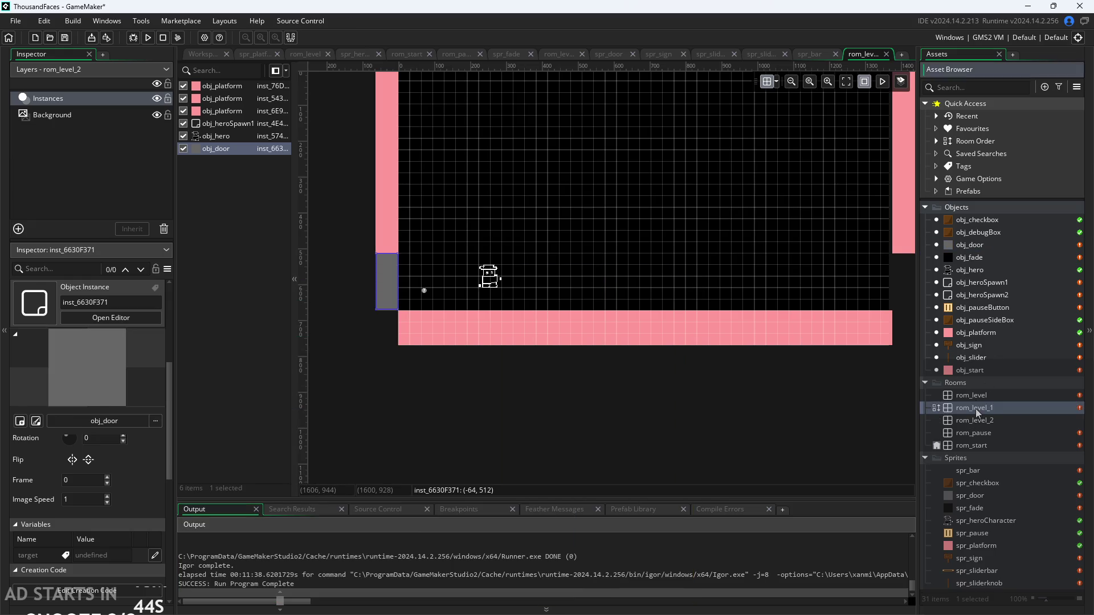
In rom_level_1, add a second obj_door on the right wall at (1376, 576).
double_click(975, 409)
scroll(536, 449, up, 2)
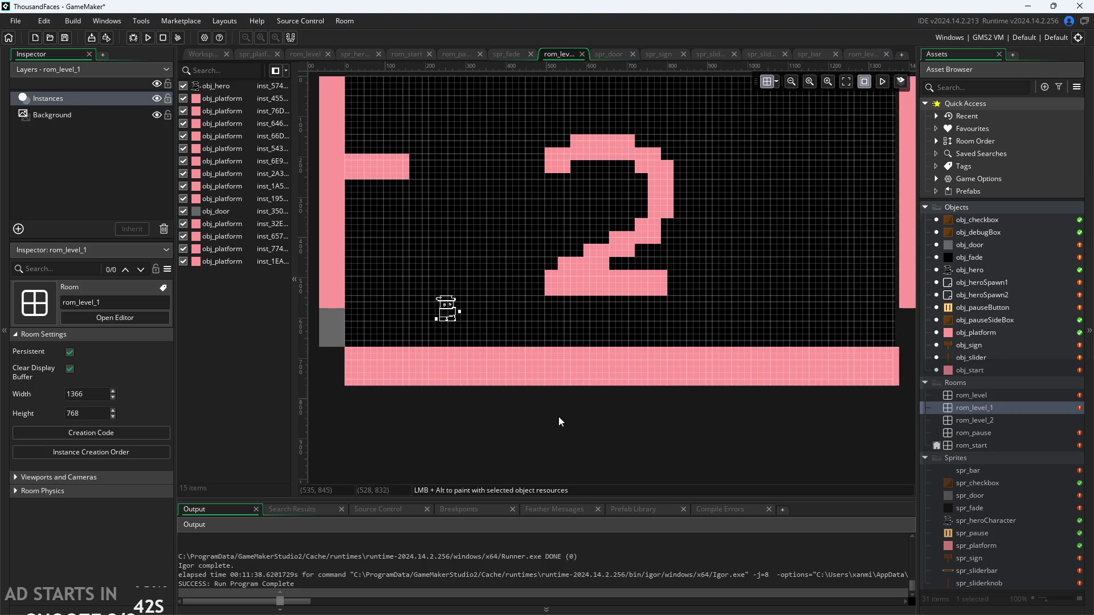
scroll(874, 319, down, 1)
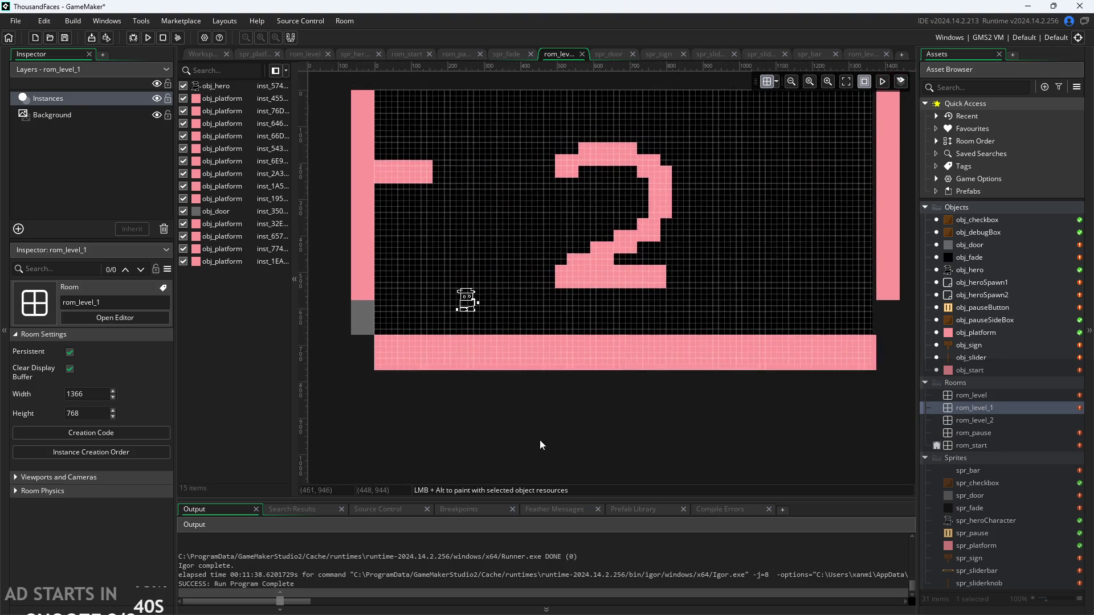
click(374, 313)
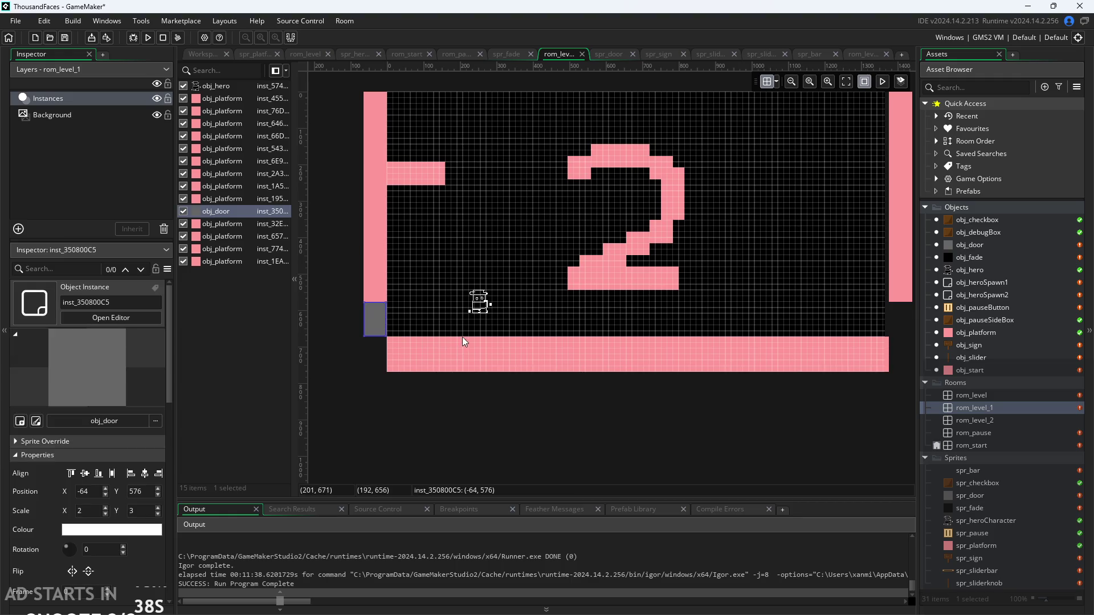
alt+click(379, 325)
mouse_move(379, 326)
mouse_down()
mouse_move(907, 329)
mouse_move(912, 321)
mouse_up()
Change the new door's creation code to target = rom_level_2;.
scroll(121, 554, down, 3)
click(94, 565)
text(target = rom_level;)
click(301, 292)
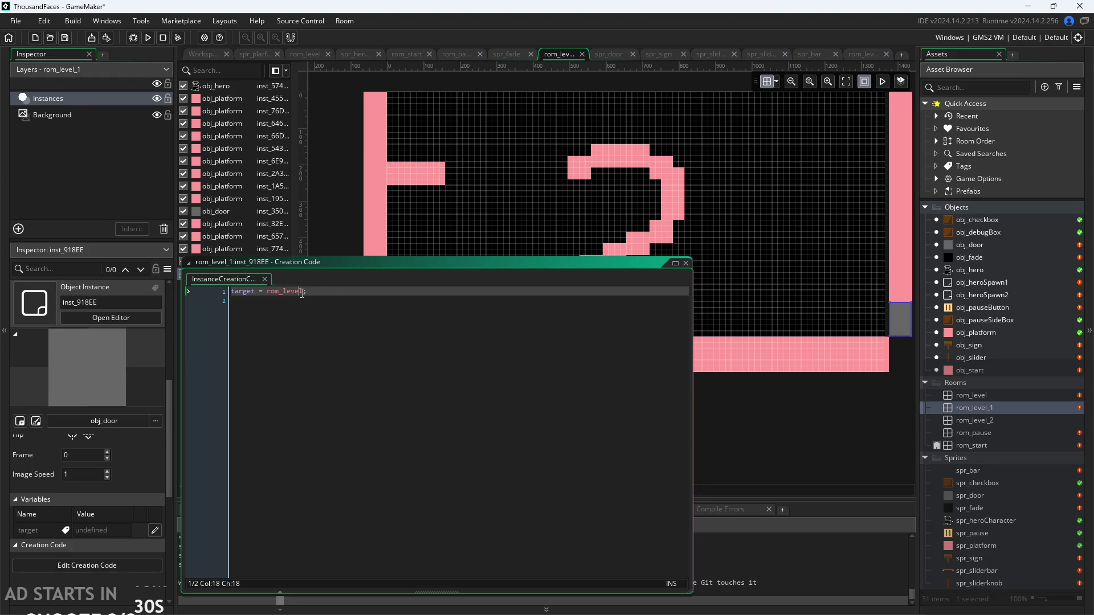
text(_2)
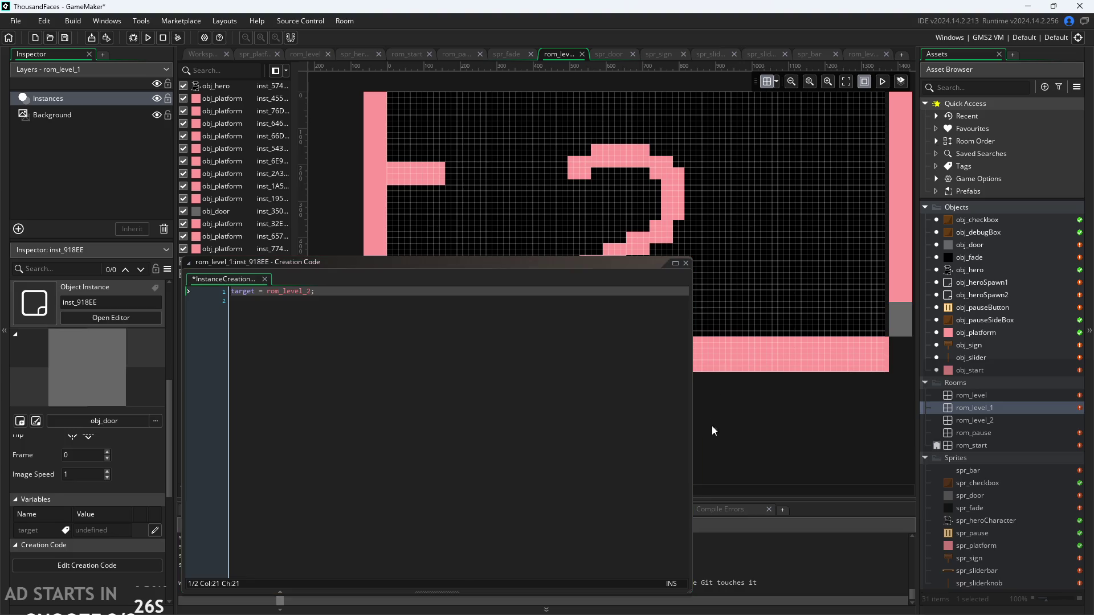
click(686, 263)
scroll(675, 330, down, 2)
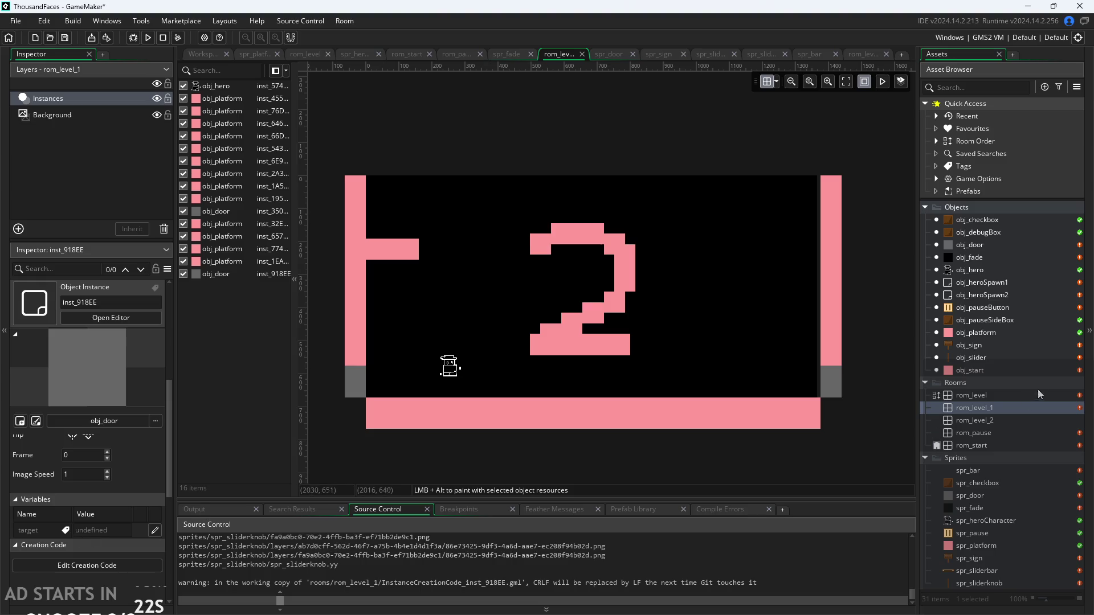
Copy rom_level's hero-spawn creation code and paste it into rom_level_1's room creation code.
double_click(1000, 395)
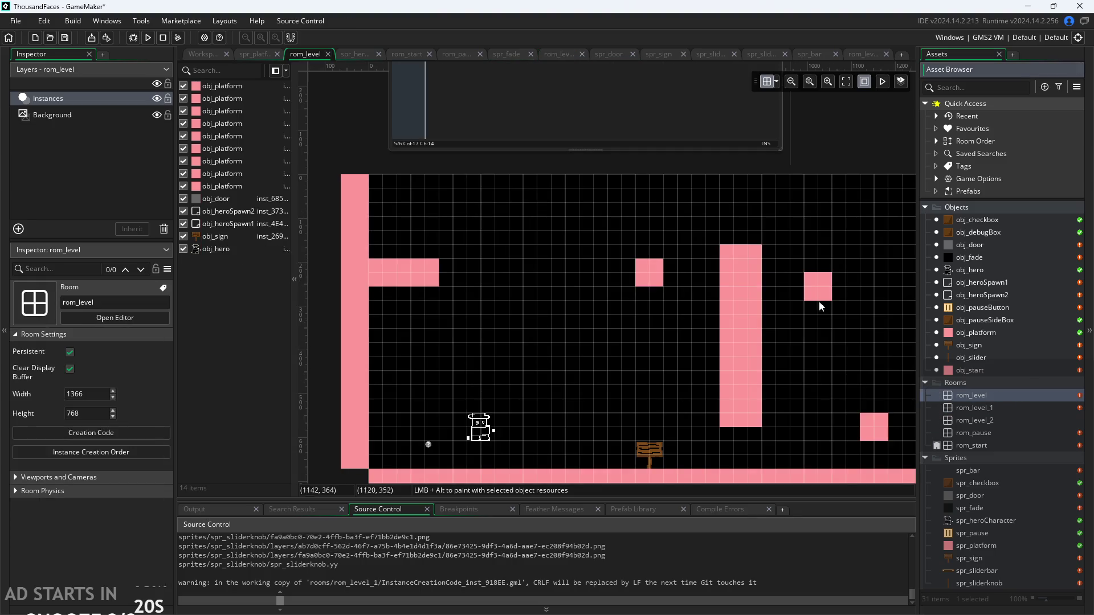
key(ctrl+a)
key(ctrl+c)
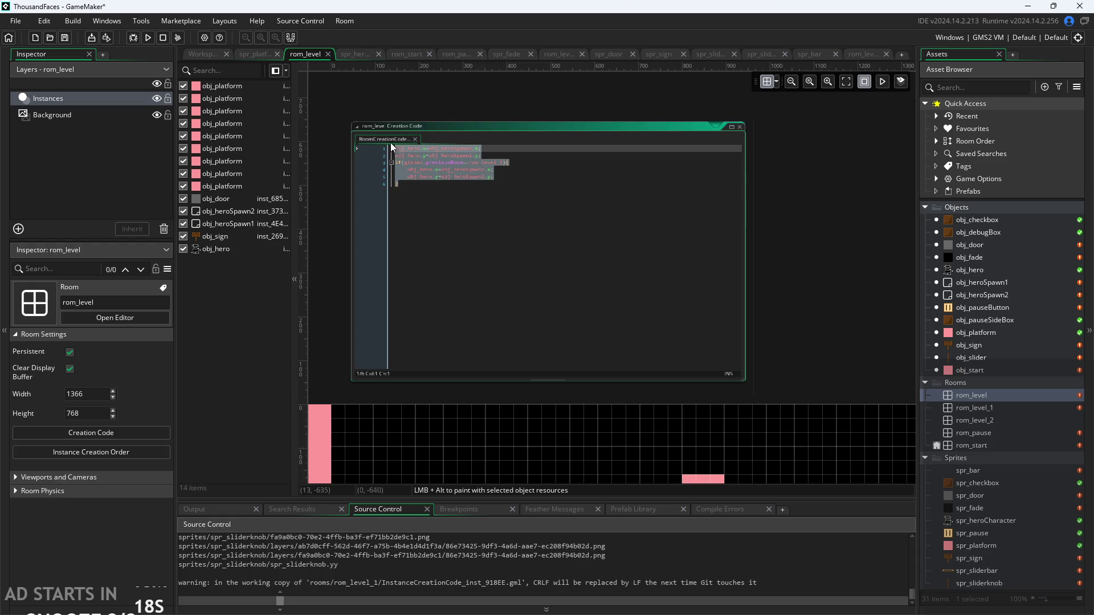
double_click(1028, 410)
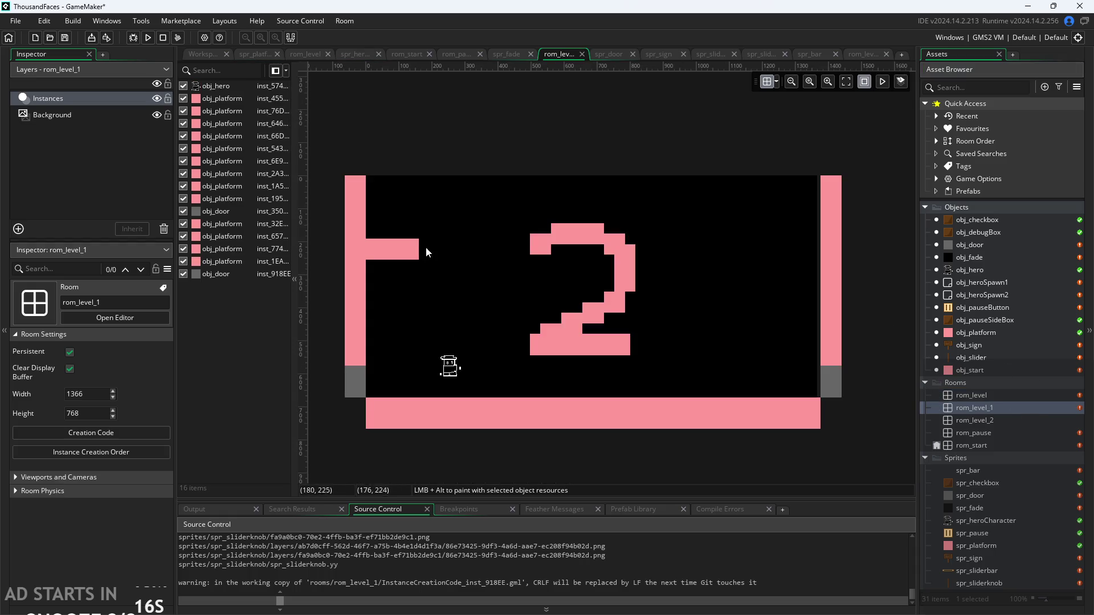
click(108, 431)
key(ctrl+v)
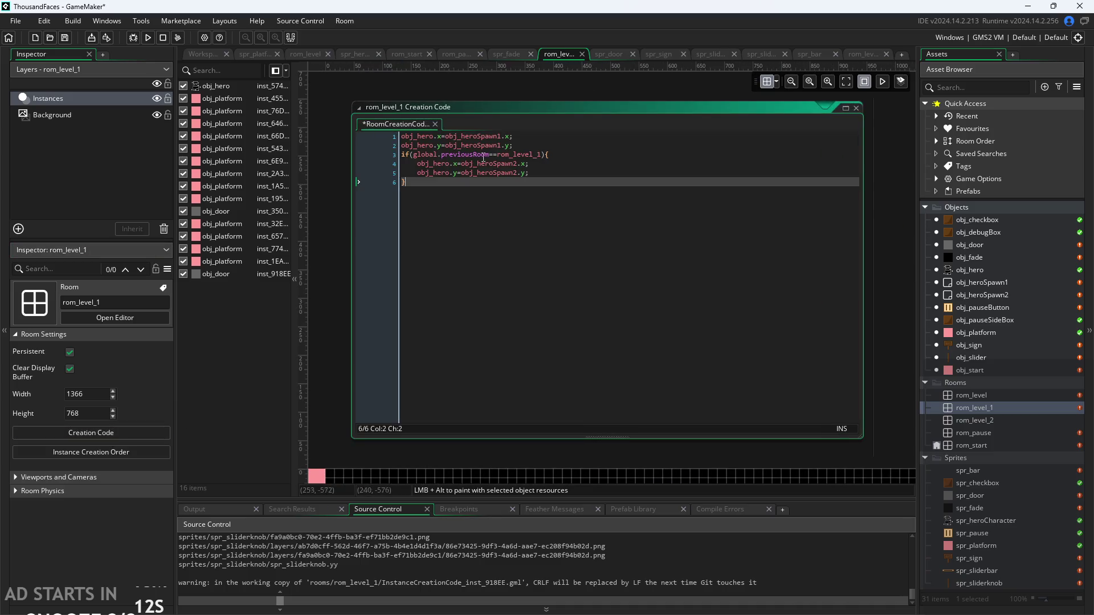
click(345, 311)
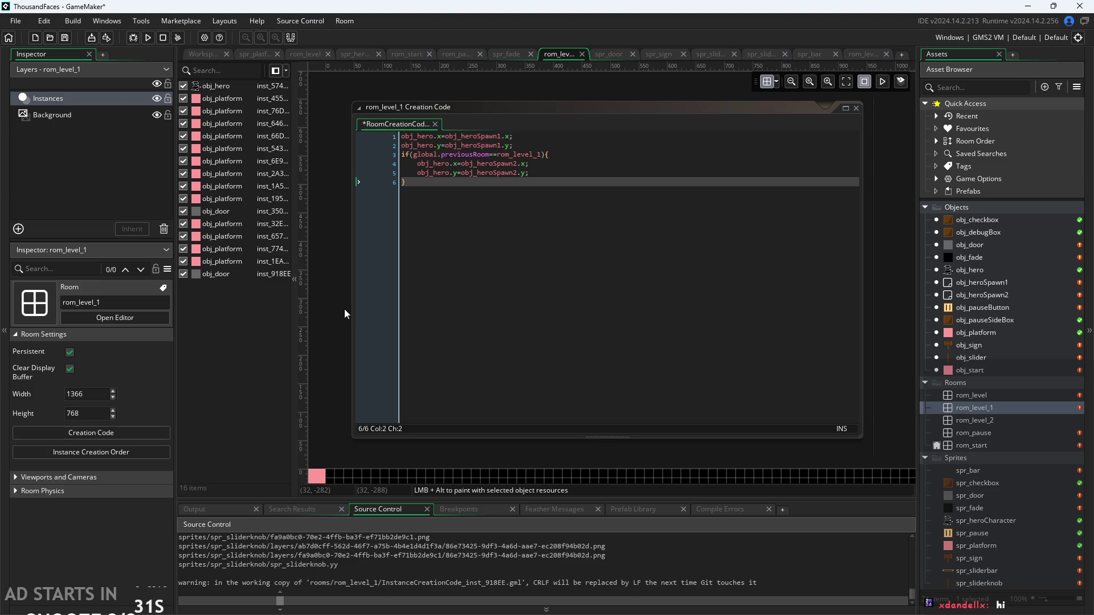
Reopen the rom_level_1 room editor and zoom the canvas to show the layout.
click(203, 54)
click(316, 57)
click(254, 50)
click(308, 50)
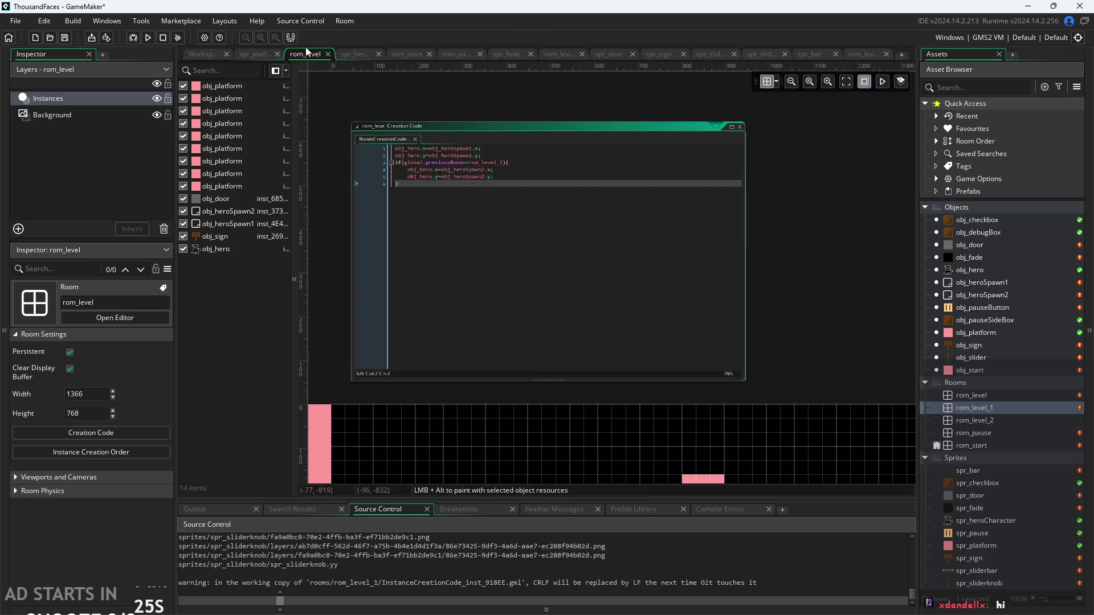
double_click(1004, 409)
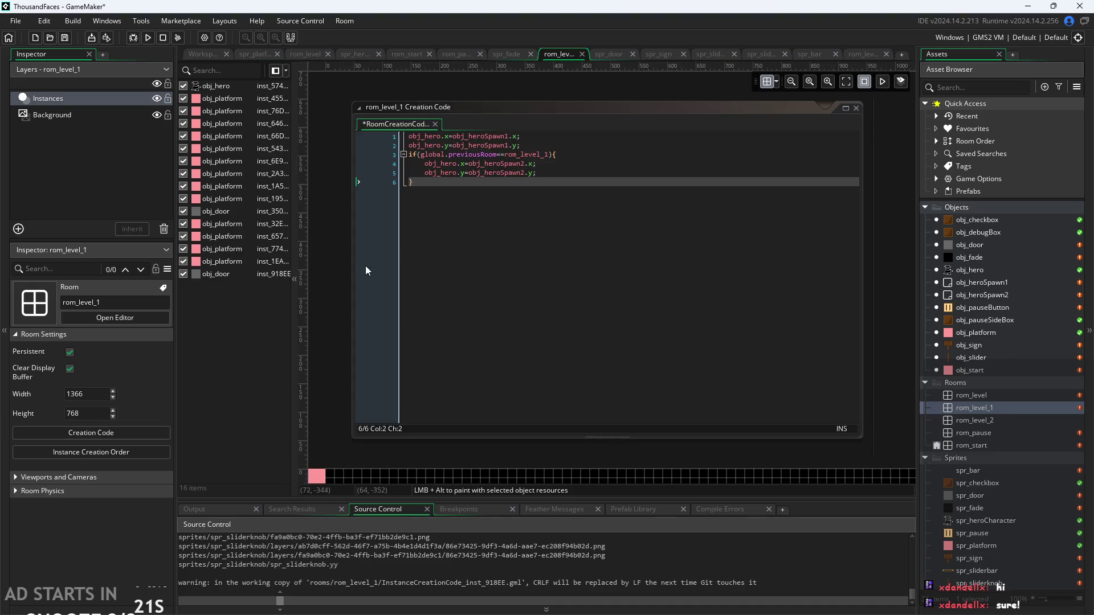
scroll(334, 308, up, 5)
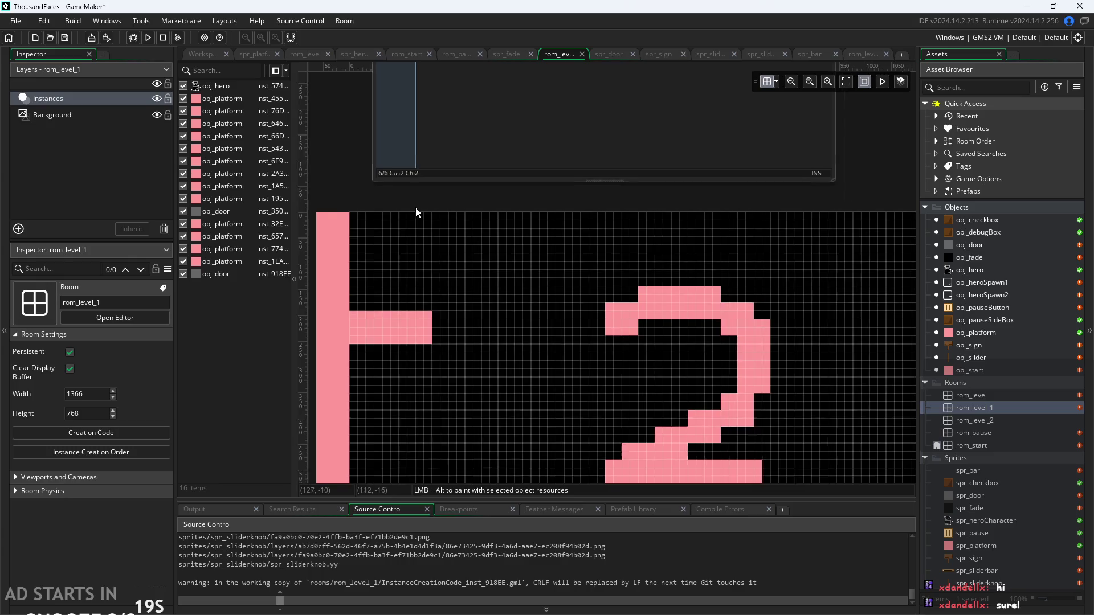
scroll(531, 165, down, 1)
scroll(531, 160, down, 3)
scroll(661, 190, down, 2)
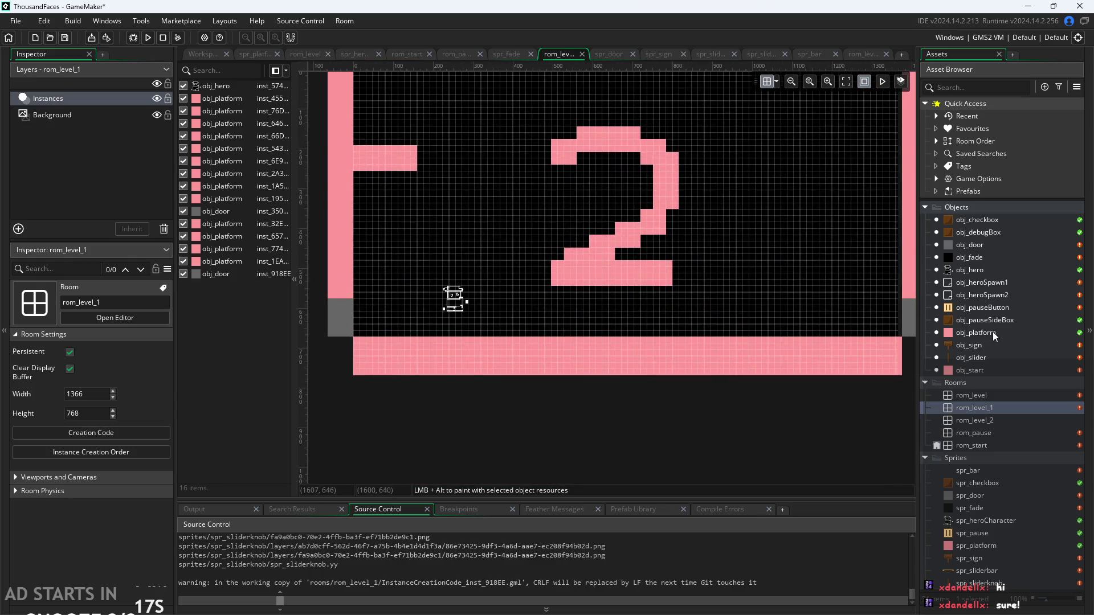
Place obj_heroSpawn1 at (48, 624) and obj_heroSpawn2 at (1328, 624), just above the floor.
mouse_move(984, 282)
mouse_down()
mouse_move(891, 301)
mouse_move(384, 306)
mouse_move(401, 315)
mouse_up()
drag(994, 295, 886, 315)
drag(401, 315, 374, 323)
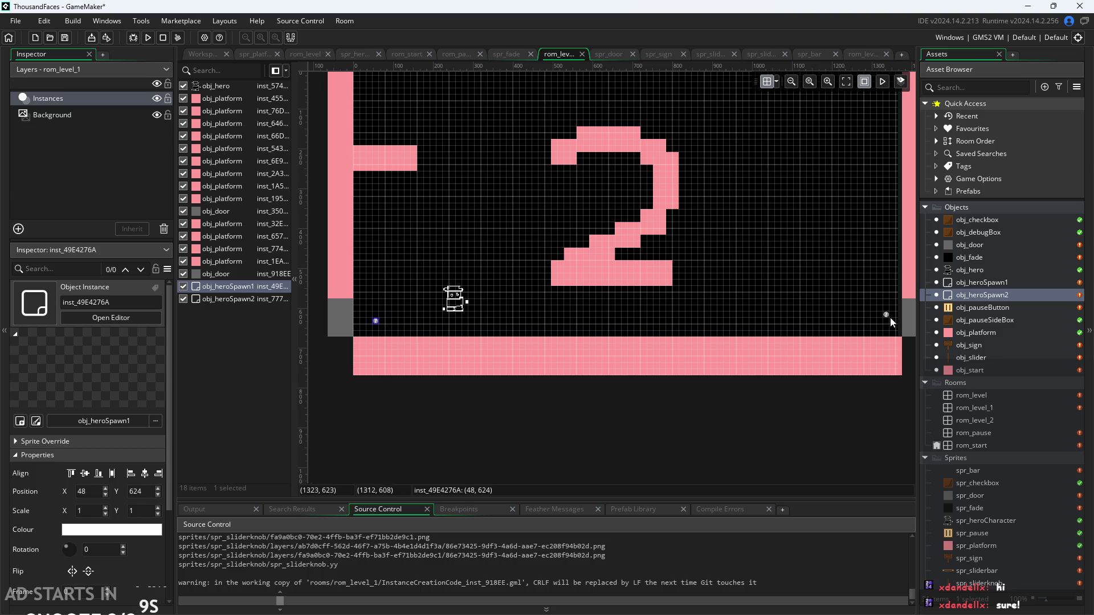
click(882, 315)
drag(888, 317, 887, 323)
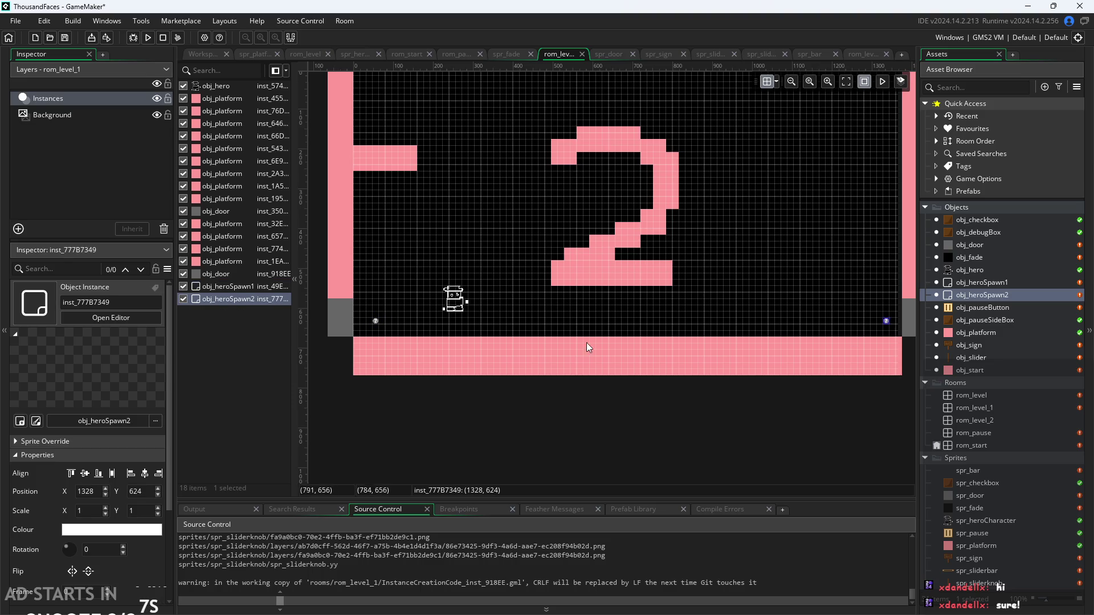
click(207, 54)
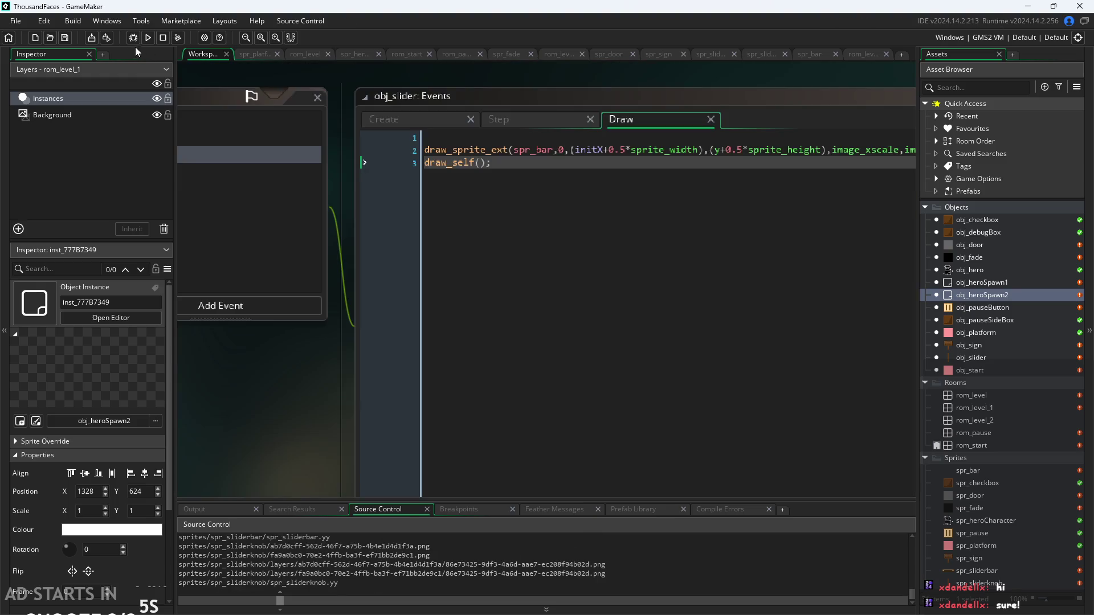
Run the game, start from the title screen, and jump the hero across the pink platforms.
click(148, 38)
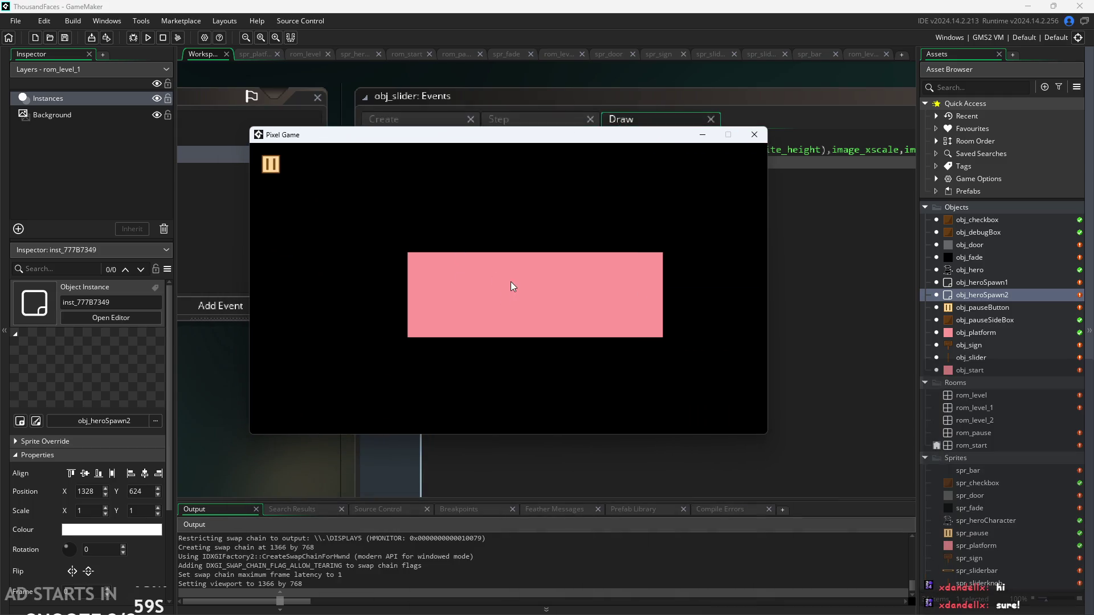
click(504, 319)
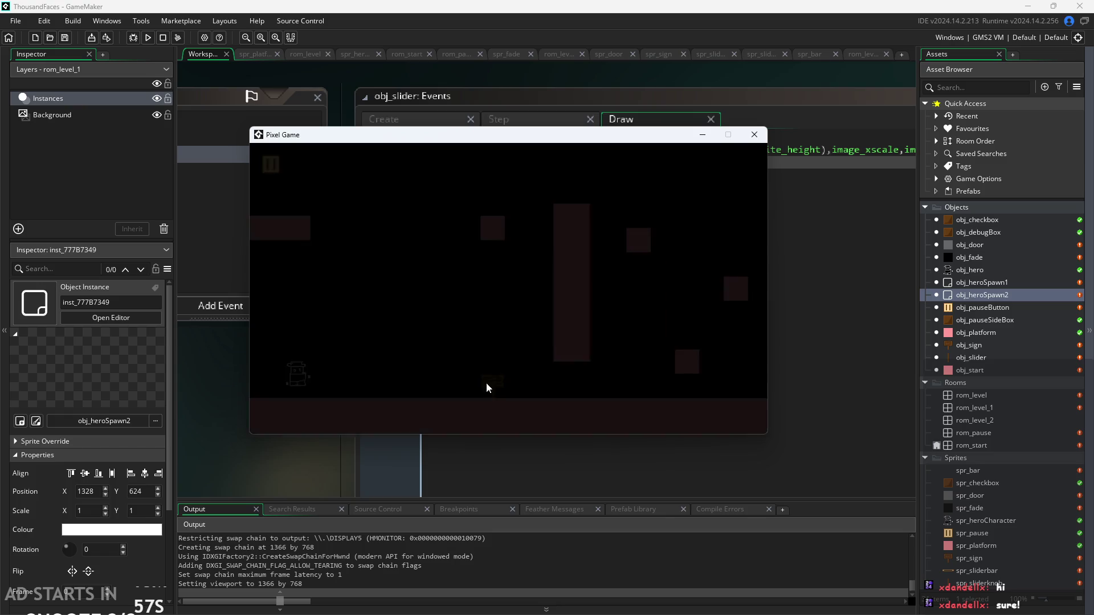
key(Right)
key(space)
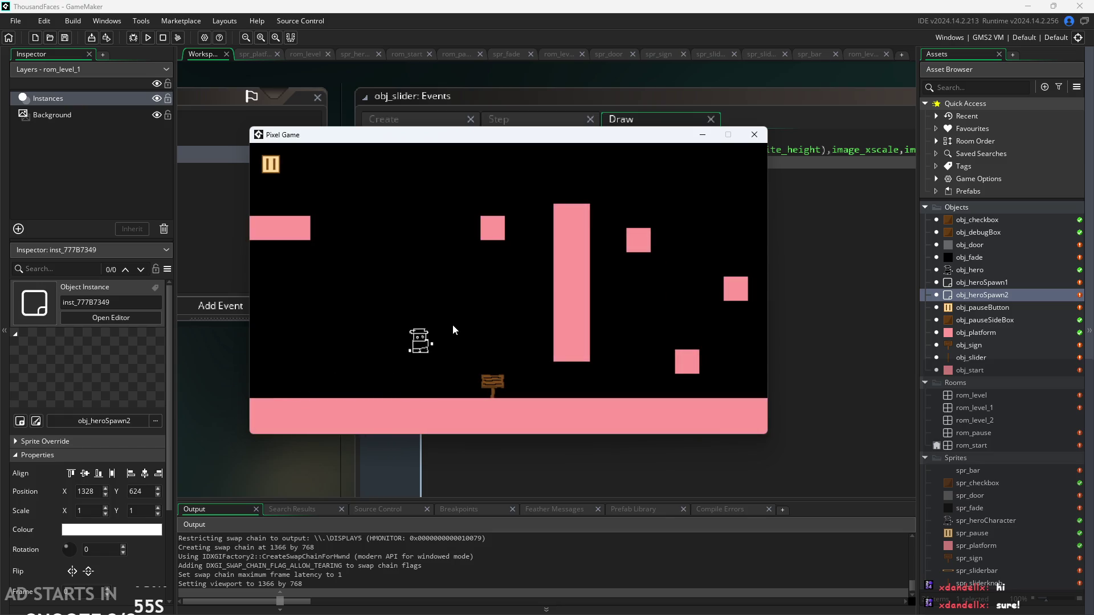
key(space)
key(Left)
key(space)
key(Right)
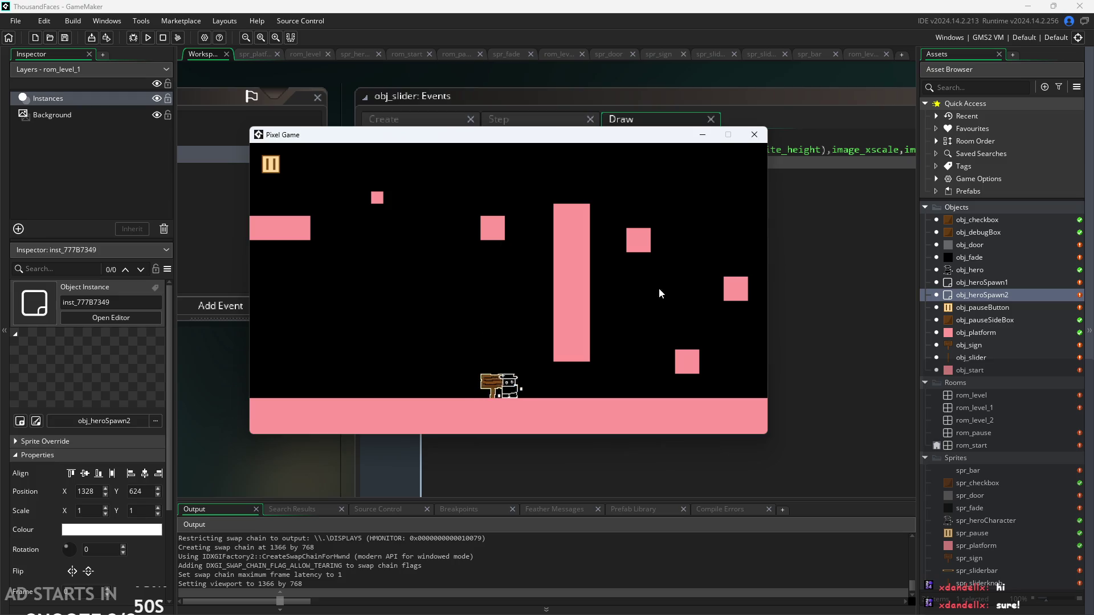
key(space)
key(space)
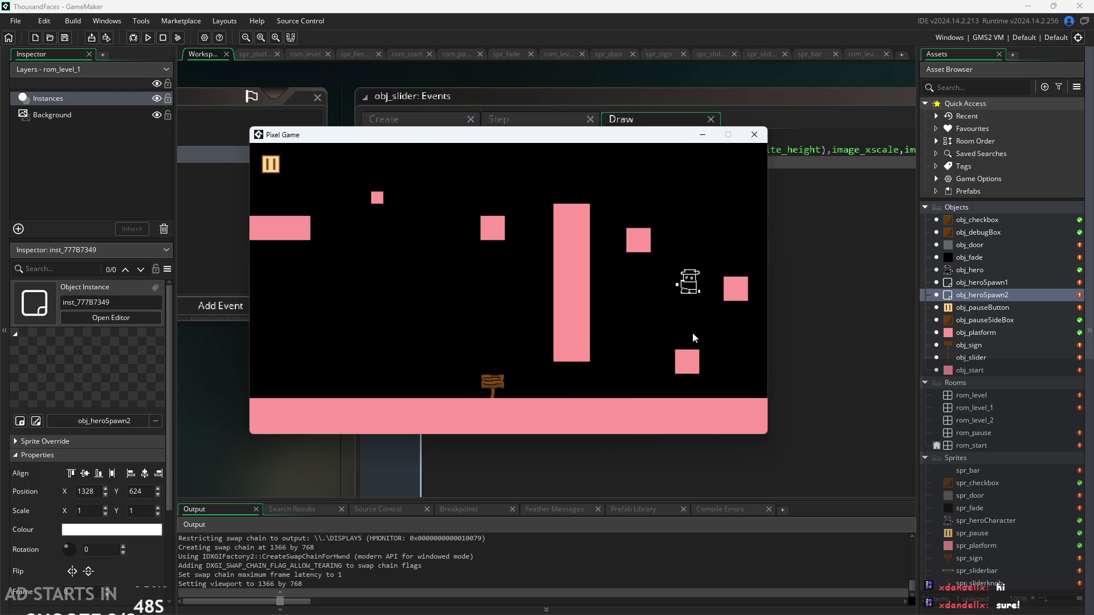
key(space)
key(space)
Hop the hero over the right and upper-left blocks, open the pause menu, then stop the game.
key(space)
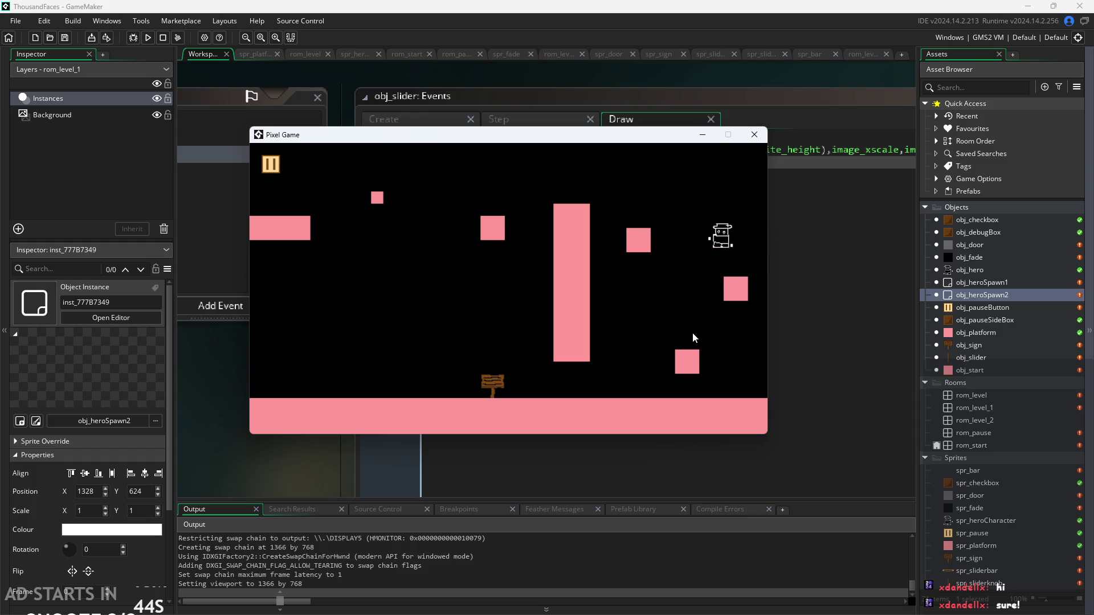
key(Left)
key(space)
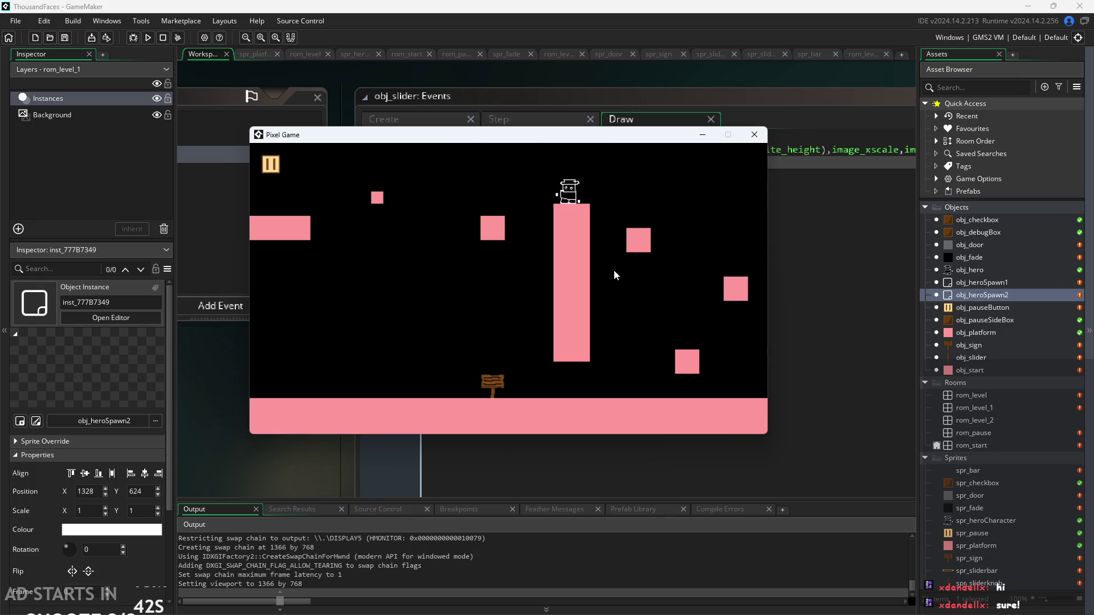
key(Left)
key(space)
key(Right)
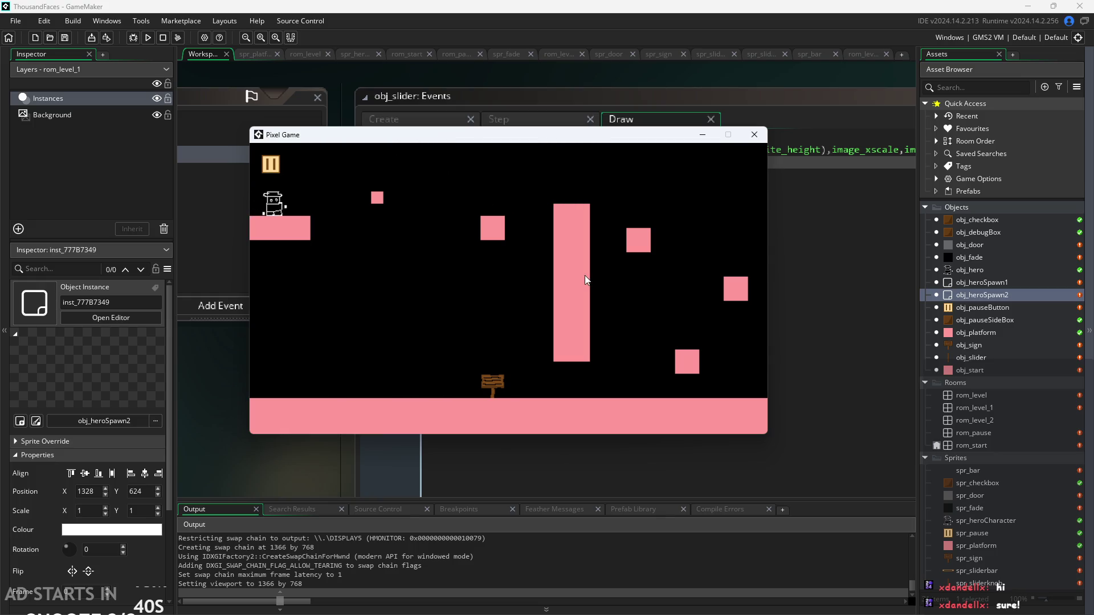
key(Right)
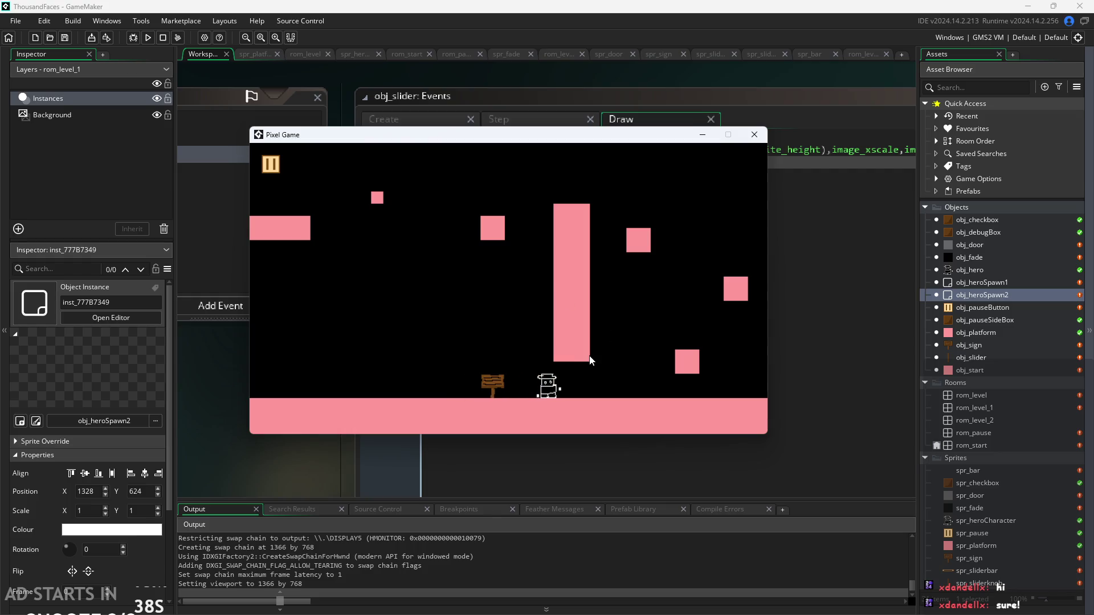
key(Right)
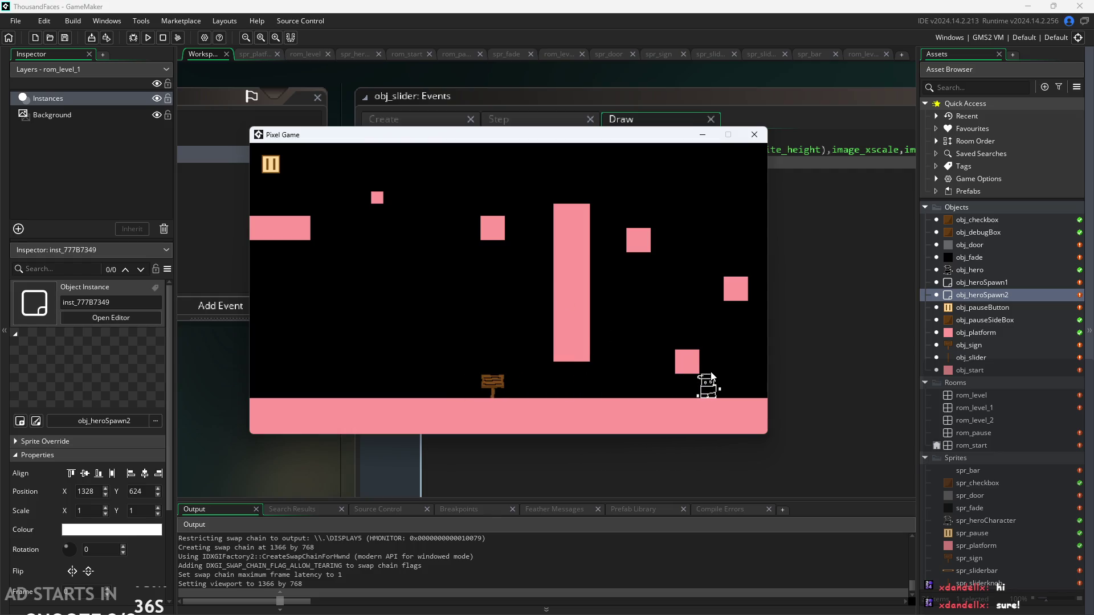
click(266, 164)
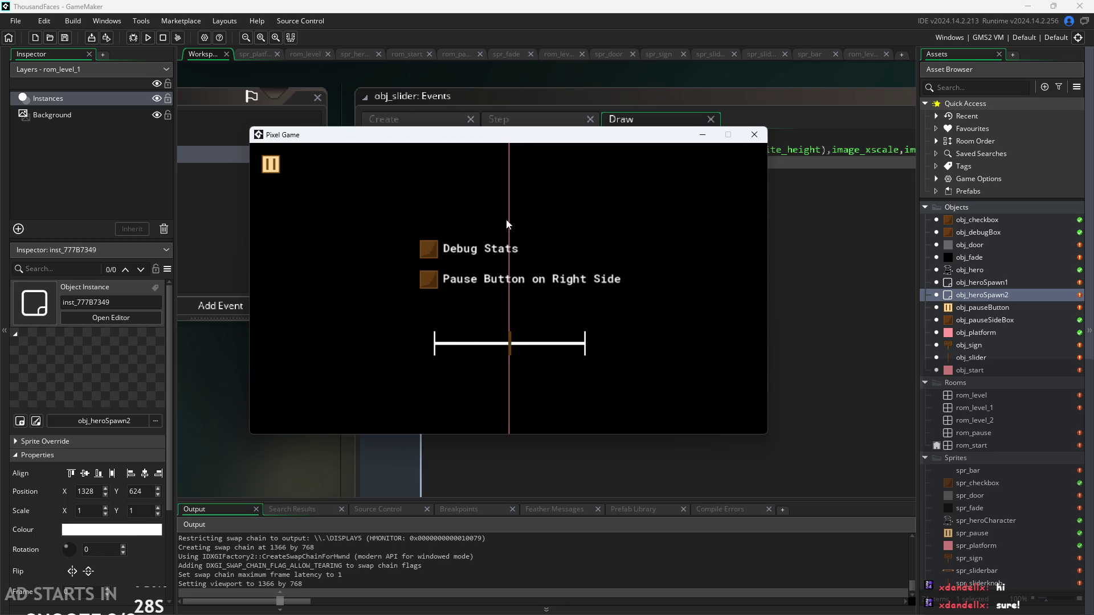
click(755, 135)
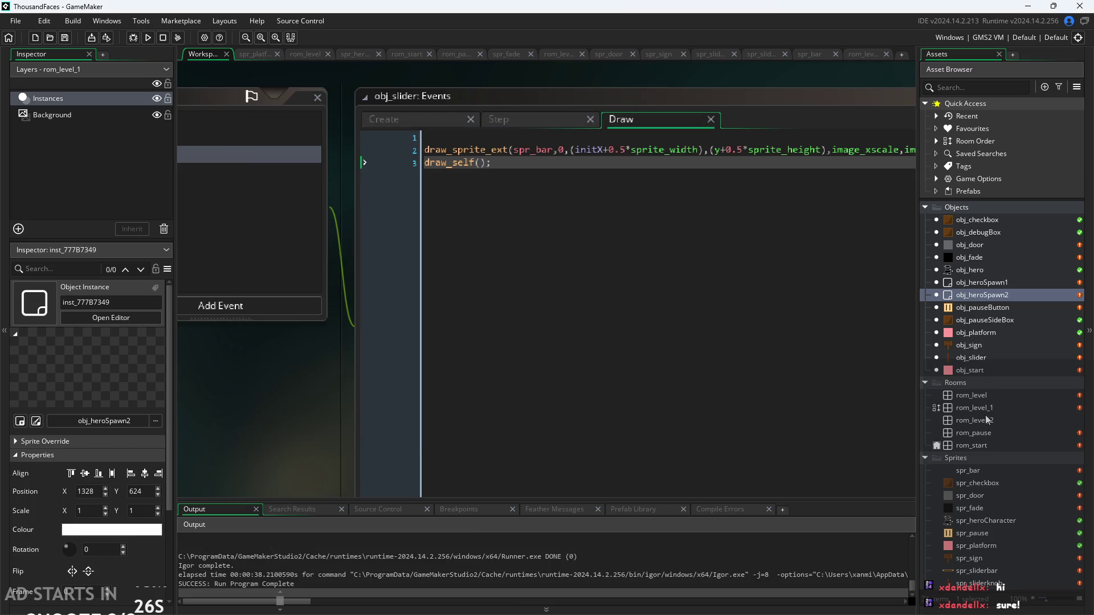
Delete the vertical pink obj_platform from rom_pause.
double_click(986, 433)
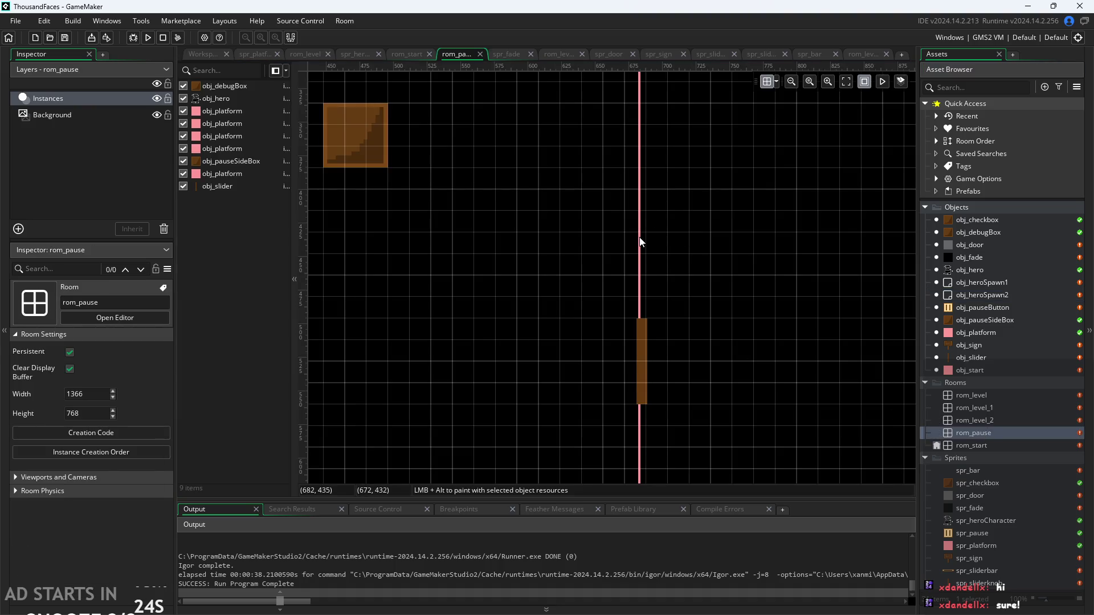
click(640, 238)
key(Delete)
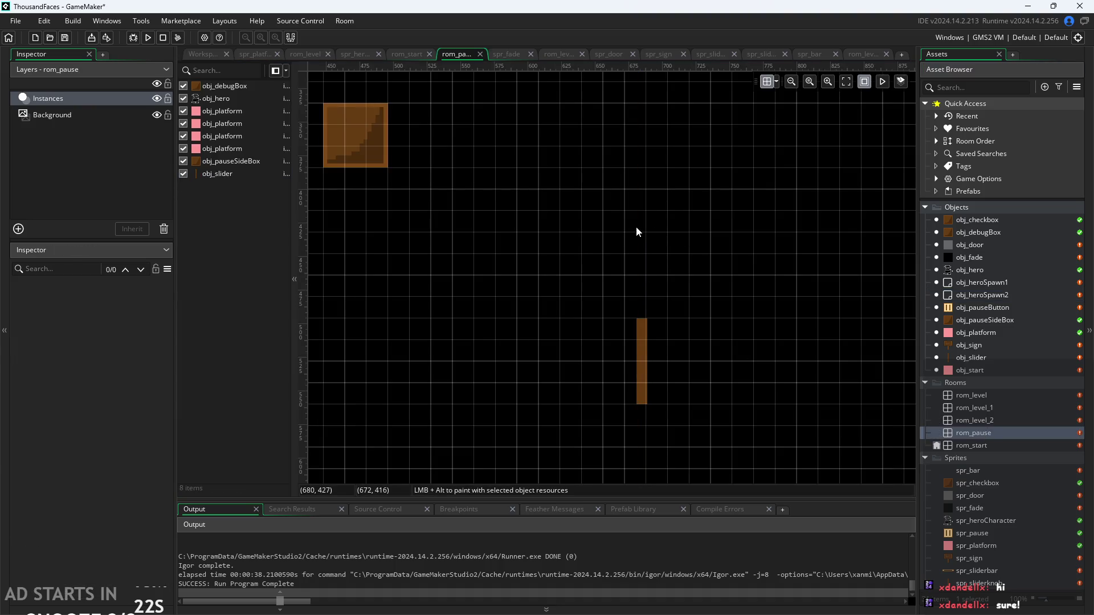
Test-run the game, drag the pause menu slider to its right end, and close it.
click(150, 37)
drag(508, 374, 759, 381)
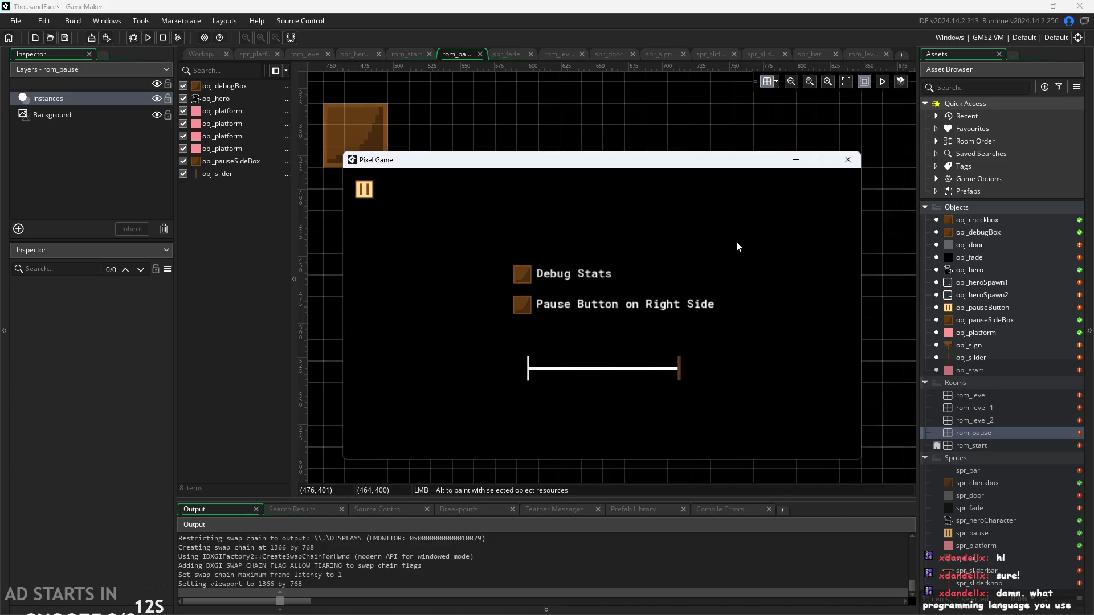
click(846, 160)
click(201, 53)
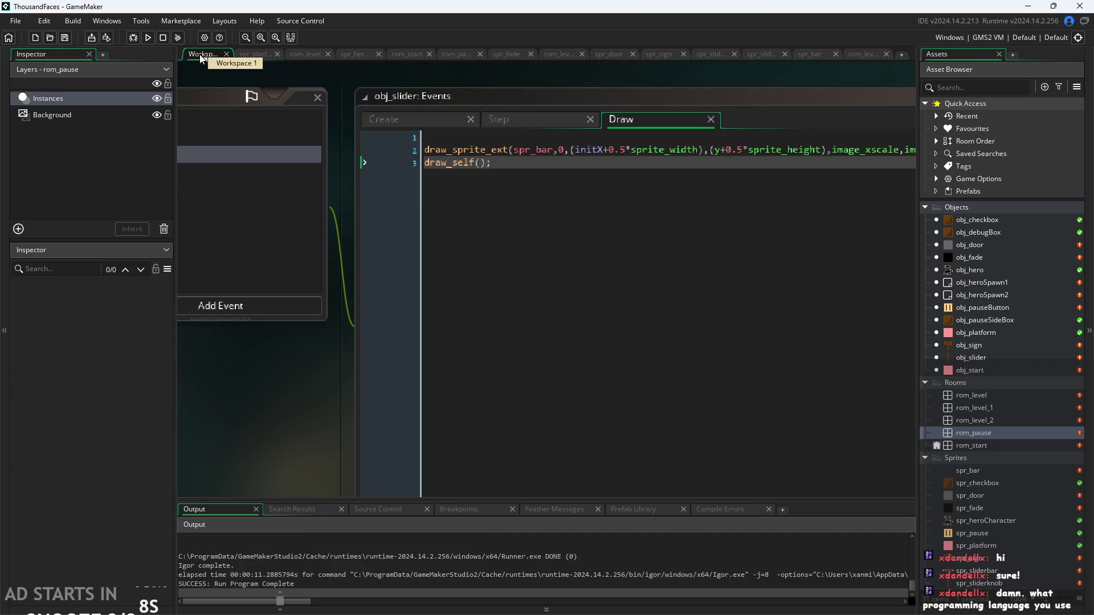
Pan and zoom the workspace to bring the obj_slider Events code window into view.
scroll(286, 278, up, 2)
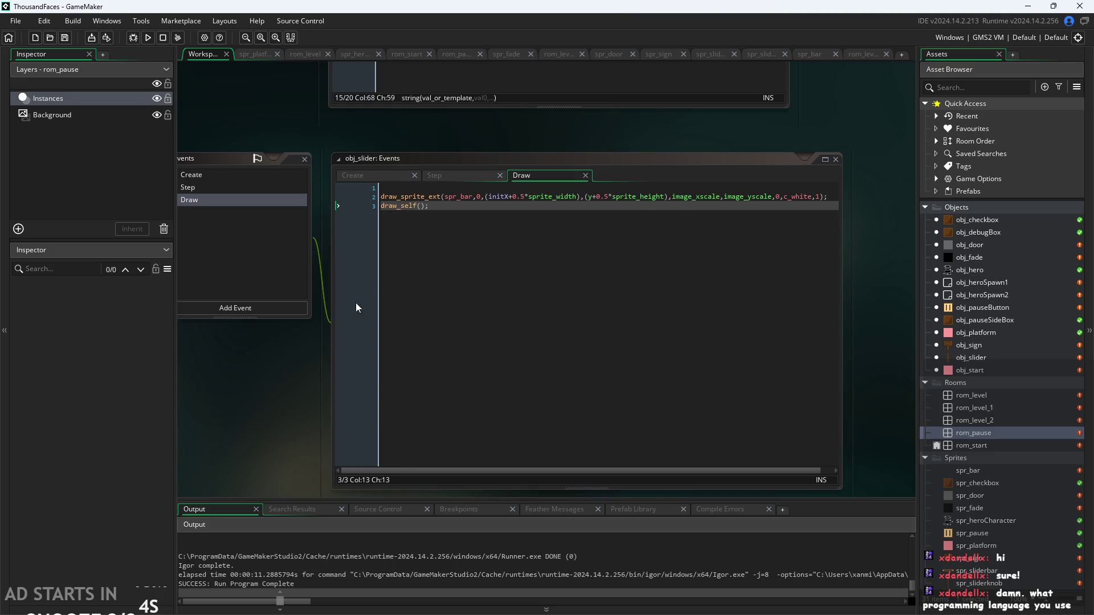
drag(290, 385, 253, 413)
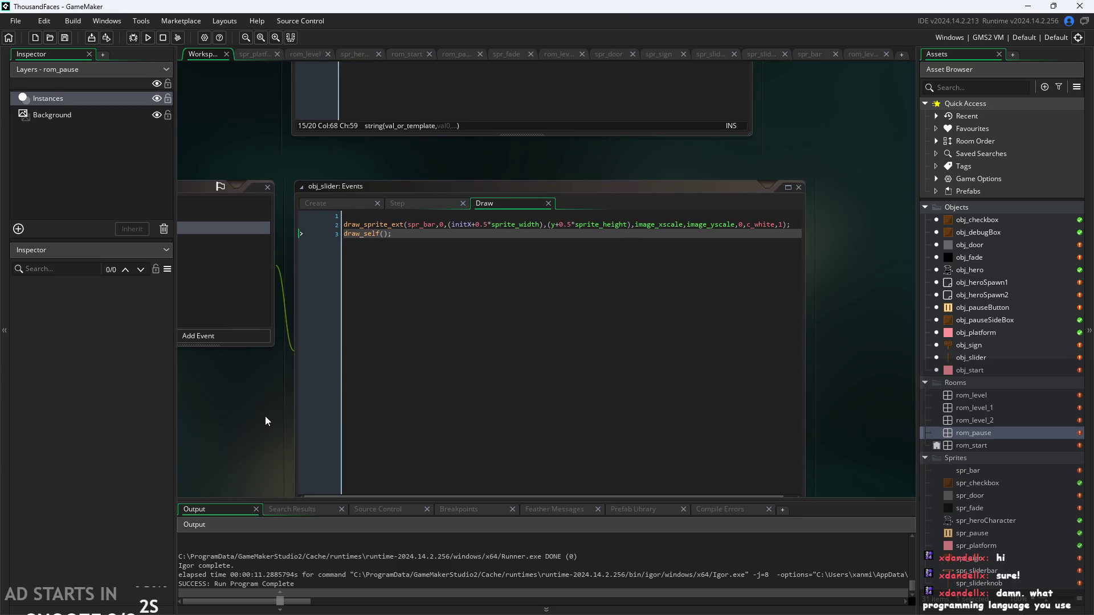
scroll(539, 148, down, 1)
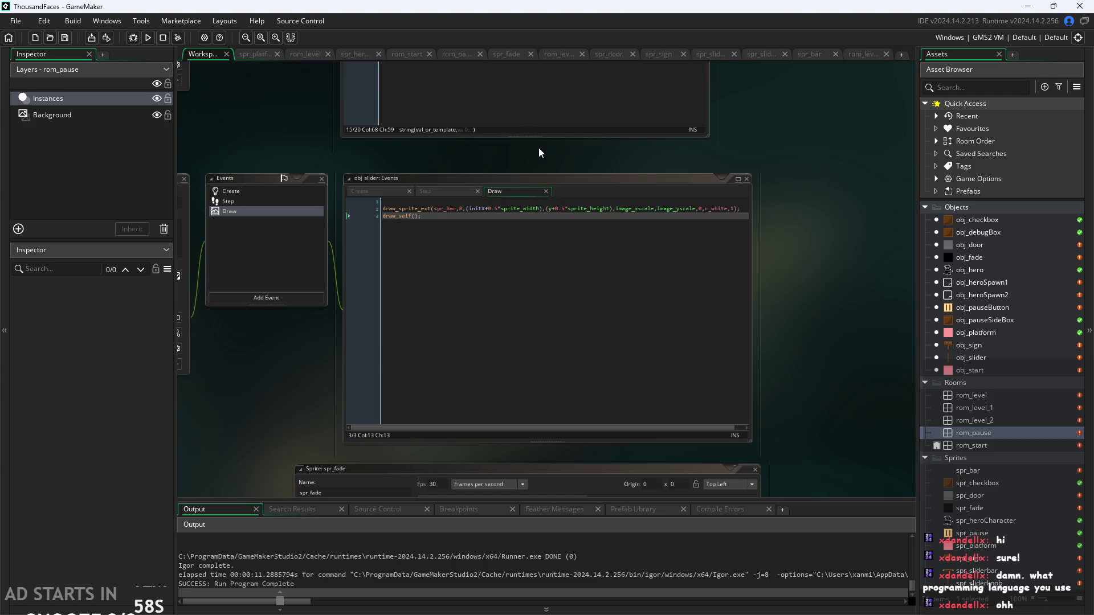
drag(539, 148, 494, 316)
scroll(257, 247, down, 1)
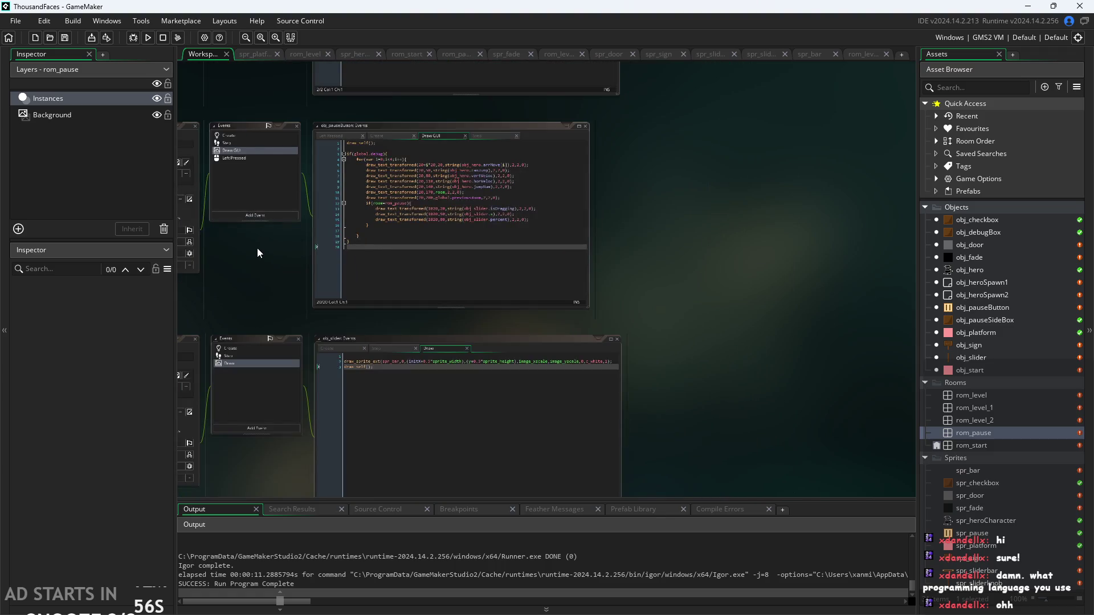
drag(258, 248, 357, 337)
scroll(358, 338, up, 1)
drag(438, 129, 412, 454)
scroll(411, 453, up, 1)
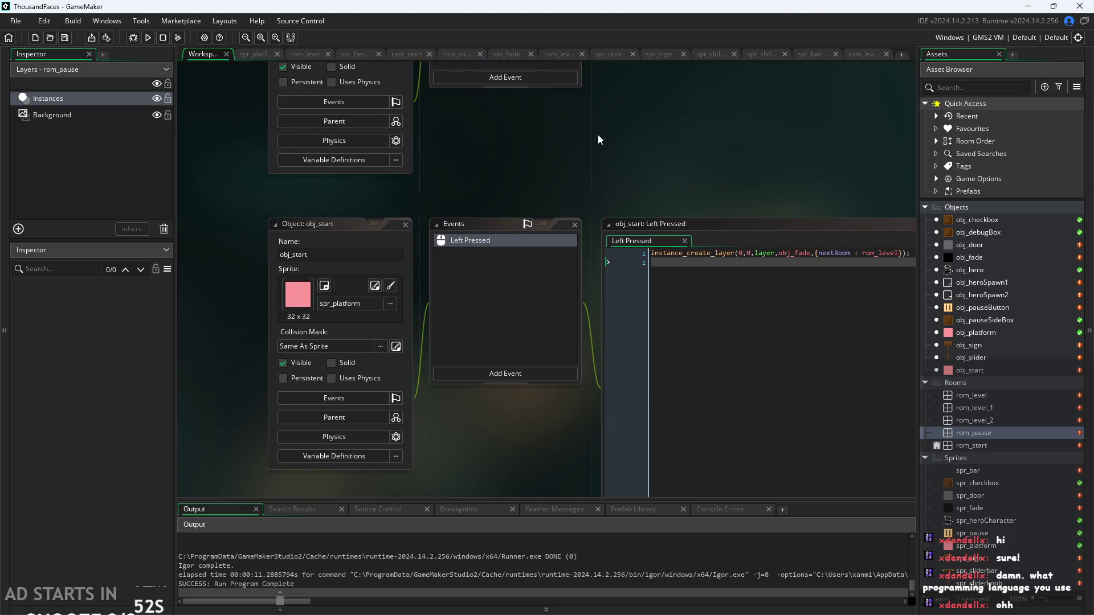
scroll(575, 143, down, 2)
mouse_move(579, 124)
mouse_down()
mouse_move(701, 361)
mouse_move(723, 219)
mouse_up()
scroll(703, 325, up, 2)
drag(703, 325, 851, 279)
scroll(490, 293, down, 3)
mouse_move(287, 362)
mouse_down()
mouse_move(313, 296)
mouse_move(394, 425)
mouse_move(310, 423)
mouse_up()
scroll(311, 319, up, 3)
scroll(282, 214, up, 1)
Check obj_slider's Create event: isDragging=false, initX=x, percent=50+x-initX.
click(313, 197)
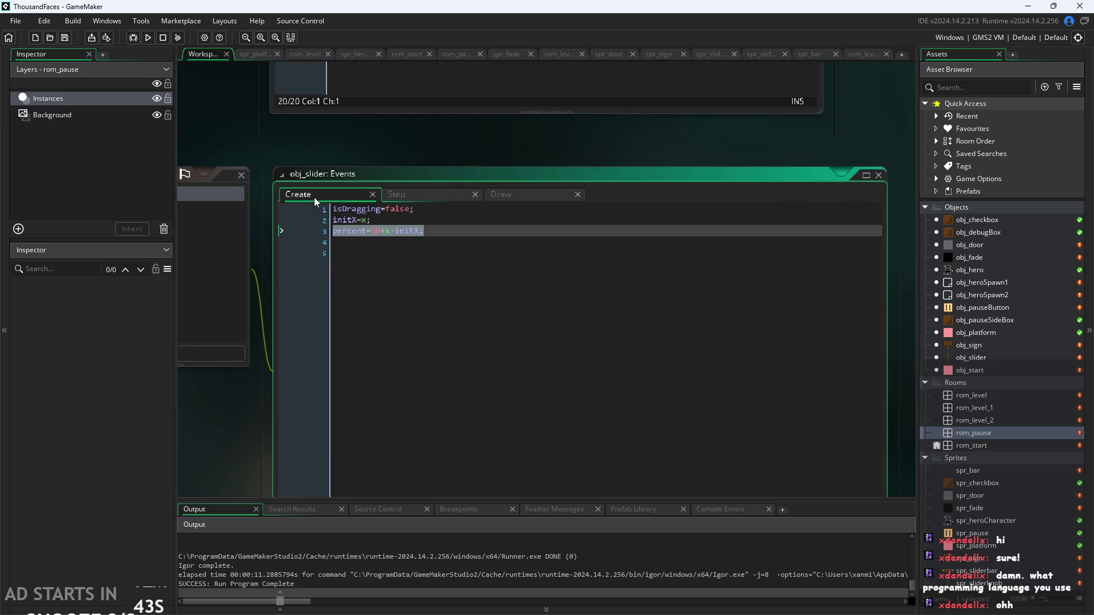
click(413, 210)
double_click(984, 270)
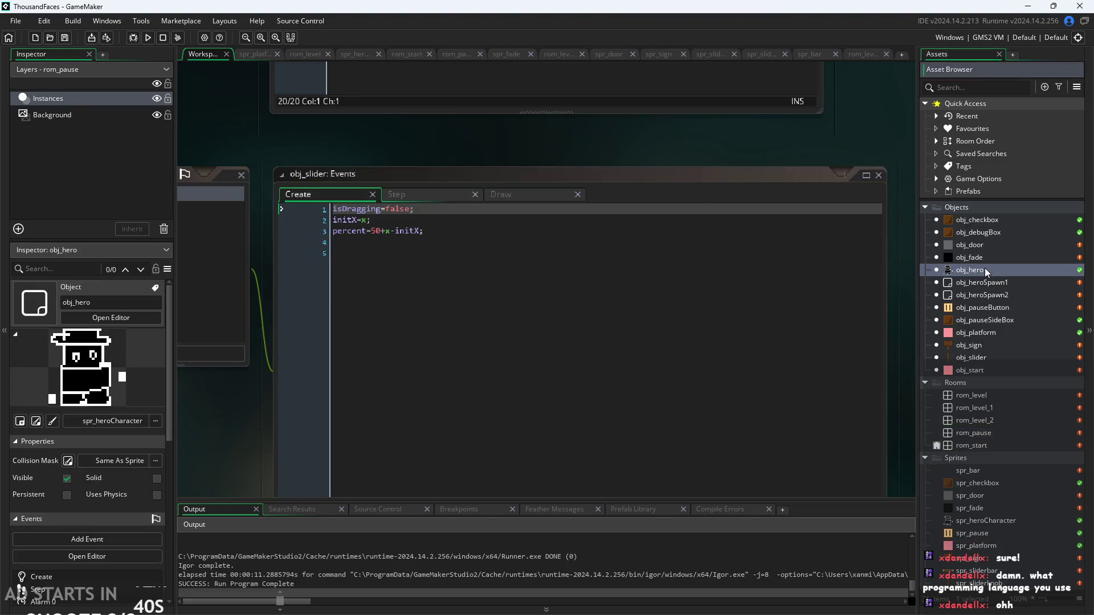
Scroll through obj_hero's Step code, then run the game with F5.
scroll(568, 271, down, 20)
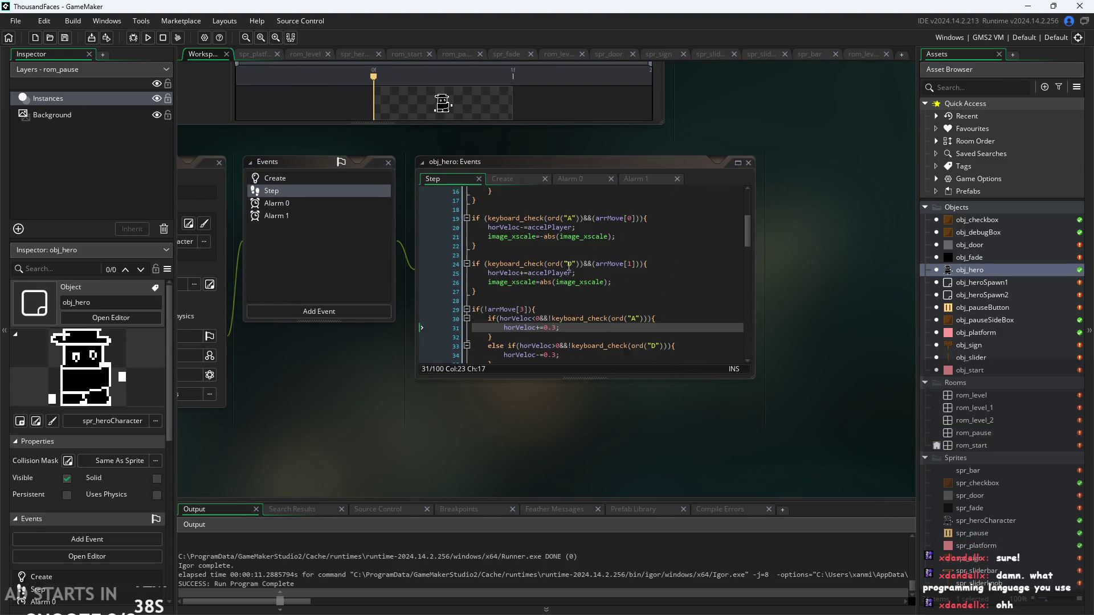
scroll(568, 267, down, 4)
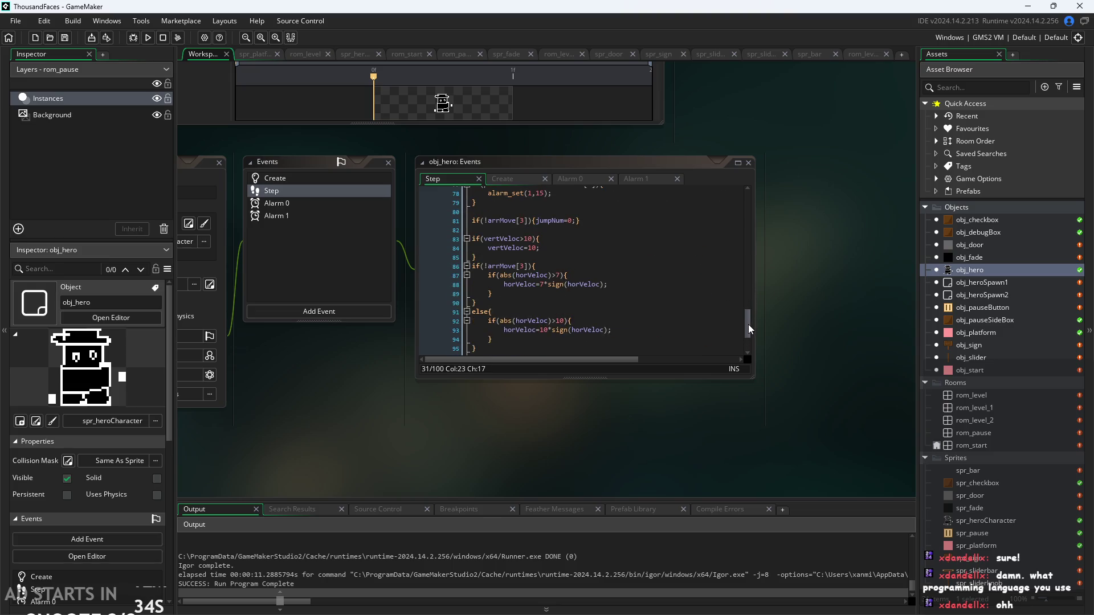
drag(750, 326, 788, 398)
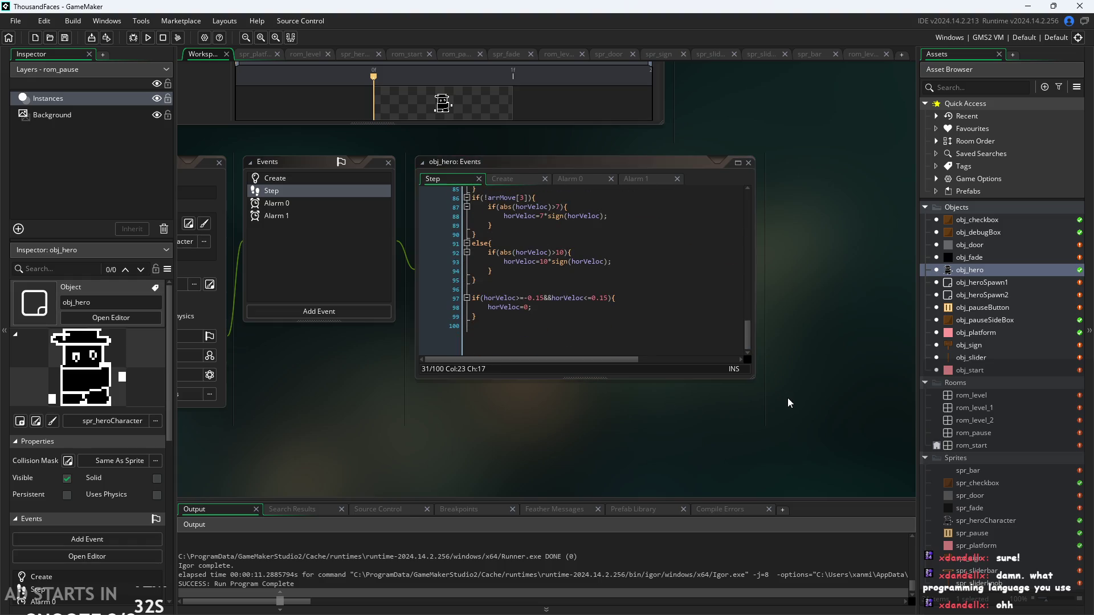
key(F5)
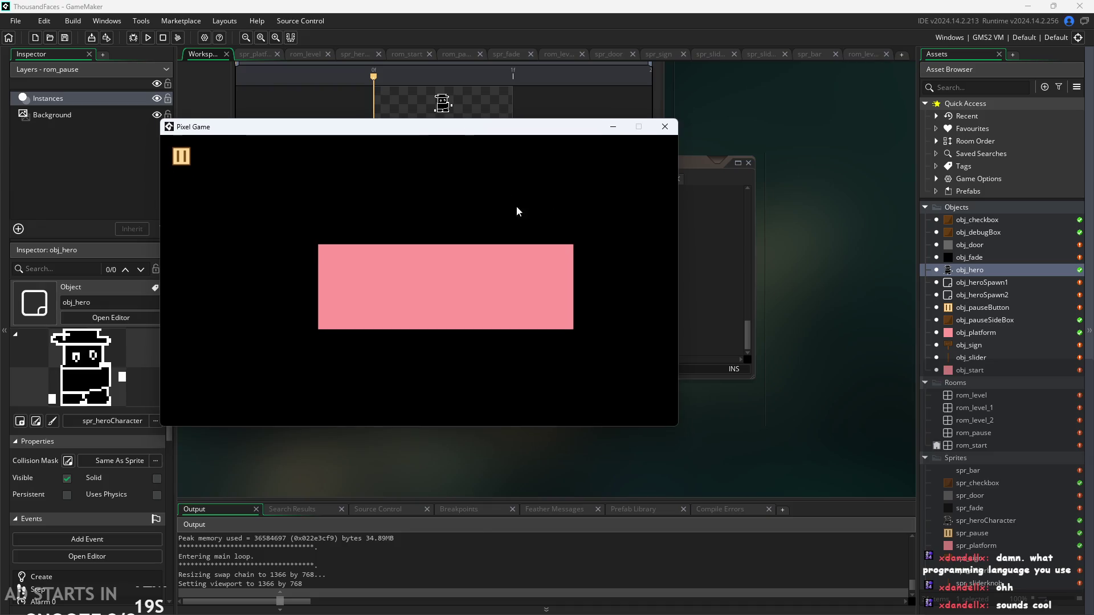
In the pause menu, enable Debug Stats and Pause Button on Right Side.
drag(559, 131, 605, 135)
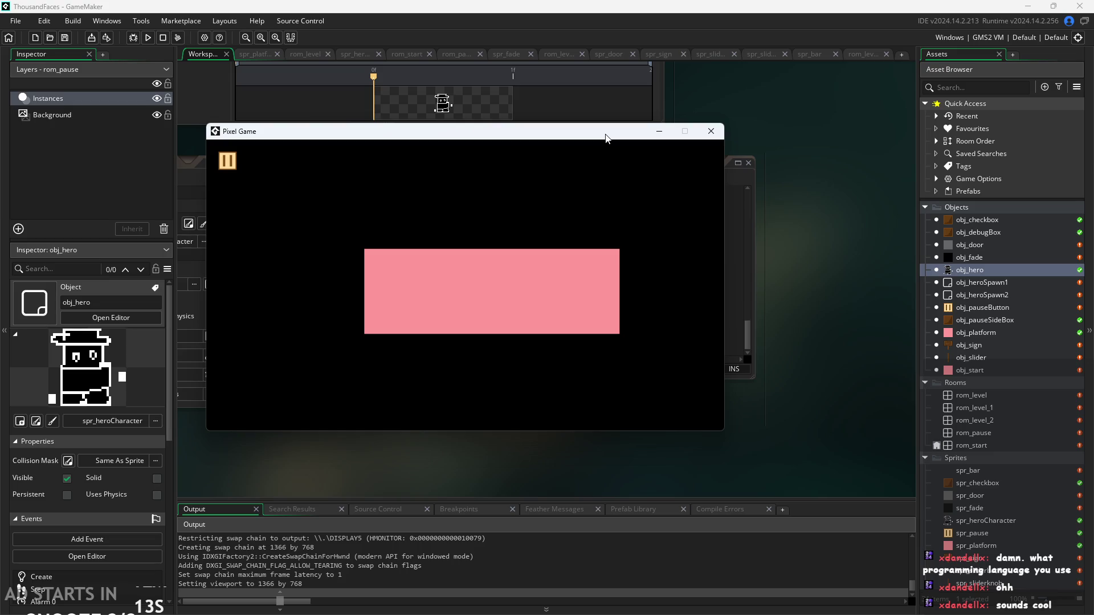
click(233, 166)
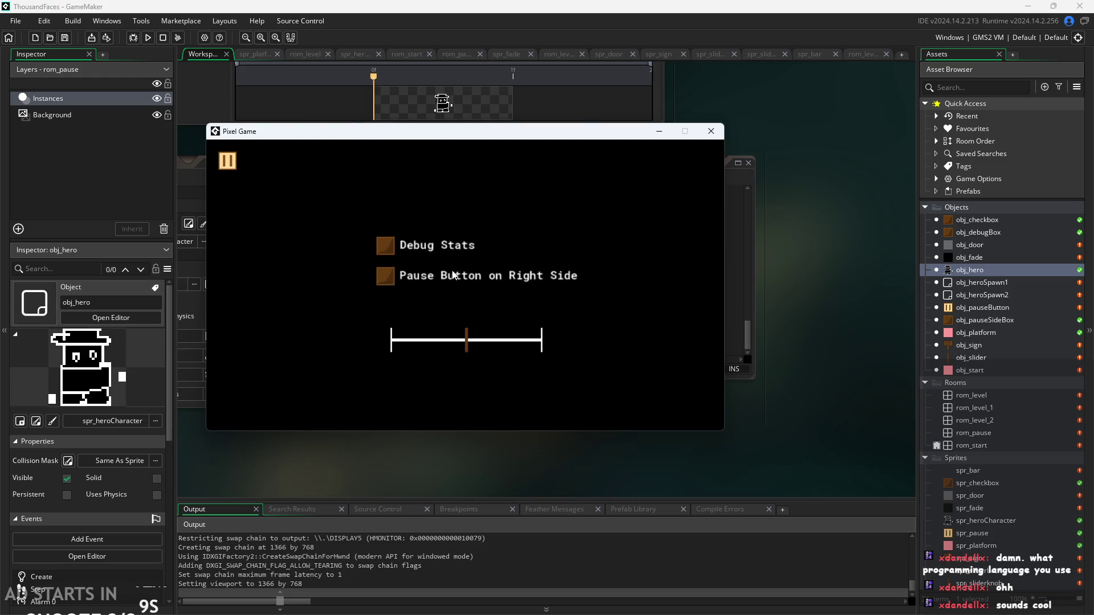
click(390, 255)
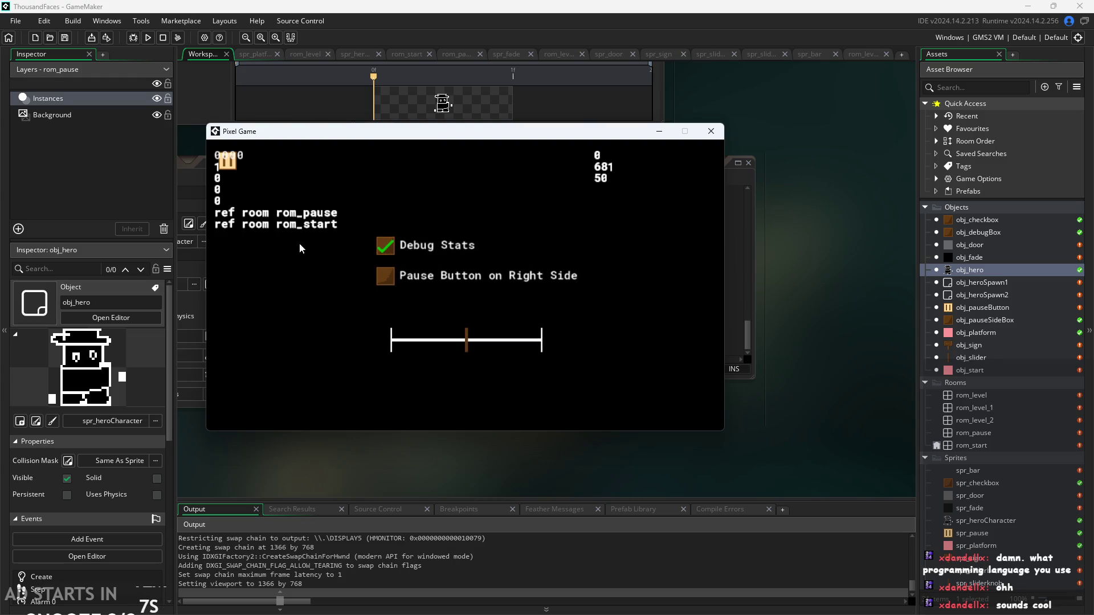
click(385, 277)
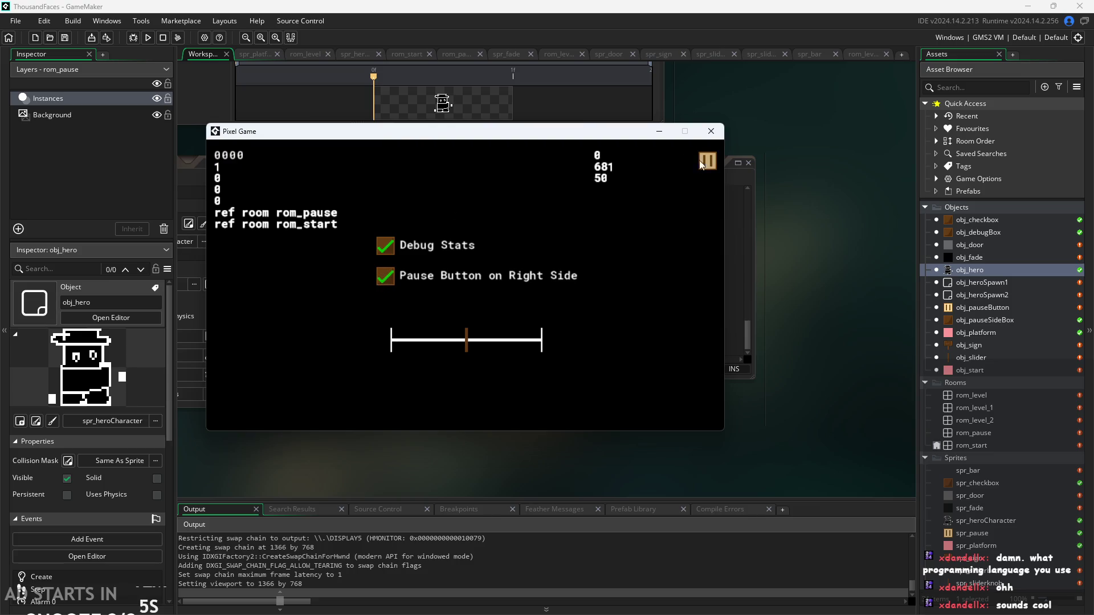
Sweep the slider between 0 and 100, ending near 51, then close the menu and start the game.
mouse_move(467, 340)
mouse_down()
mouse_move(388, 342)
mouse_move(570, 327)
mouse_move(362, 345)
mouse_move(572, 341)
mouse_move(477, 346)
mouse_up()
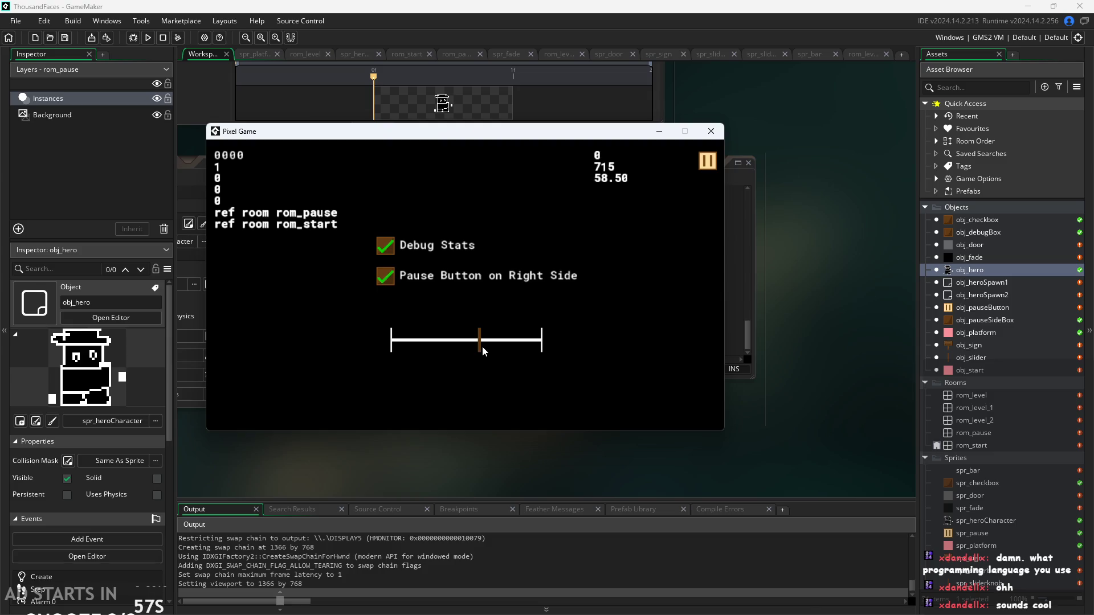
drag(478, 340, 477, 344)
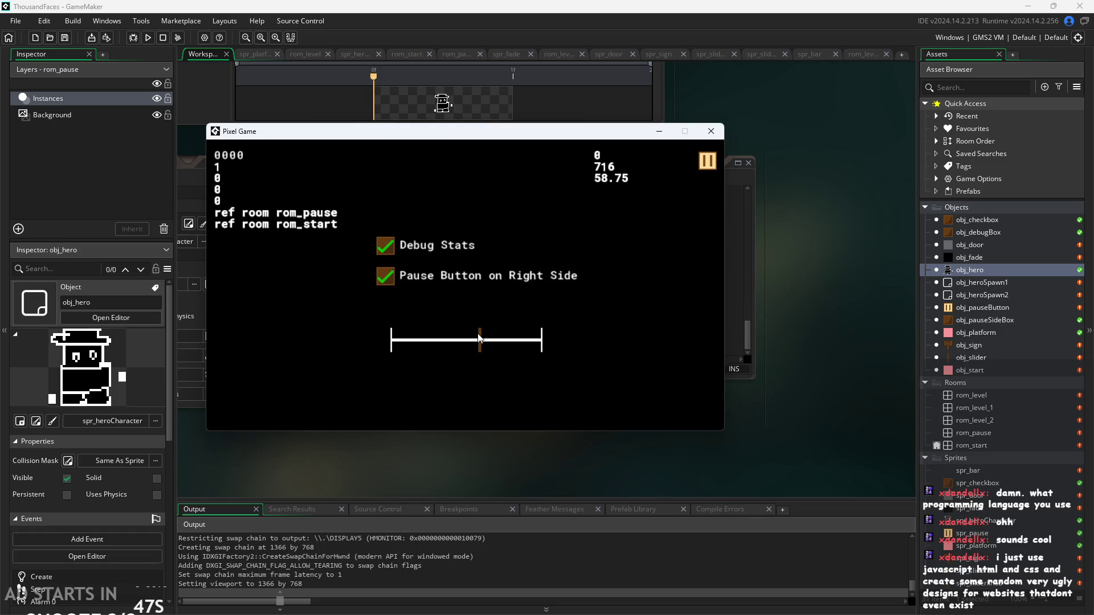
mouse_move(478, 344)
mouse_down()
mouse_move(592, 328)
mouse_move(504, 291)
mouse_up()
mouse_move(501, 345)
mouse_down()
mouse_move(563, 336)
mouse_move(350, 353)
mouse_move(738, 346)
mouse_move(500, 346)
mouse_up()
drag(498, 341, 467, 347)
click(473, 343)
mouse_move(472, 345)
mouse_down()
mouse_move(408, 382)
mouse_move(343, 399)
mouse_move(577, 325)
mouse_move(445, 342)
mouse_move(476, 337)
mouse_move(477, 325)
mouse_move(503, 343)
mouse_up()
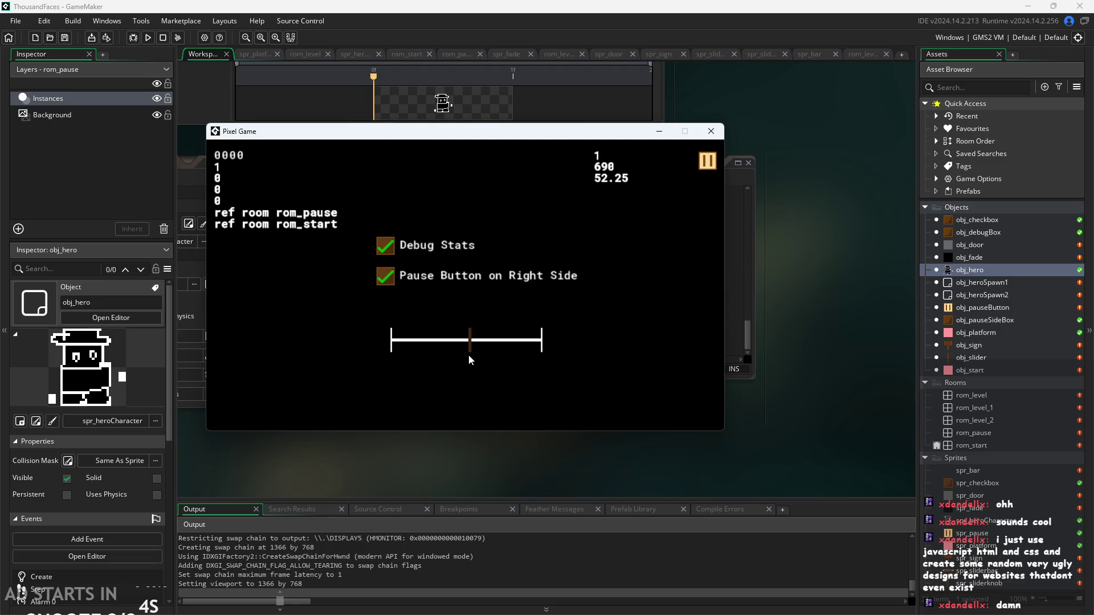
drag(469, 356, 463, 360)
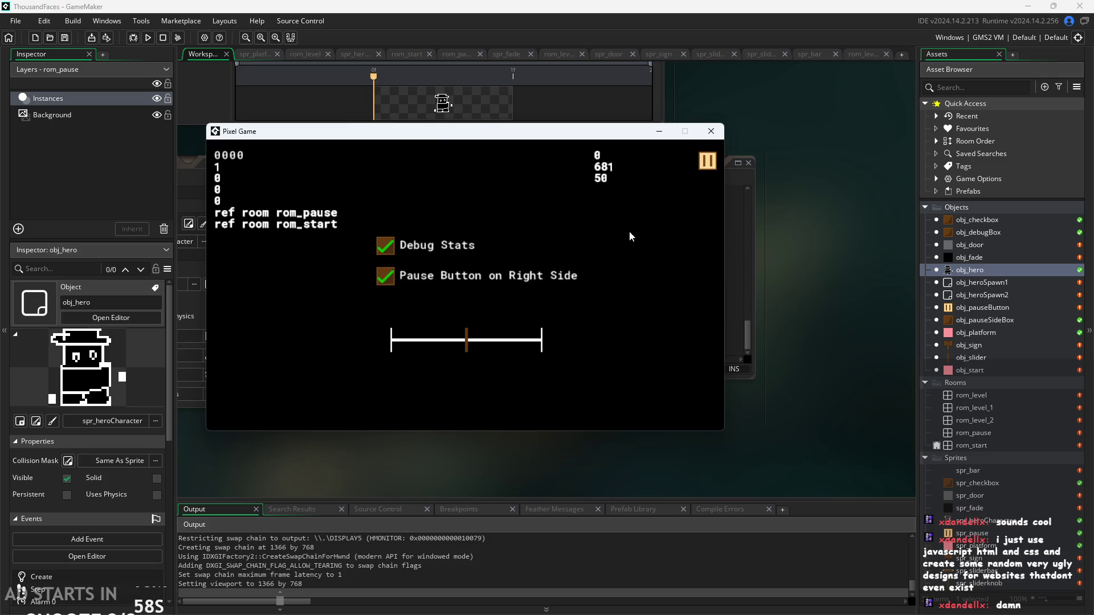
click(709, 162)
click(453, 281)
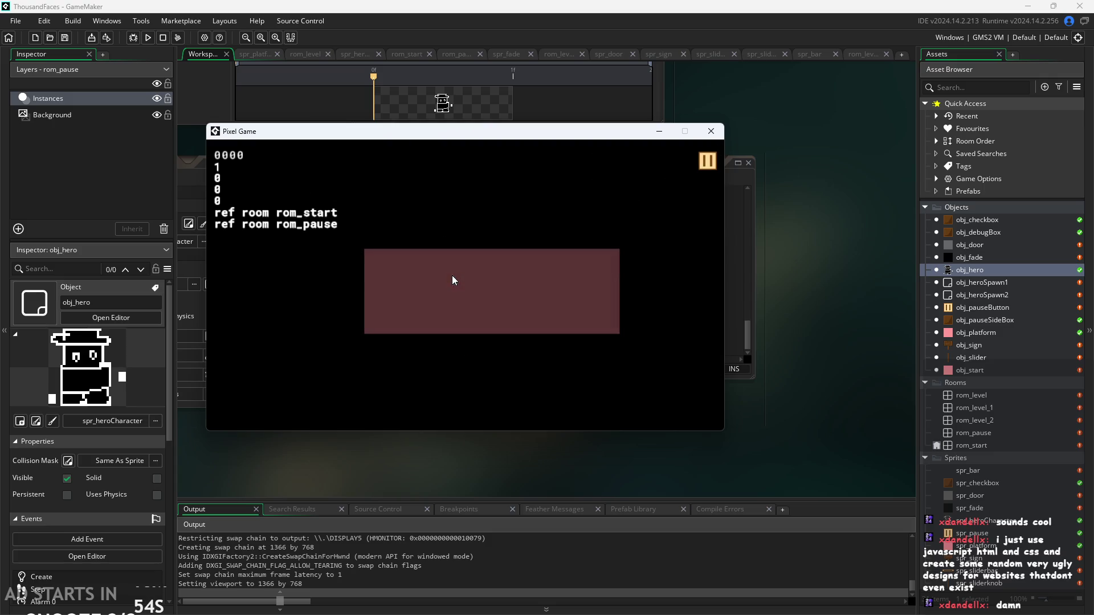
Run and jump the hero along the floor past the sign and onto the small platform by the pillar.
key(space)
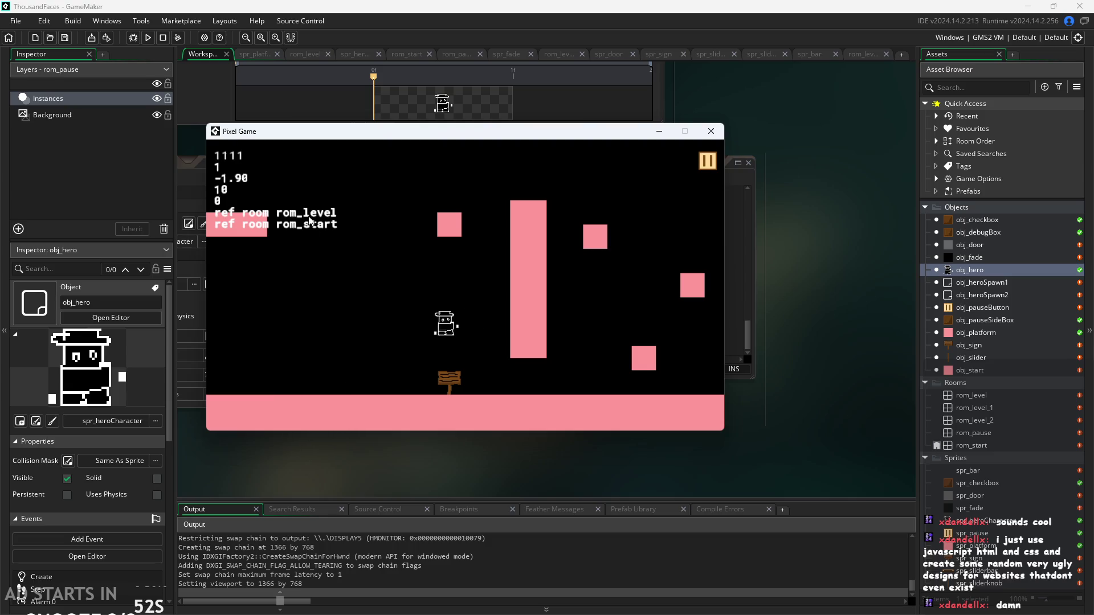
key(space)
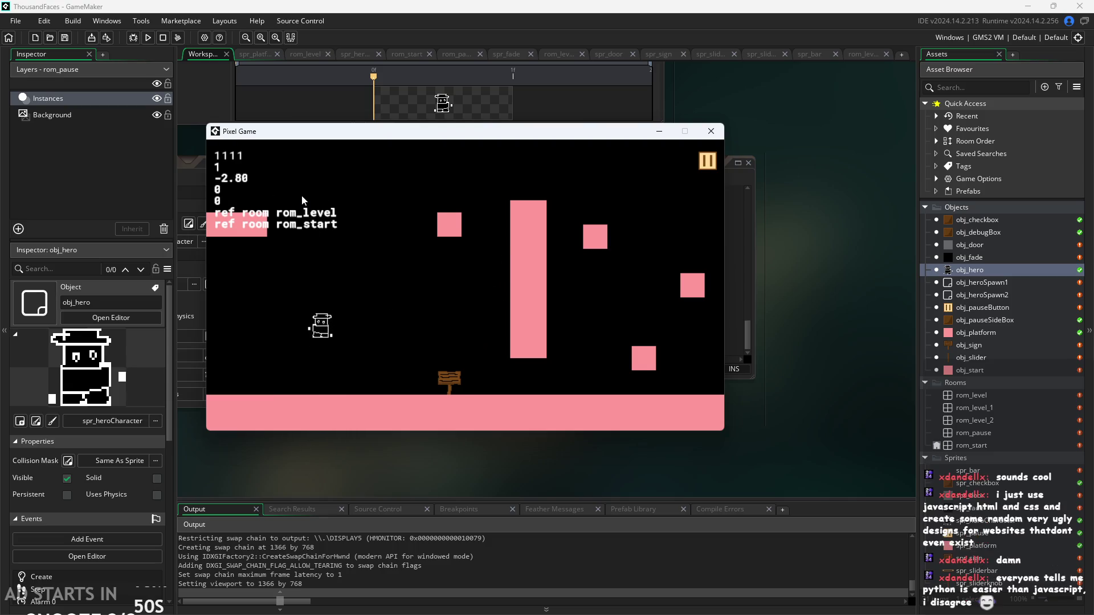
key(Right)
key(Left)
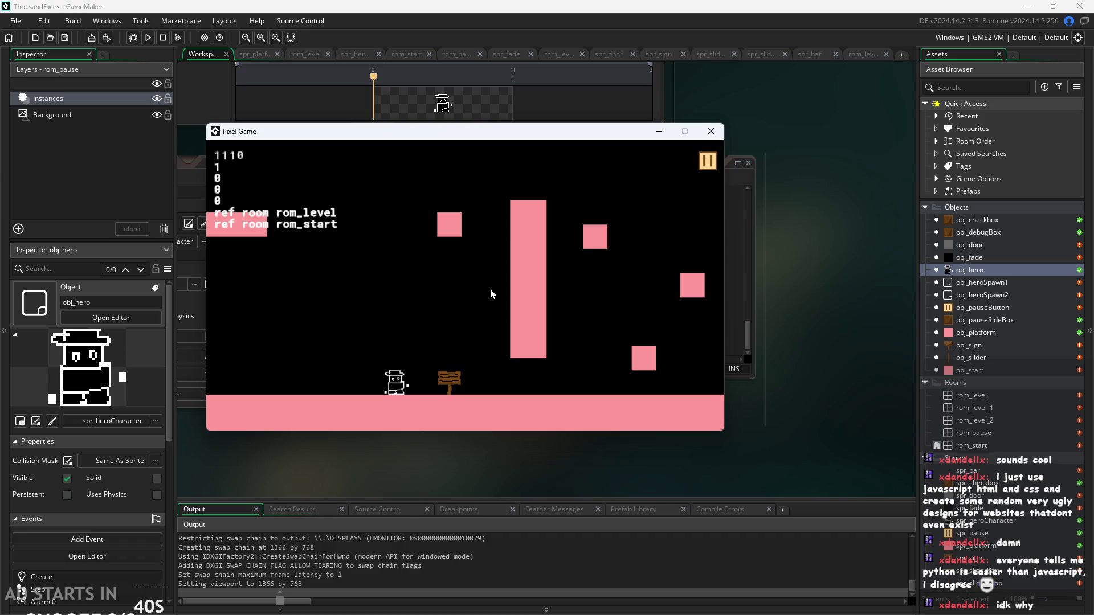
key(Right)
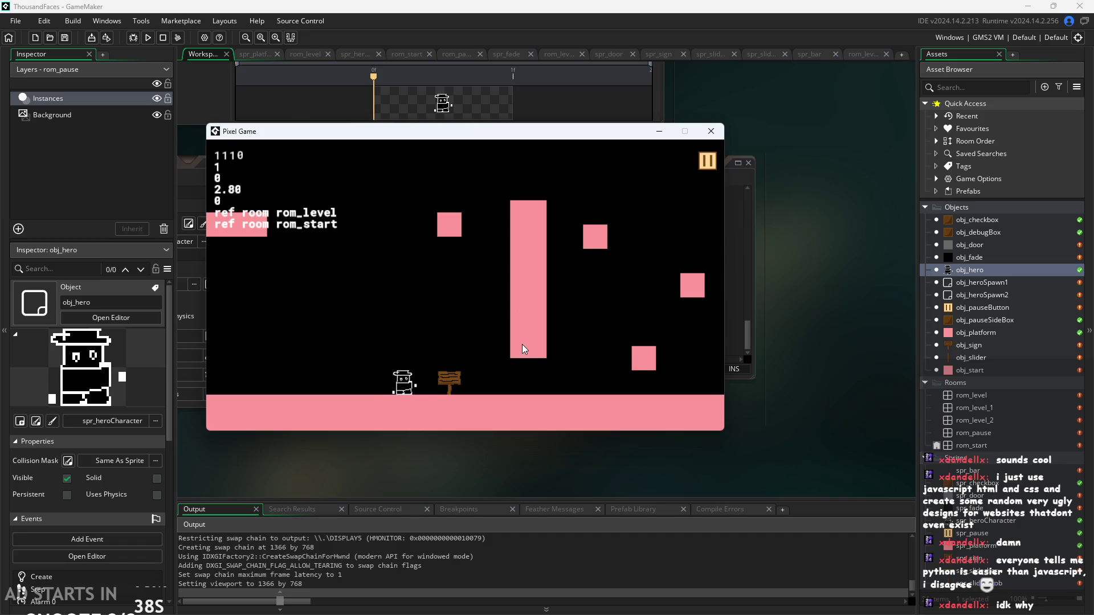
key(Up)
key(Up)
key(Left)
key(Up)
key(Up)
key(Left)
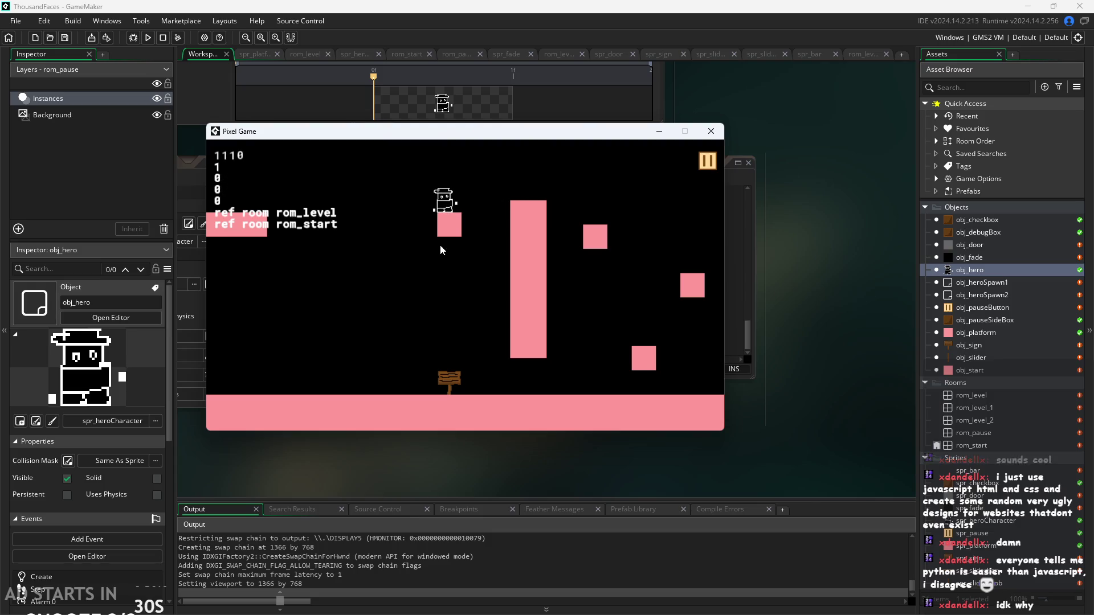
Jump the hero up from the small platform onto the tall pink pillar, then shift the game window aside.
key(Up)
key(Left)
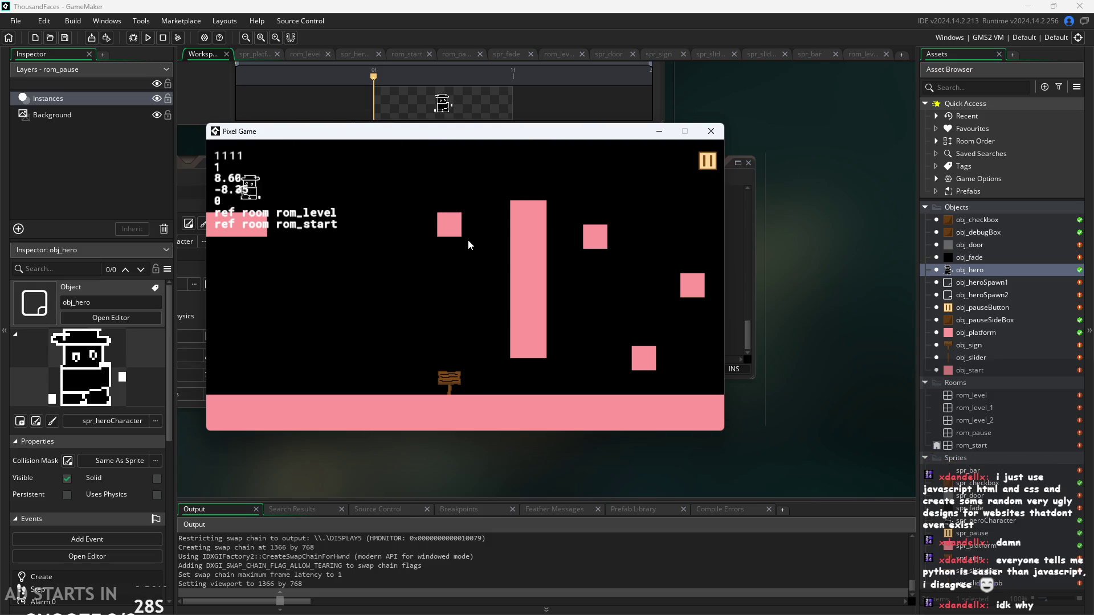
key(Right)
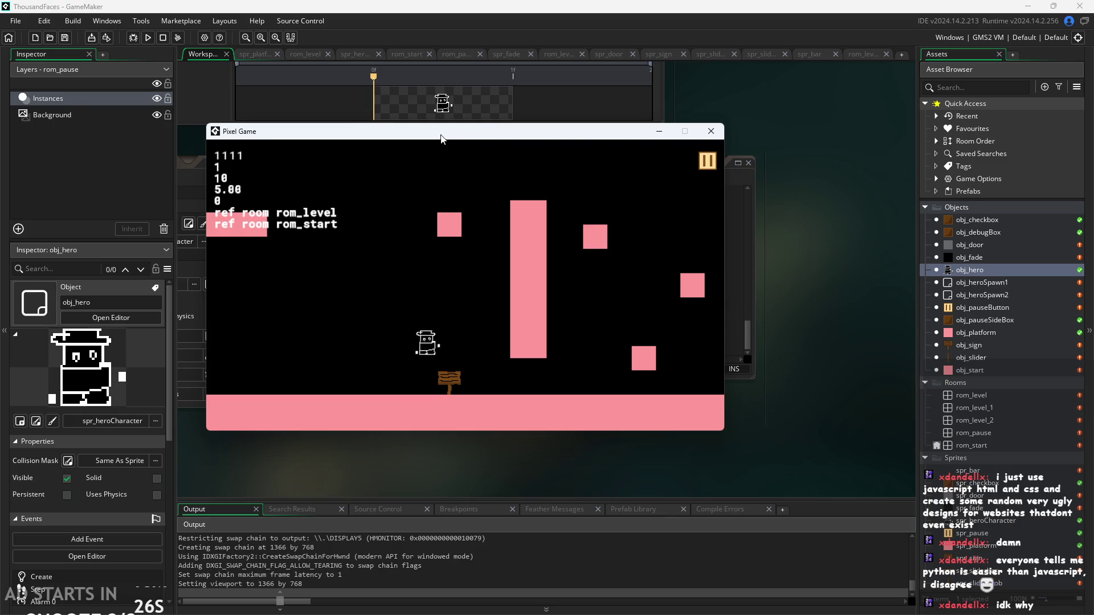
key(Up)
key(Right)
key(Up)
key(Up)
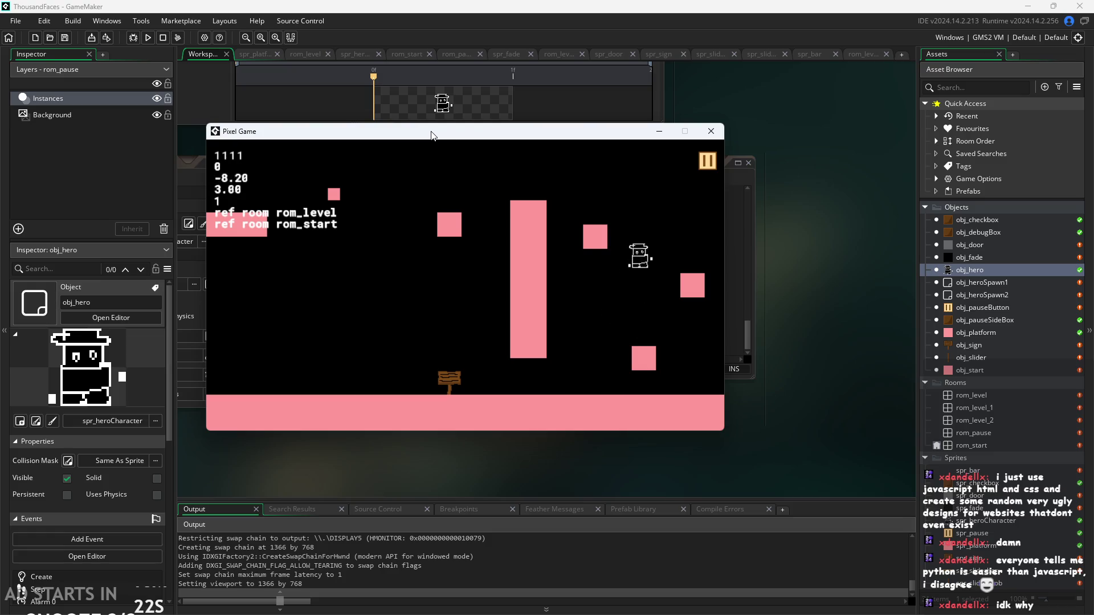
key(Up)
key(Left)
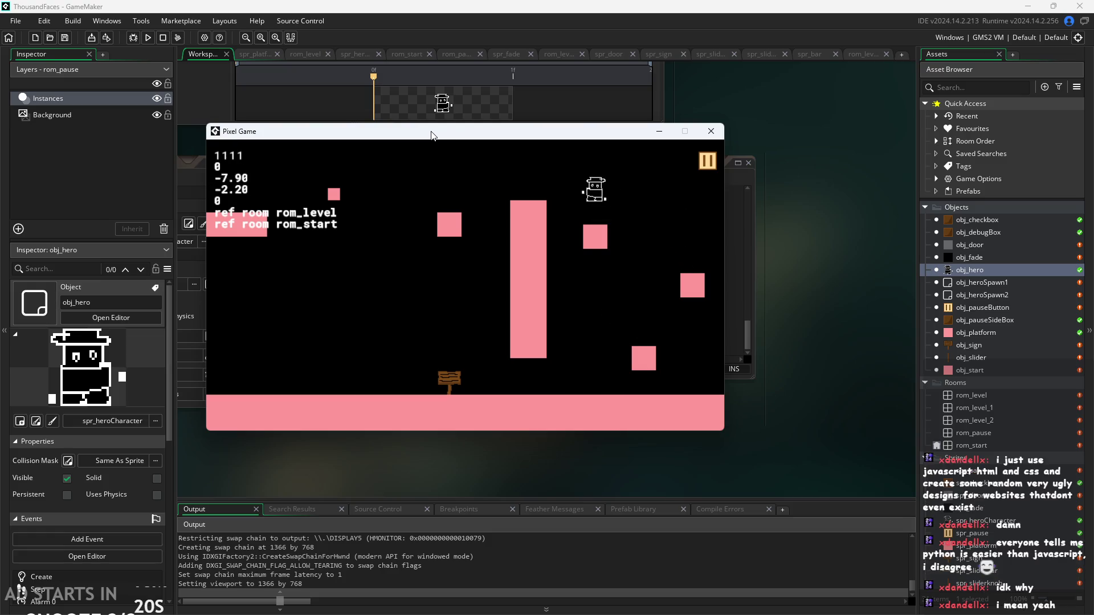
mouse_move(432, 136)
mouse_down()
mouse_move(709, 249)
mouse_move(621, 323)
mouse_up()
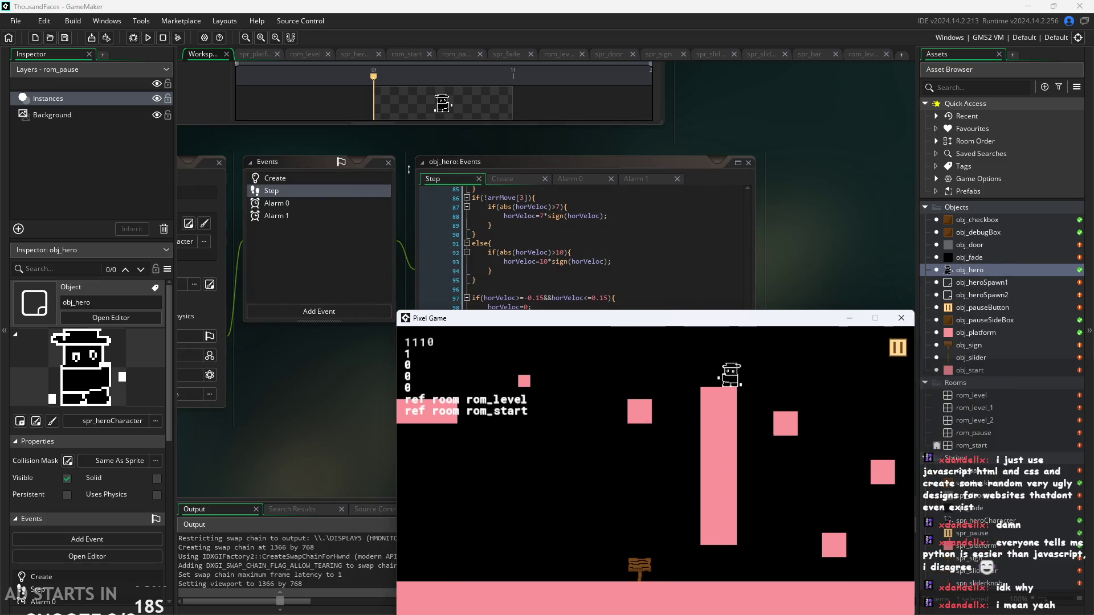
Return the game window to the upper left and walk the hero back and forth between rom_level and rom_level_1.
mouse_move(536, 323)
mouse_down()
mouse_move(595, 403)
mouse_move(845, 343)
mouse_move(616, 387)
mouse_move(389, 182)
mouse_move(430, 144)
mouse_up()
key(Left)
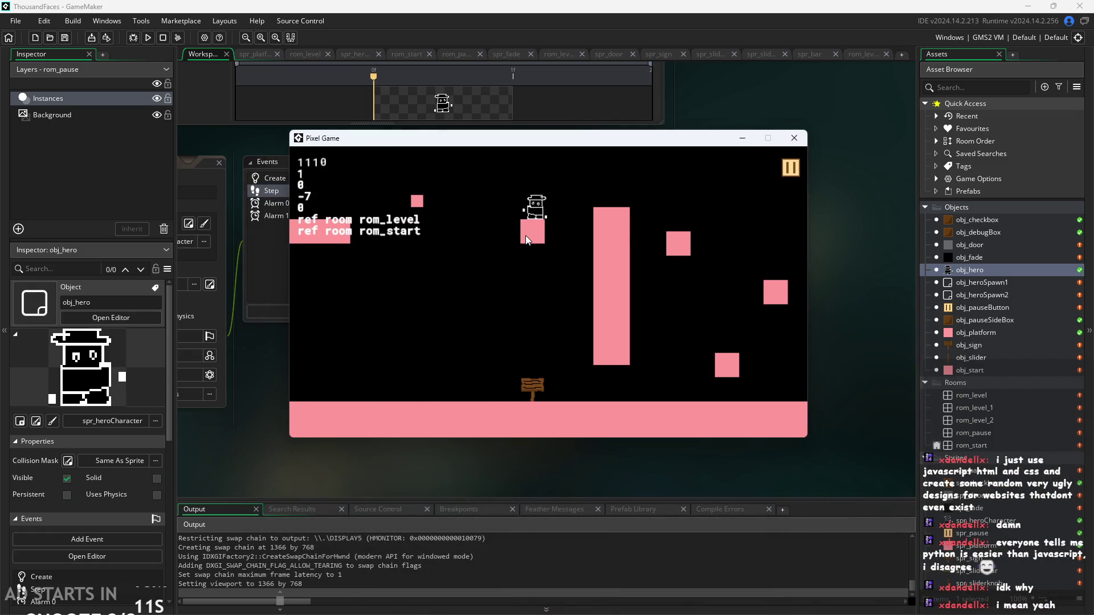
key(Right)
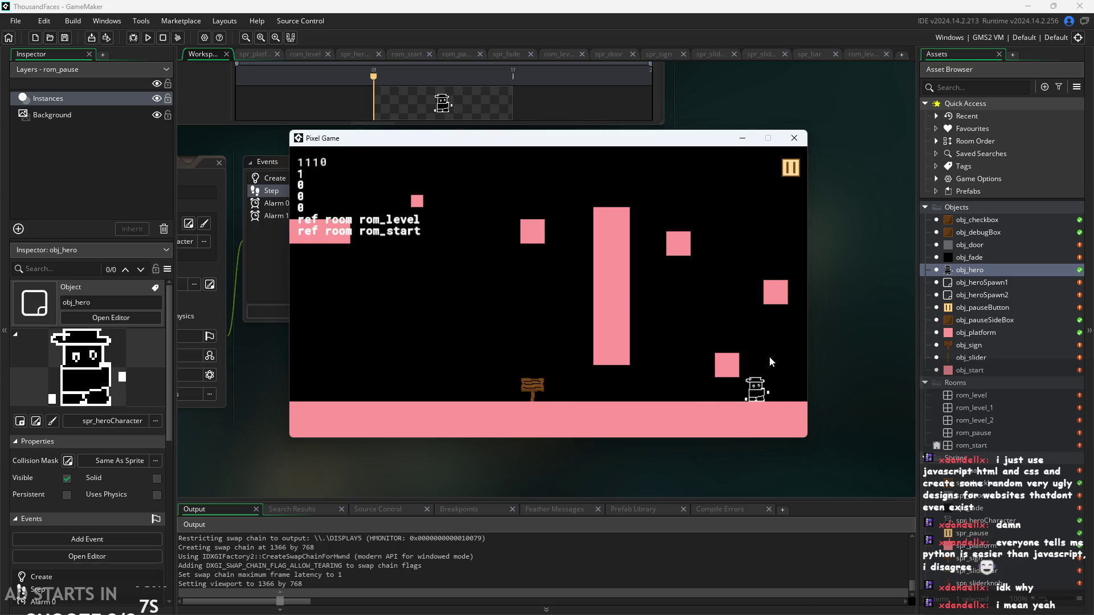
key(Right)
key(Right)
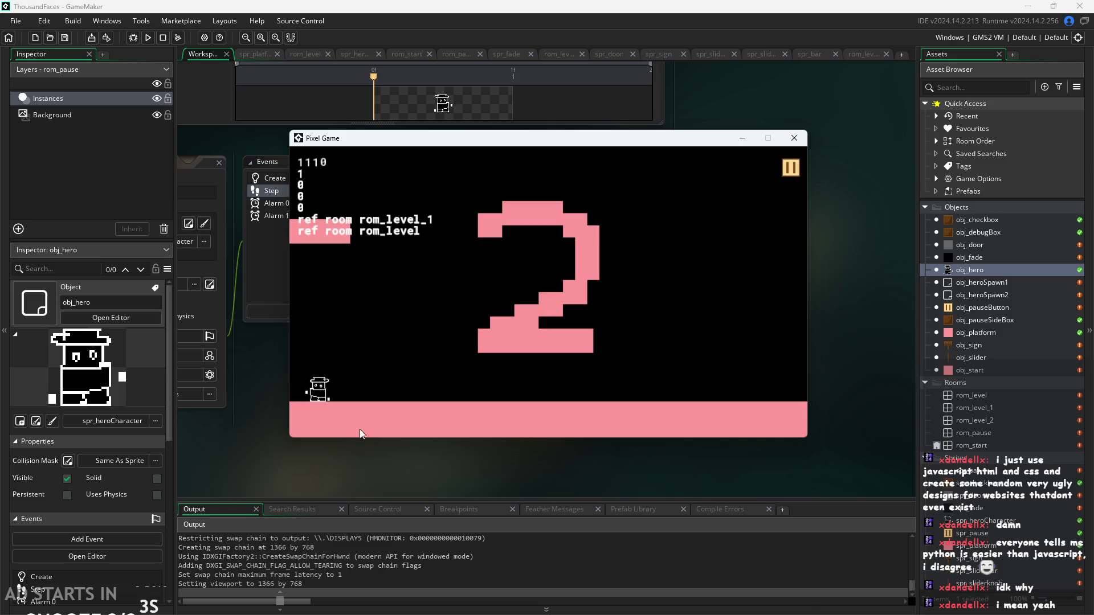
key(Left)
key(Right)
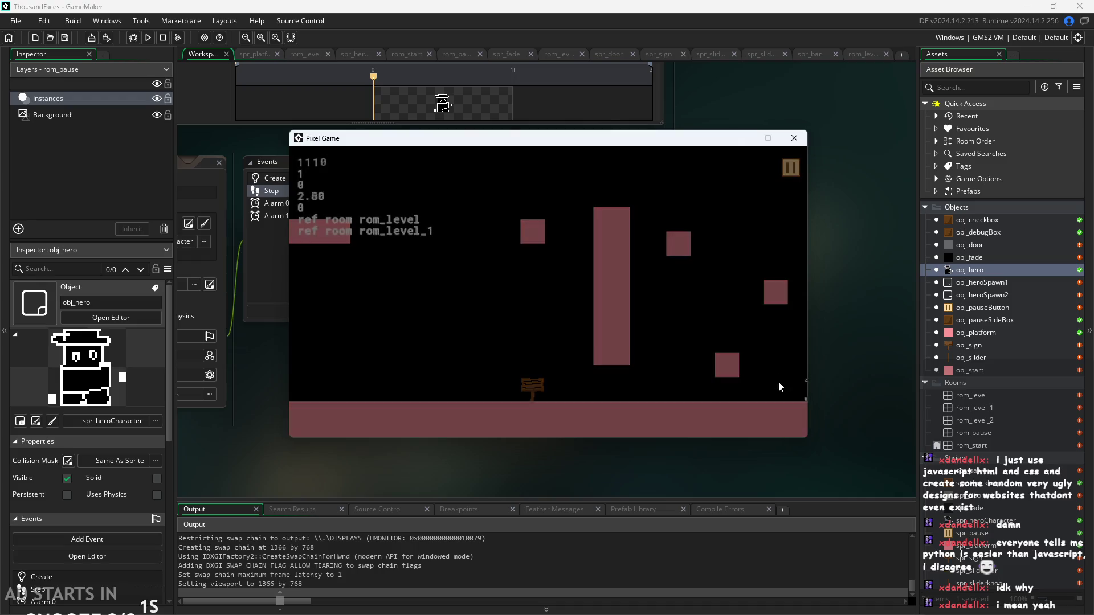
key(Right)
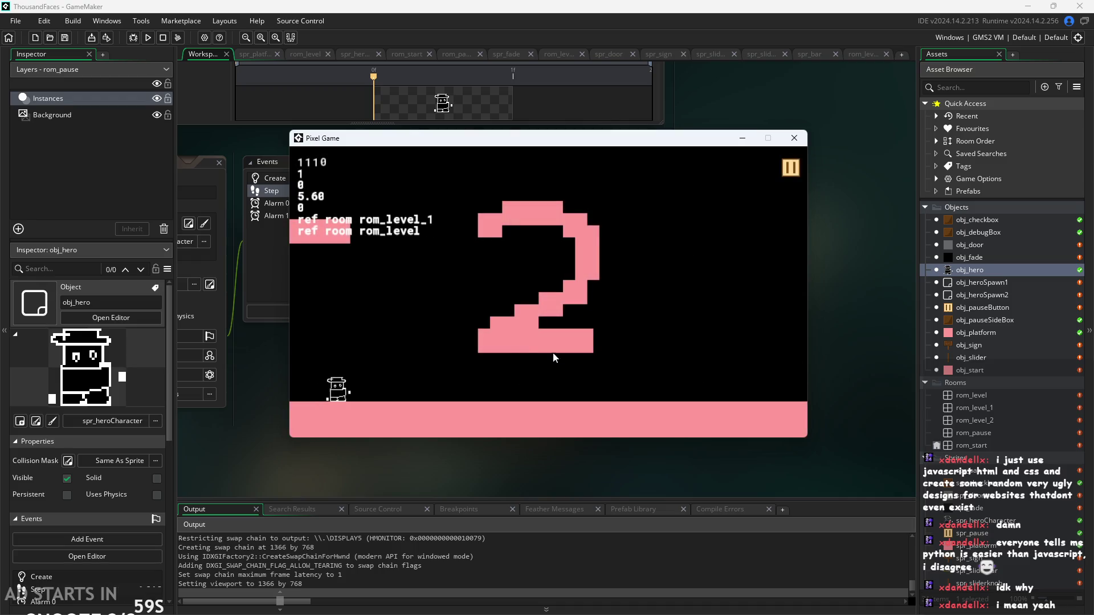
key(Right)
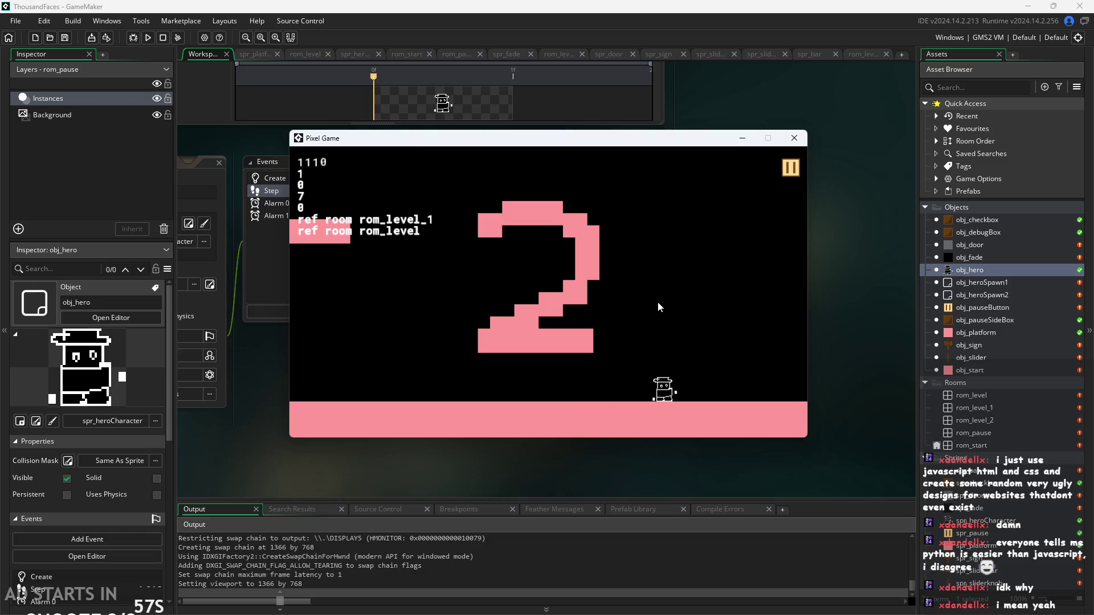
Walk the hero into rom_level_2, jump, return to rom_level_1, then close the game window.
key(Right)
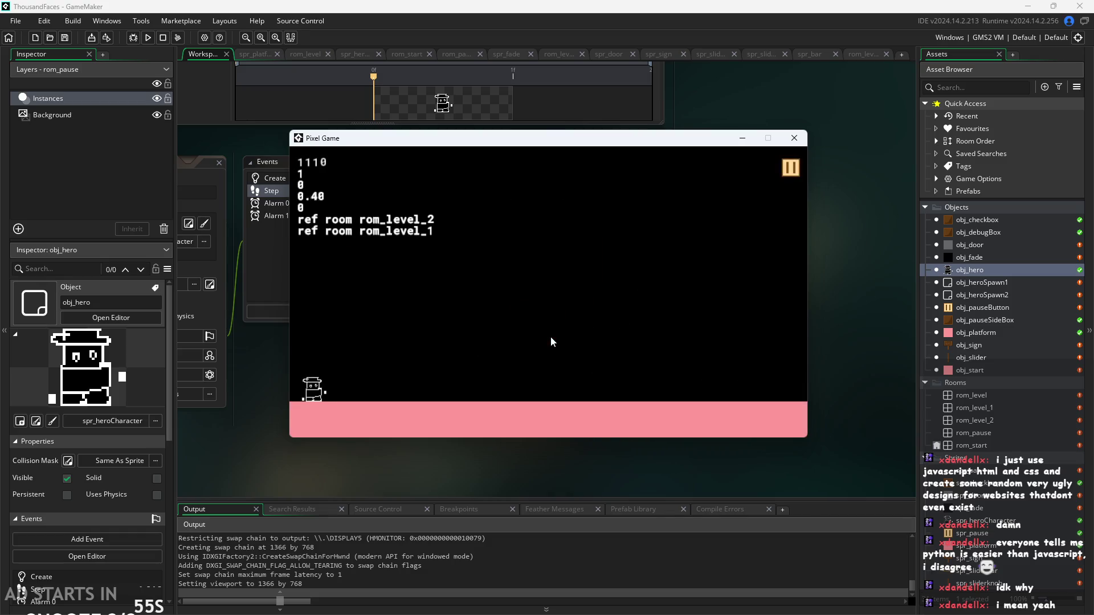
key(Left)
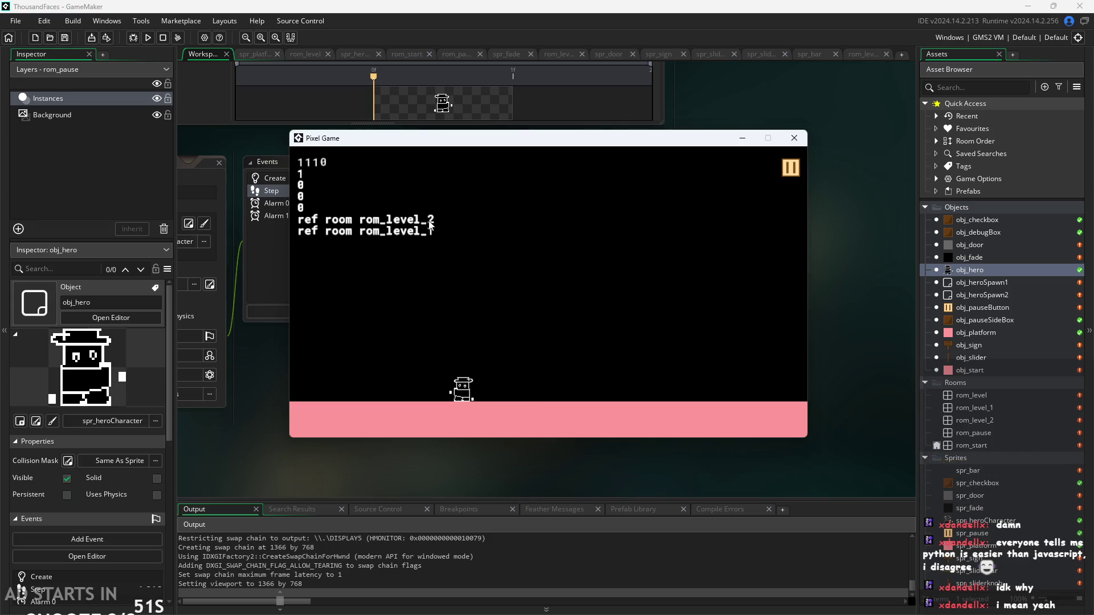
key(Left)
key(space)
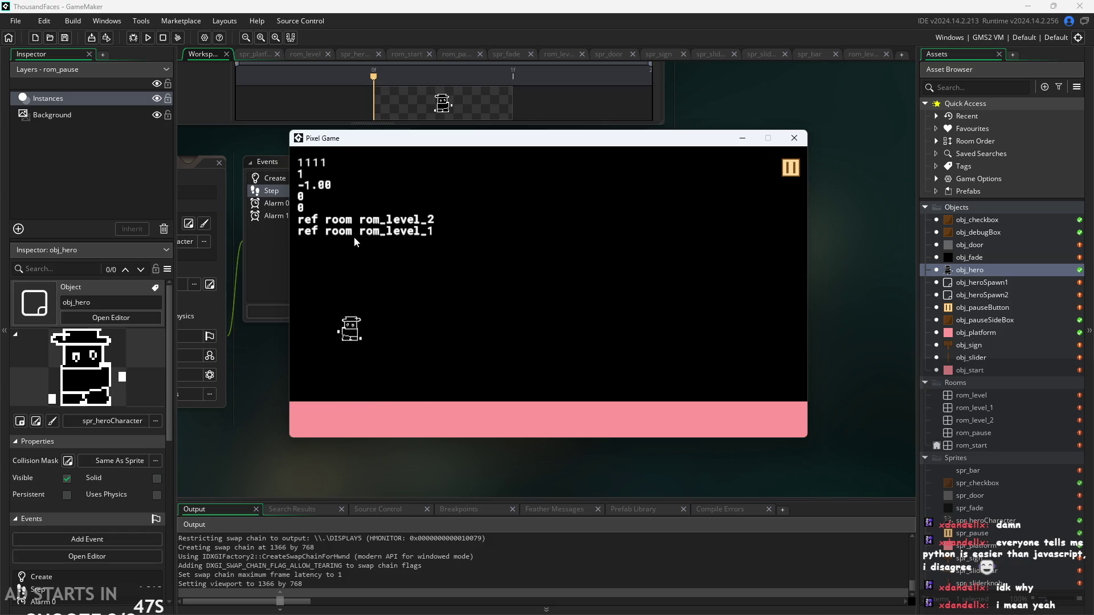
key(Left)
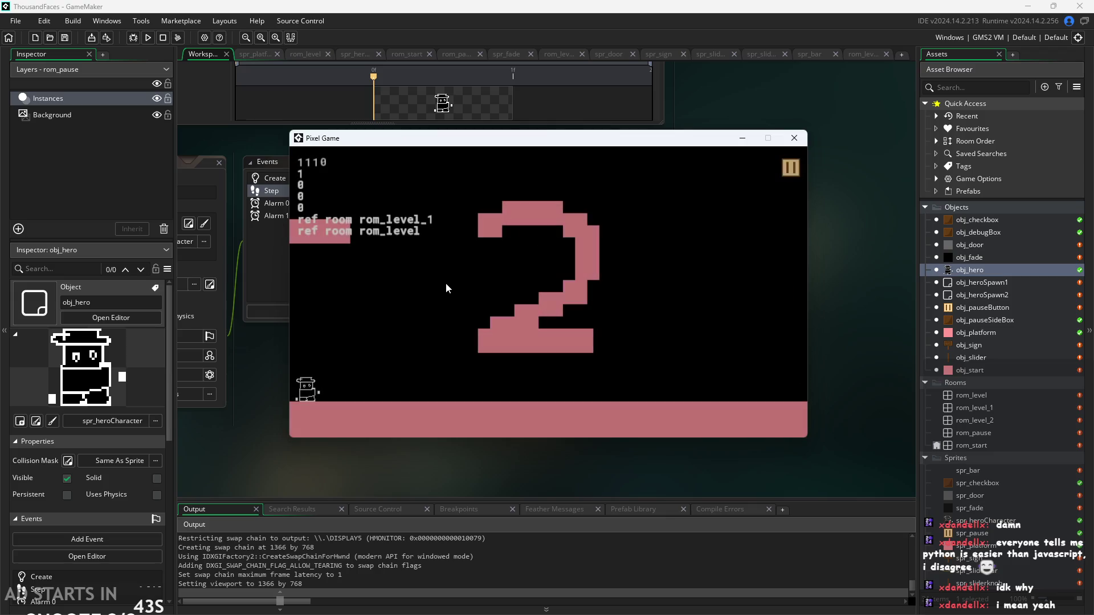
click(794, 139)
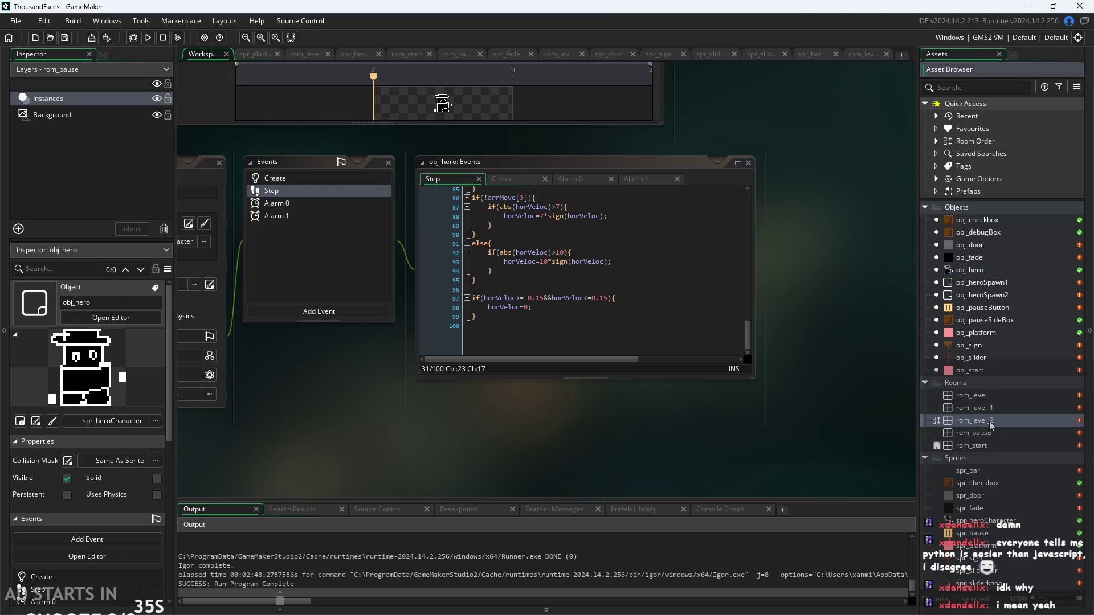
Confirm the rom_level_2 door's creation code targets rom_level_1, then reopen rom_level_1's creation code.
double_click(978, 408)
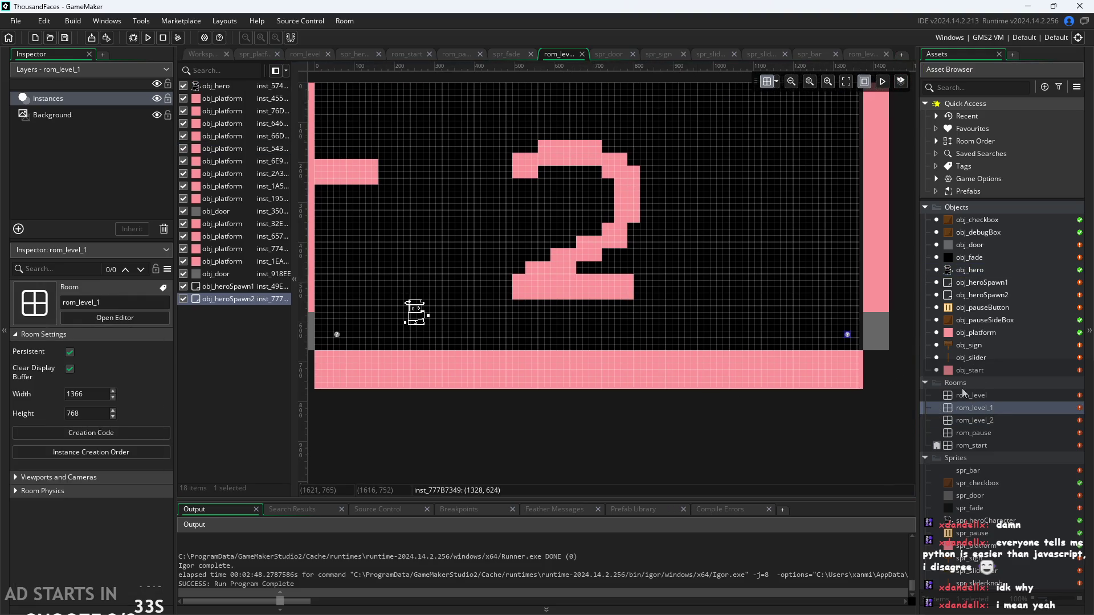
double_click(974, 421)
click(399, 284)
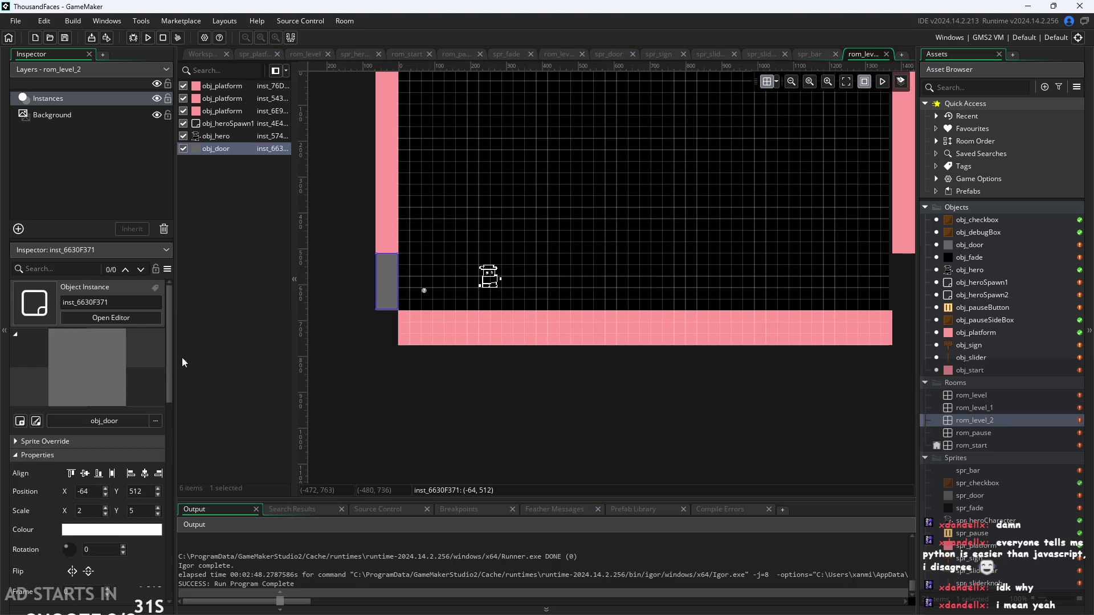
scroll(85, 484, down, 3)
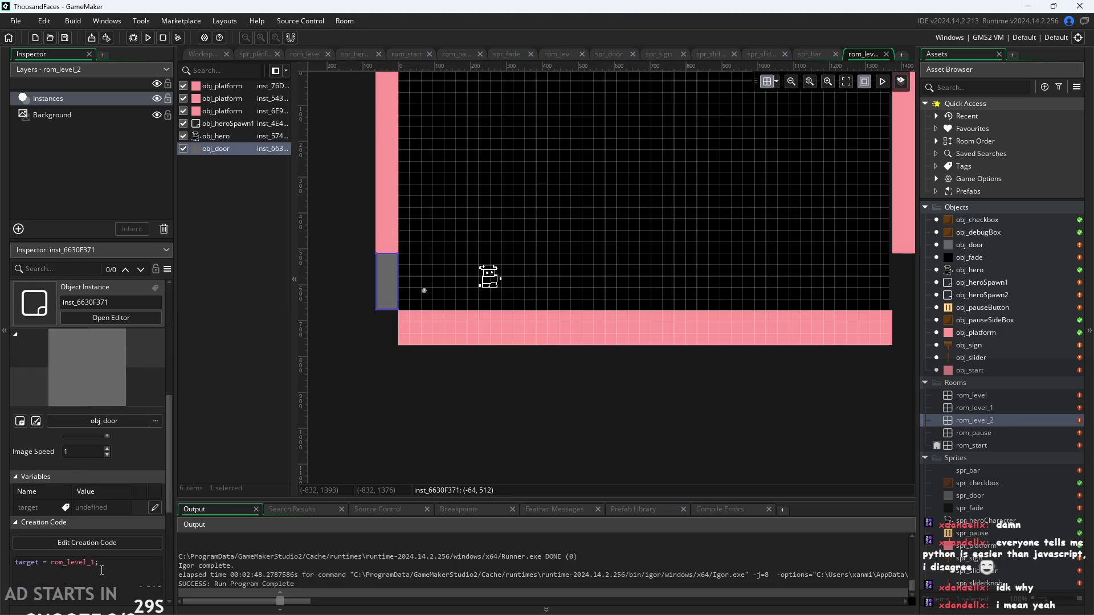
double_click(976, 407)
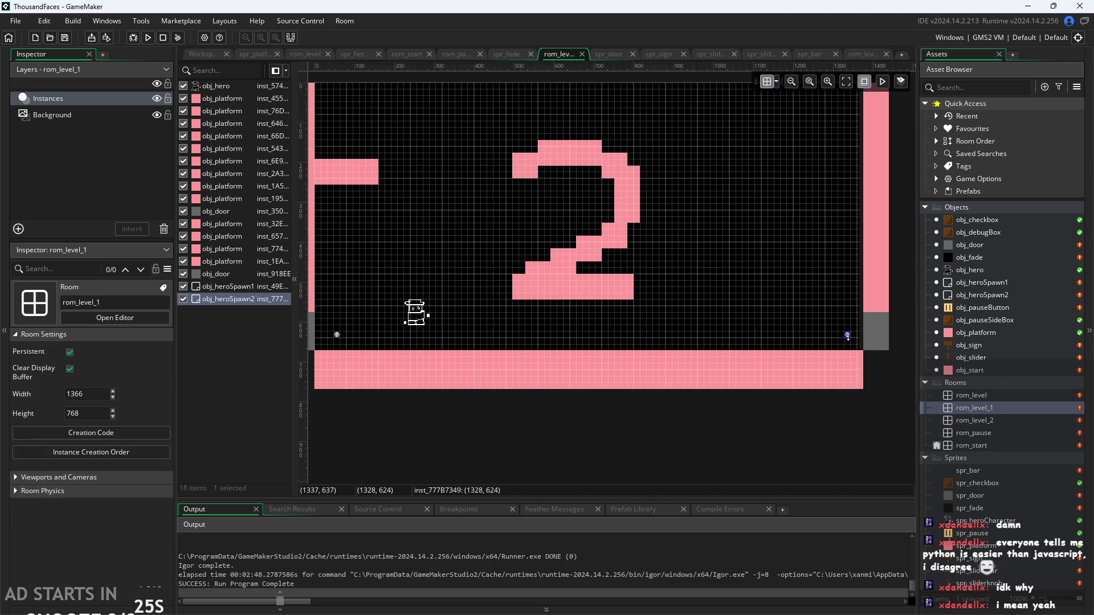
drag(799, 392, 830, 564)
Inspect the heroSpawn2 instance's properties at the room's right-hand spawn point.
scroll(542, 159, up, 3)
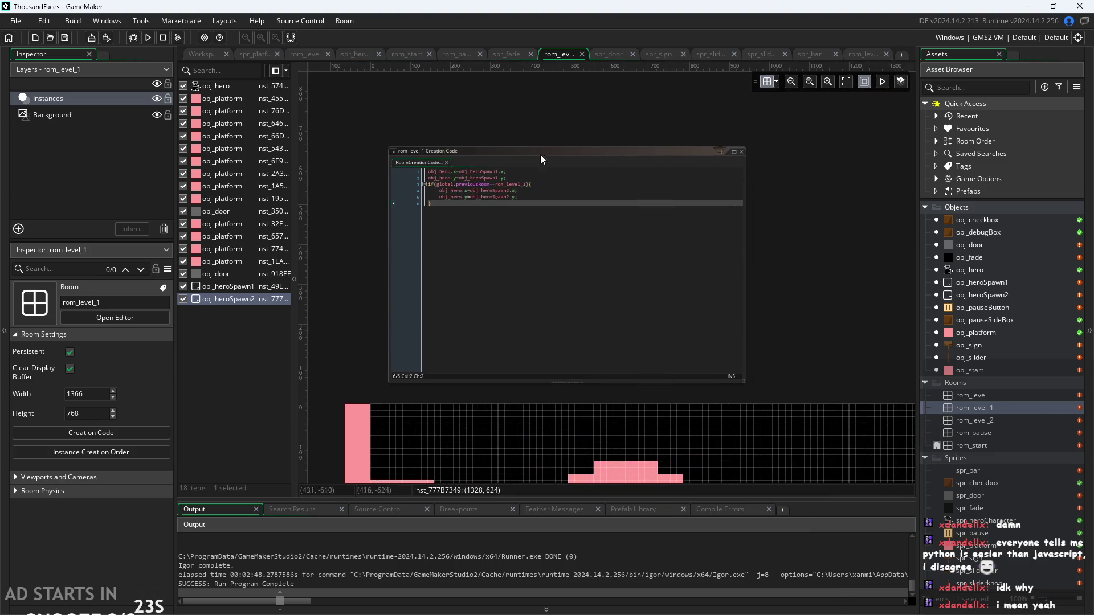
scroll(742, 256, down, 5)
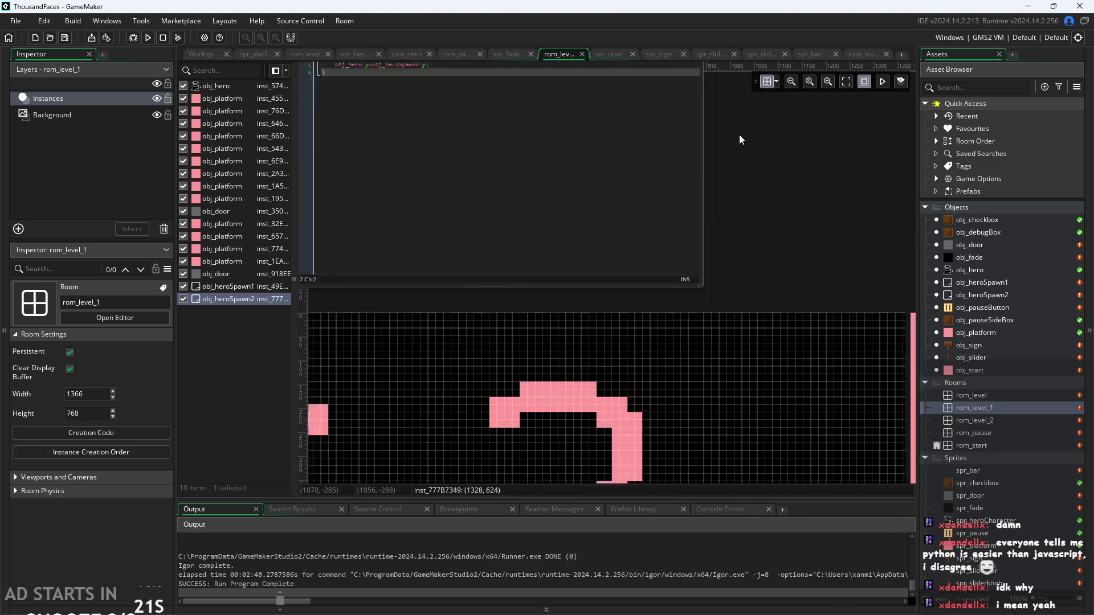
scroll(753, 158, up, 3)
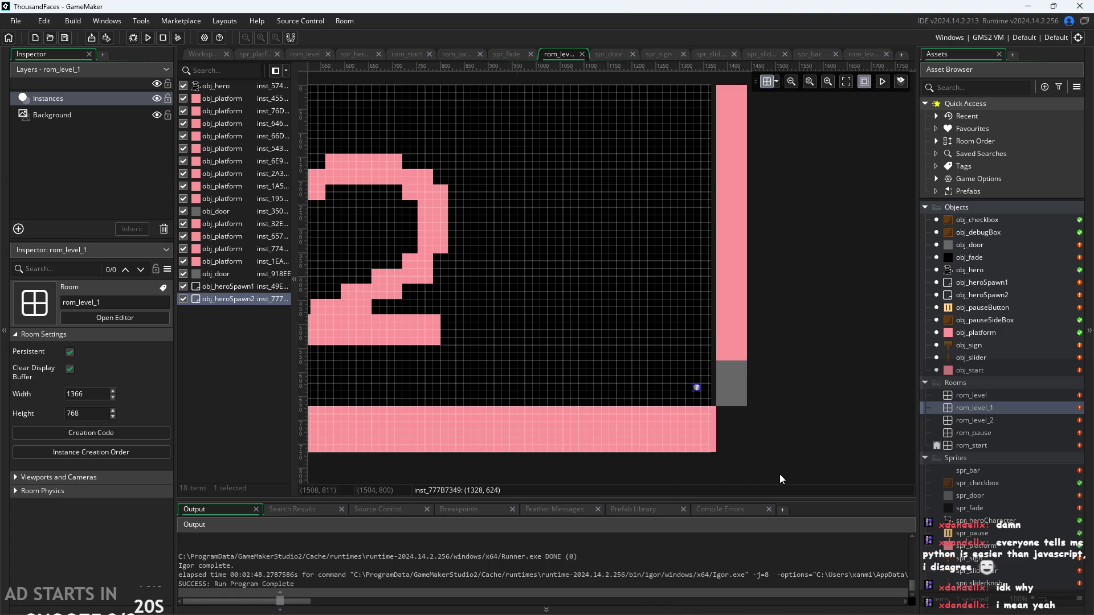
drag(779, 474, 879, 427)
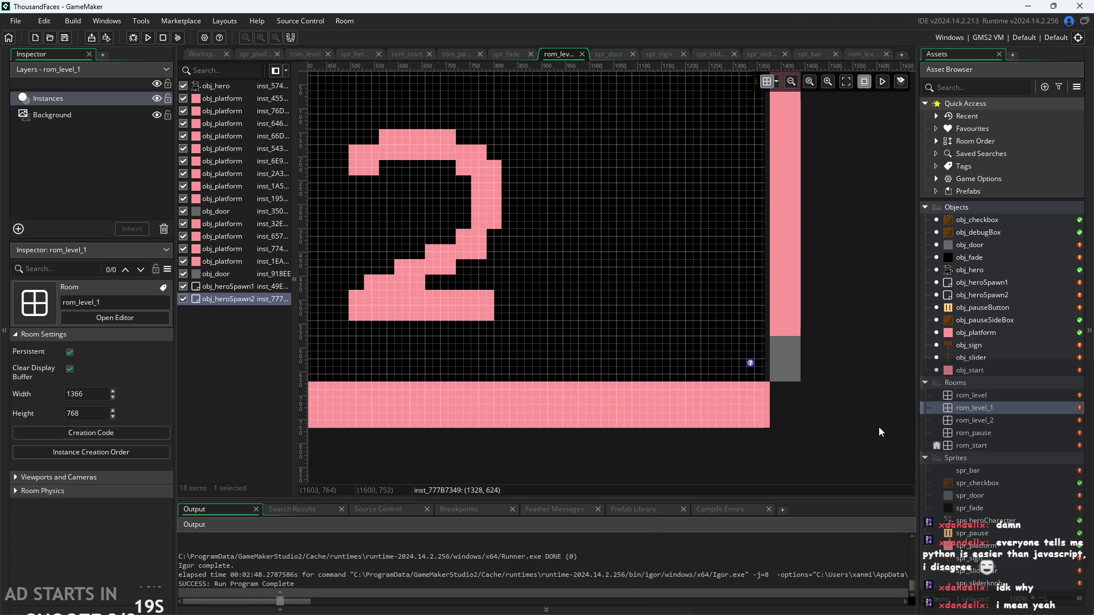
double_click(751, 364)
drag(854, 289, 828, 155)
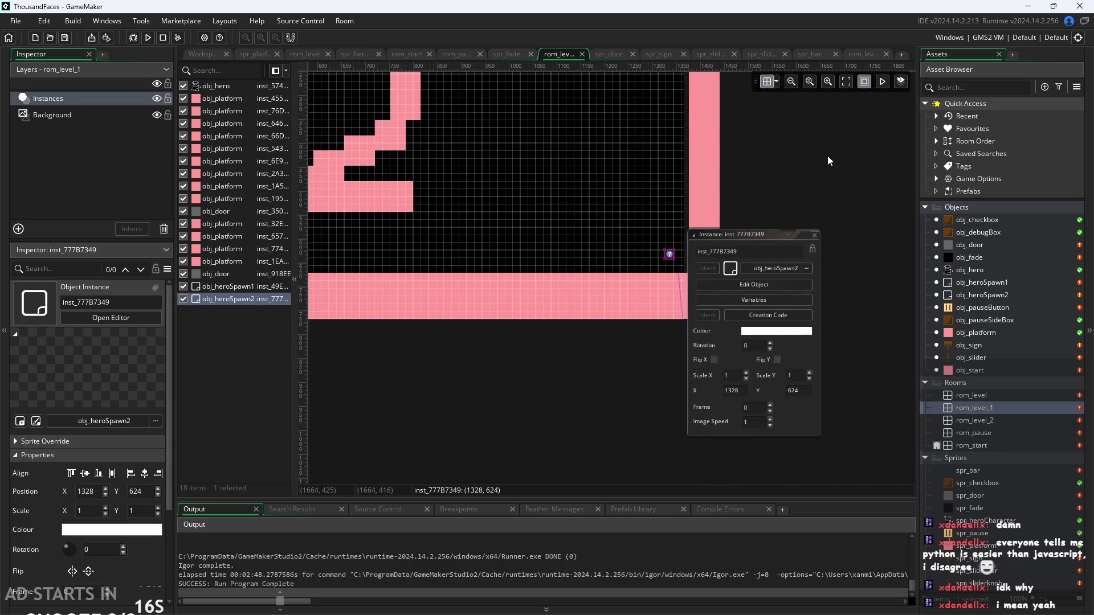
scroll(822, 224, up, 2)
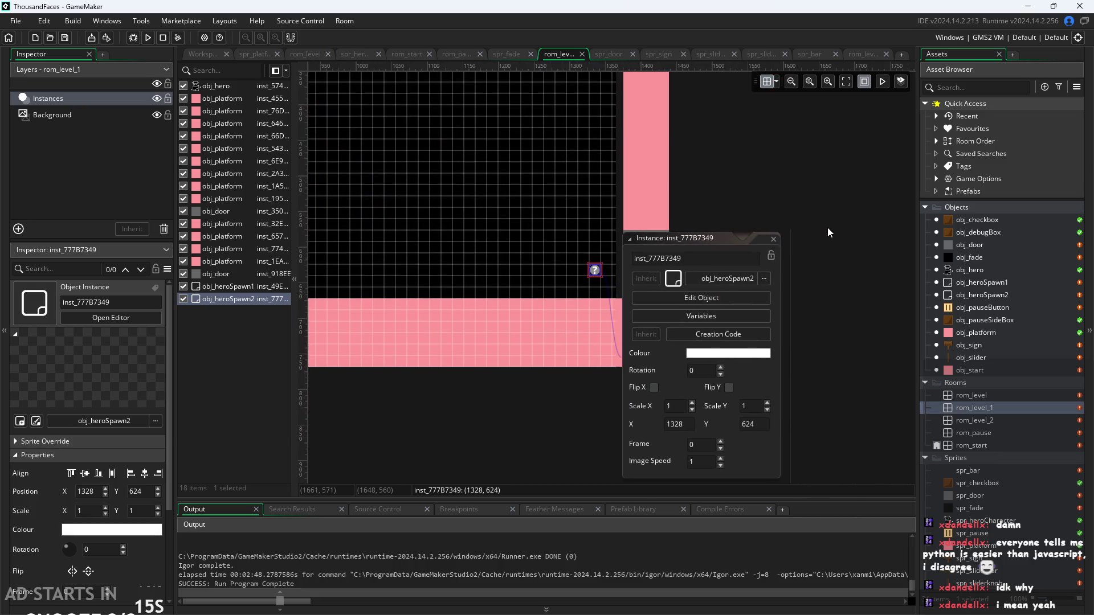
click(773, 238)
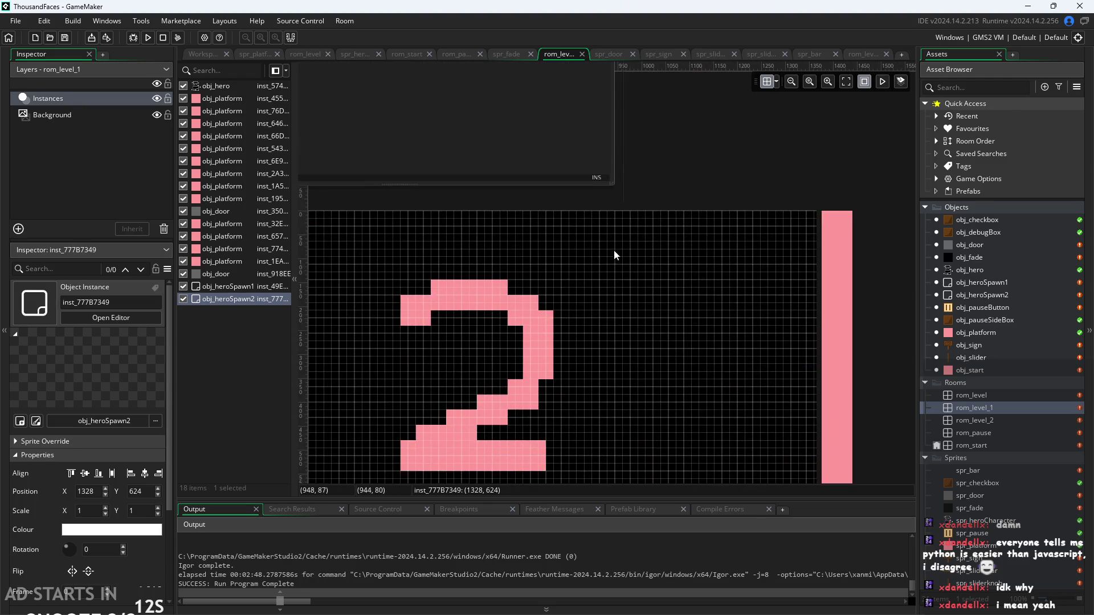
Change line 3's previousRoom check to rom_level_2 and launch a test run.
scroll(839, 324, up, 2)
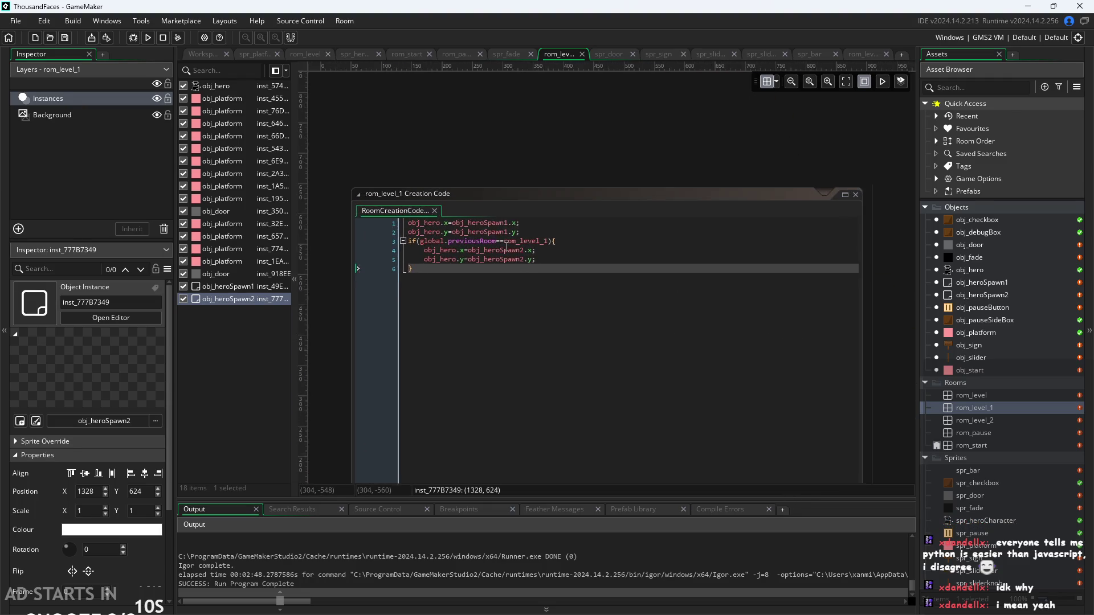
click(536, 236)
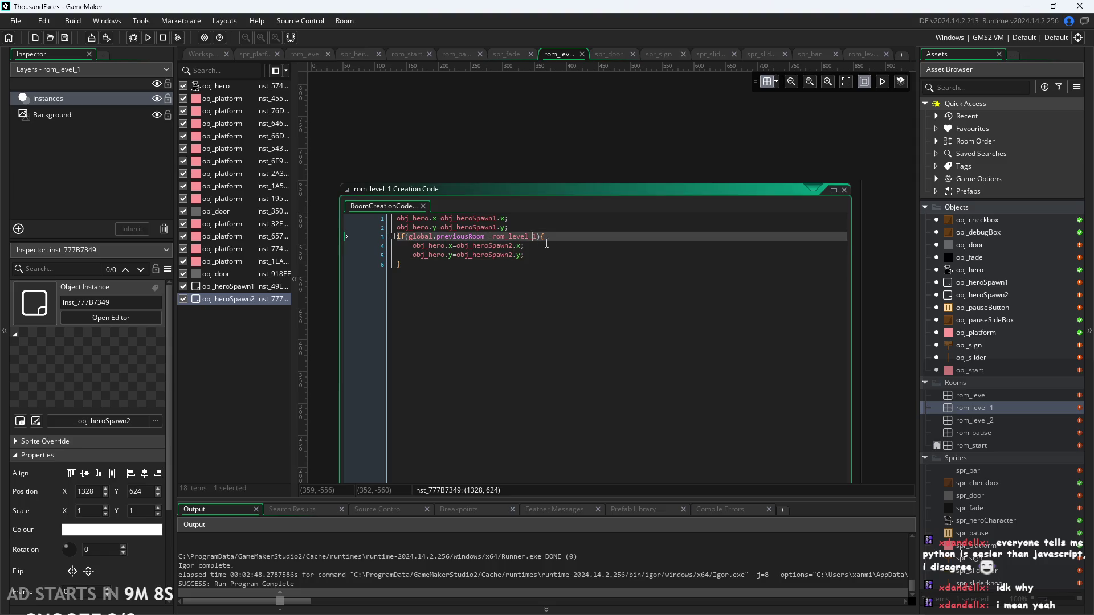
text(2)
click(569, 169)
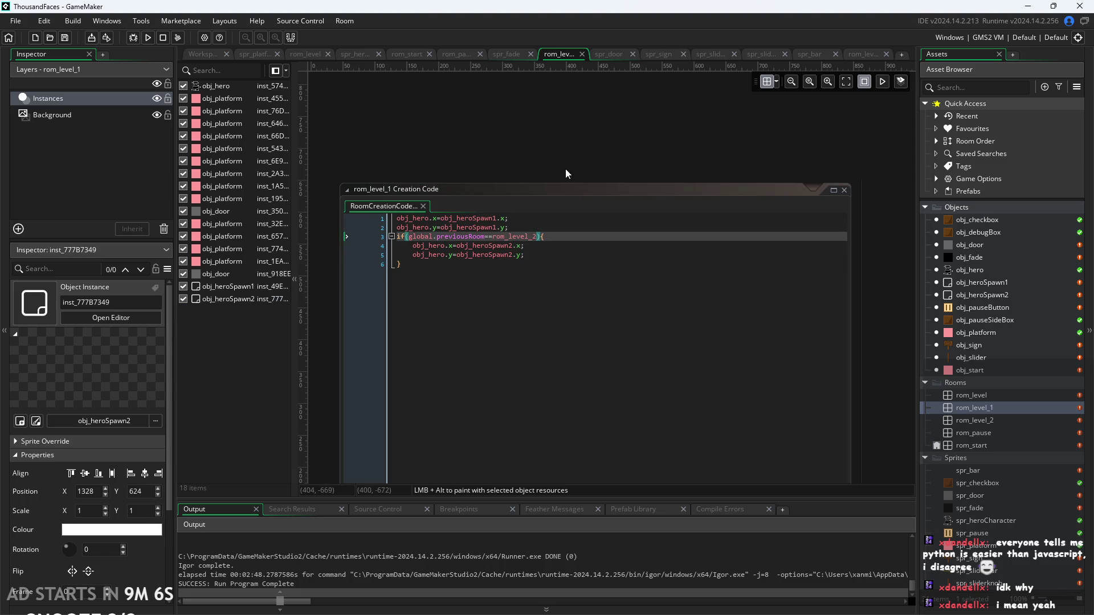
click(147, 37)
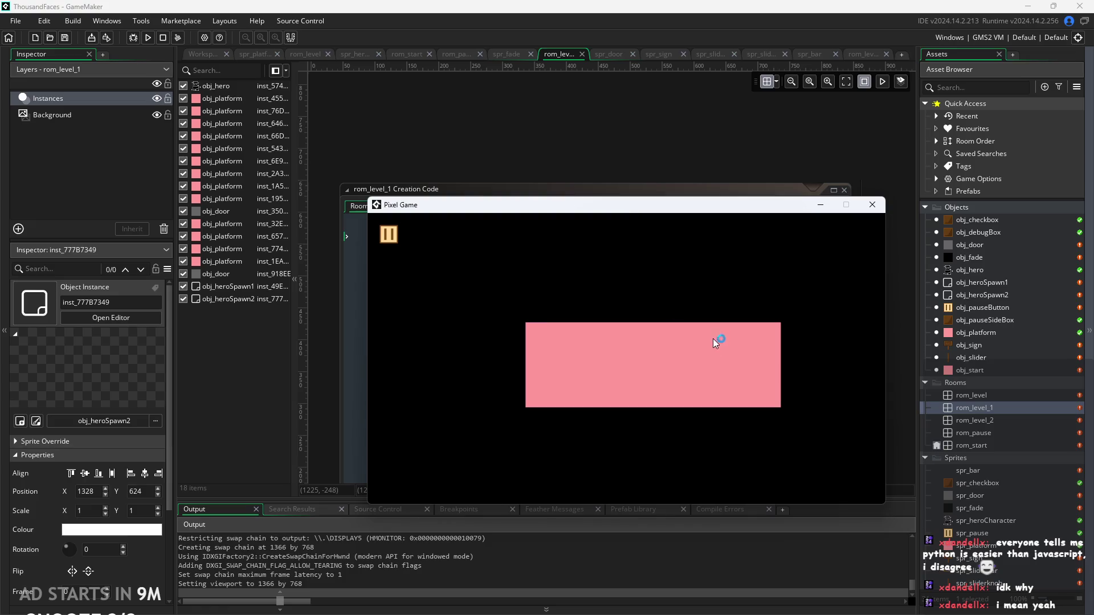
Start the game from the title screen and test the pause button once.
click(711, 337)
click(384, 242)
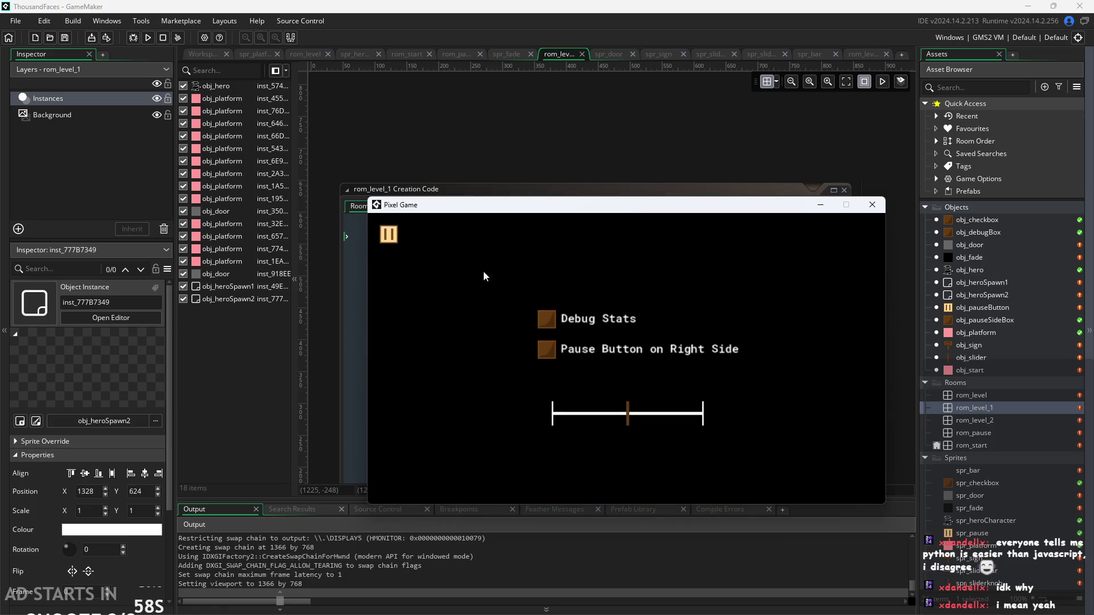
click(389, 235)
Jump the hero across the right-hand platforms and over the tall pink pillar.
key(Right)
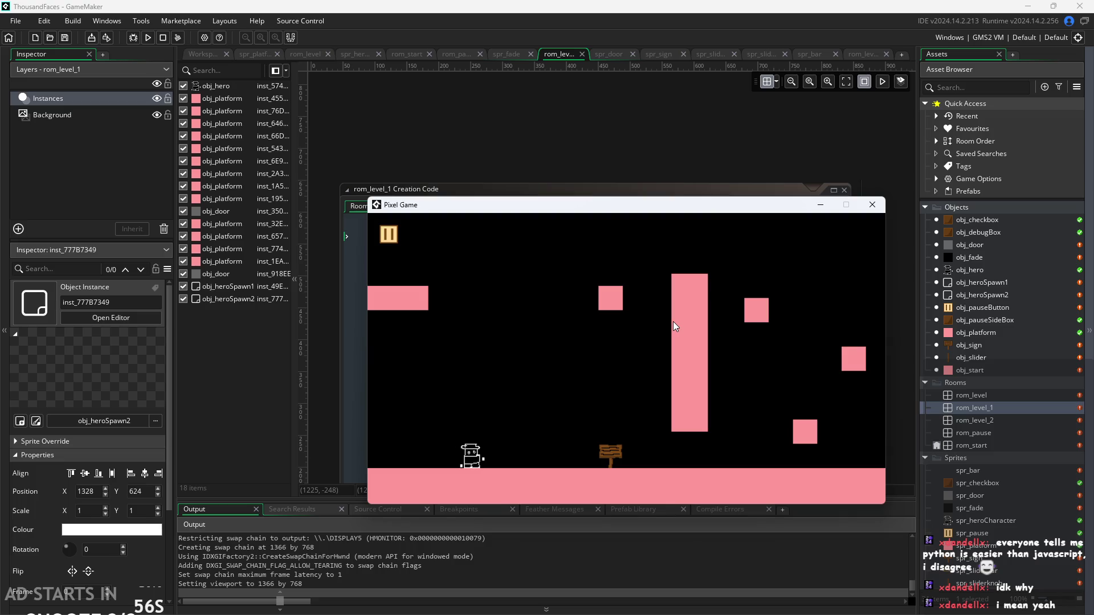
key(Up)
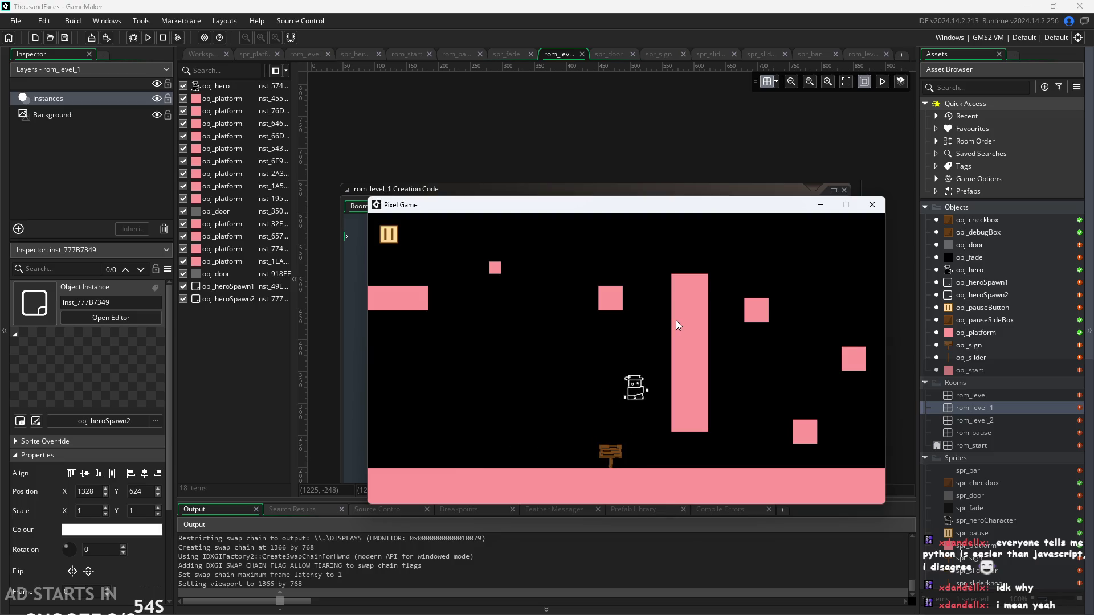
key(Up)
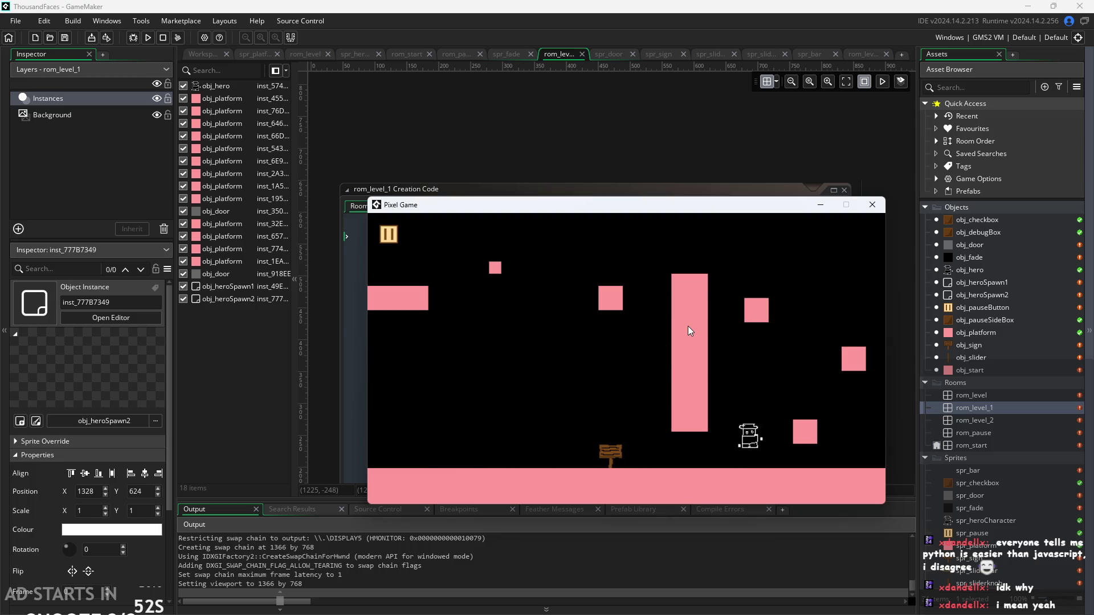
key(Right)
key(Up)
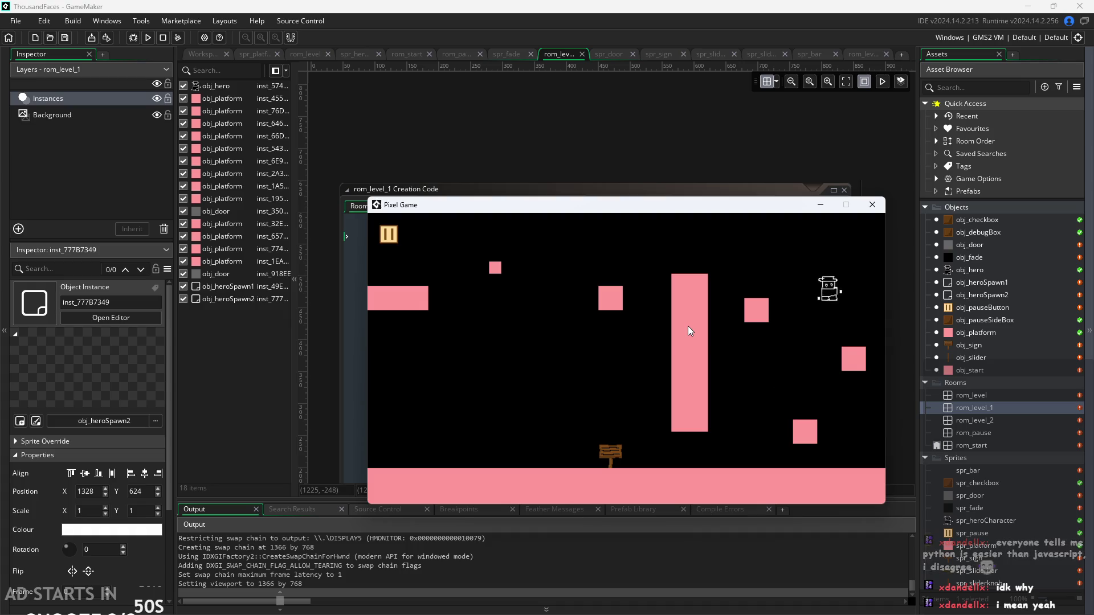
key(Left)
key(Up)
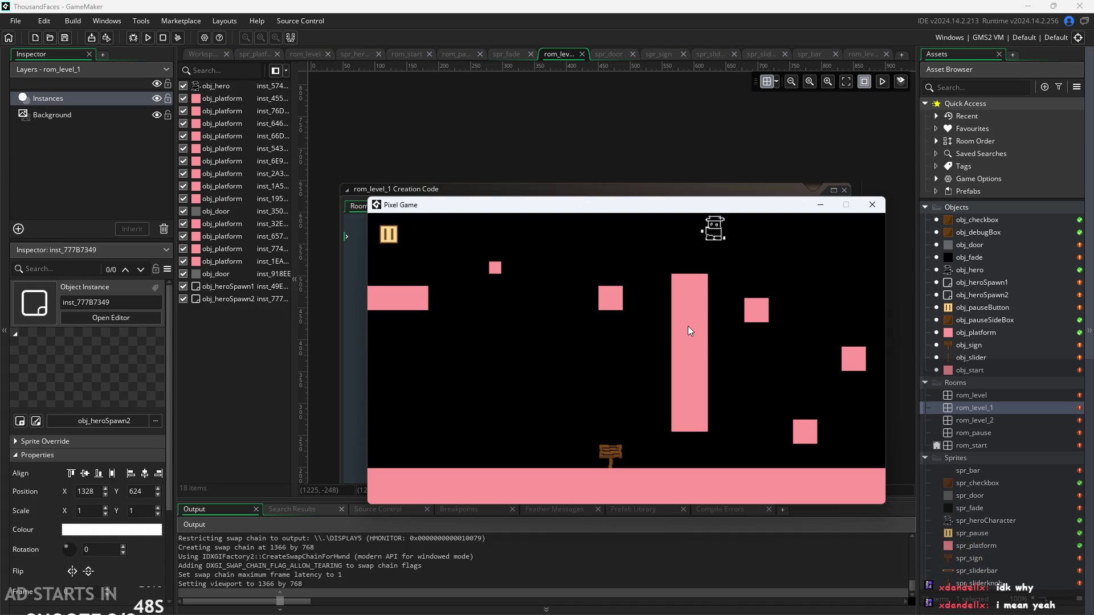
key(Up)
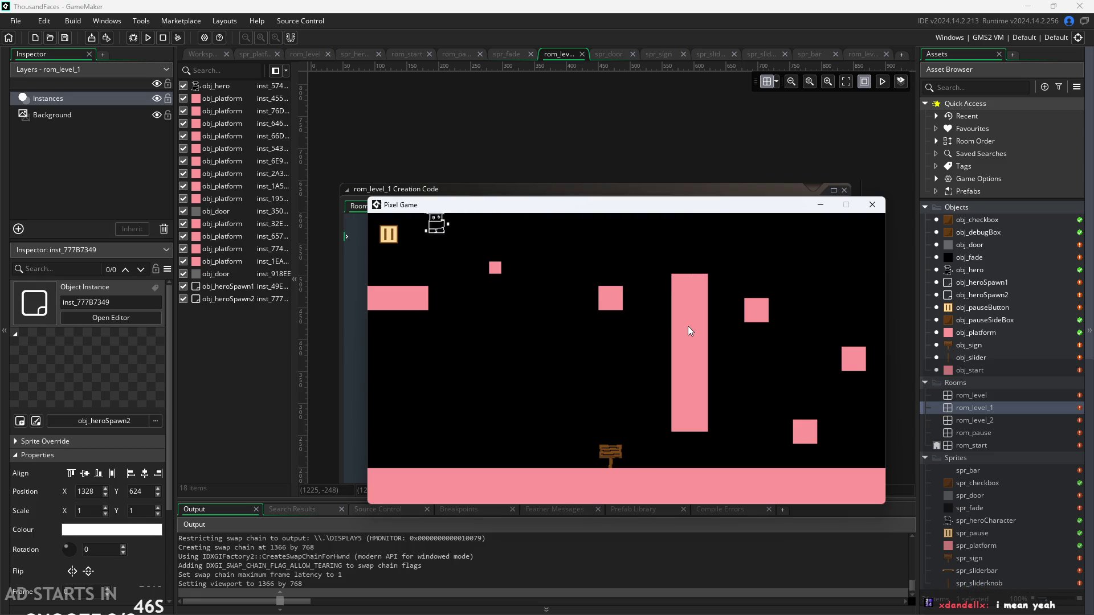
key(Right)
key(Up)
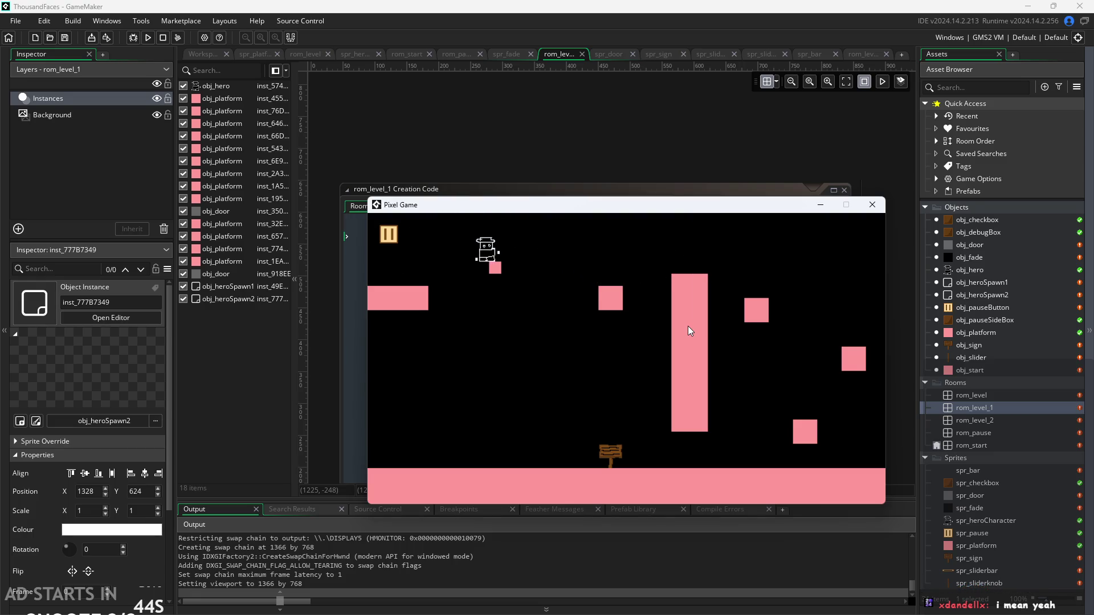
key(Right)
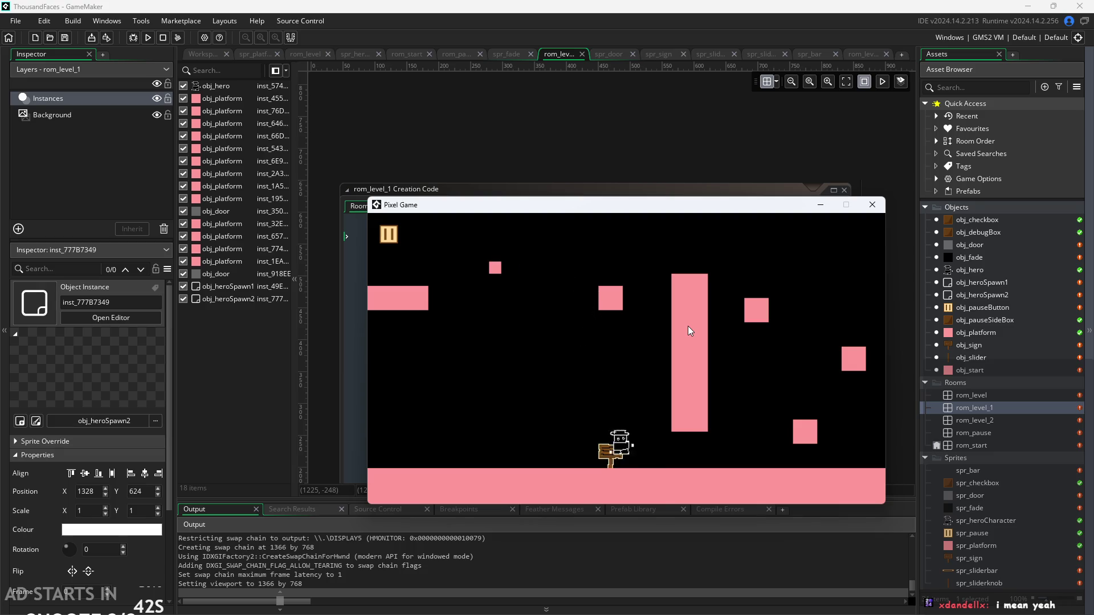
Walk the hero into the level-2 room, jump over the big 2, then pause the game.
key(Right)
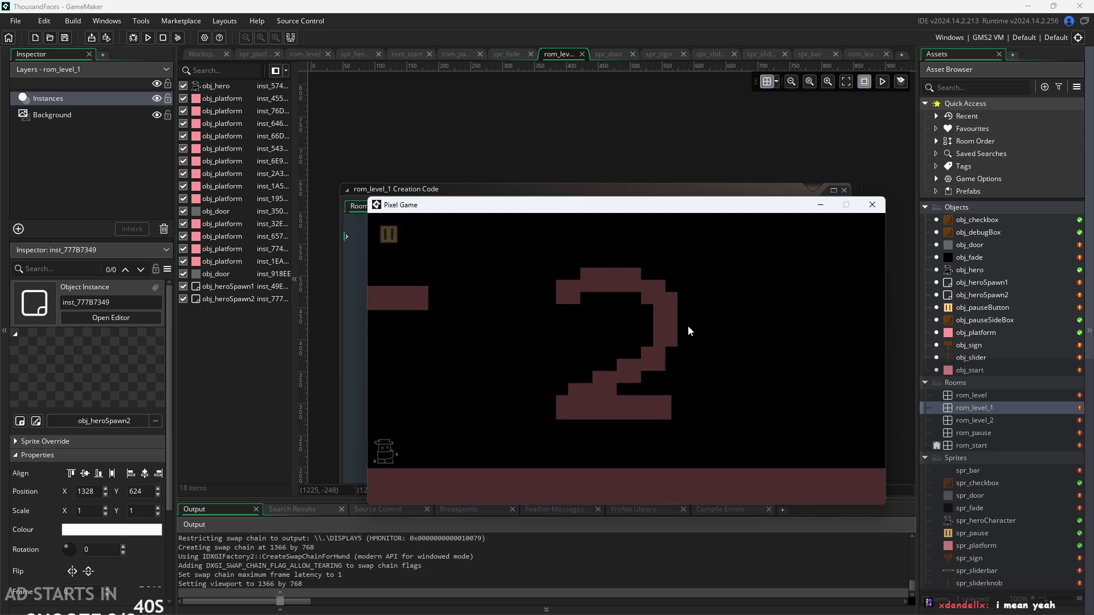
key(Right)
key(Up)
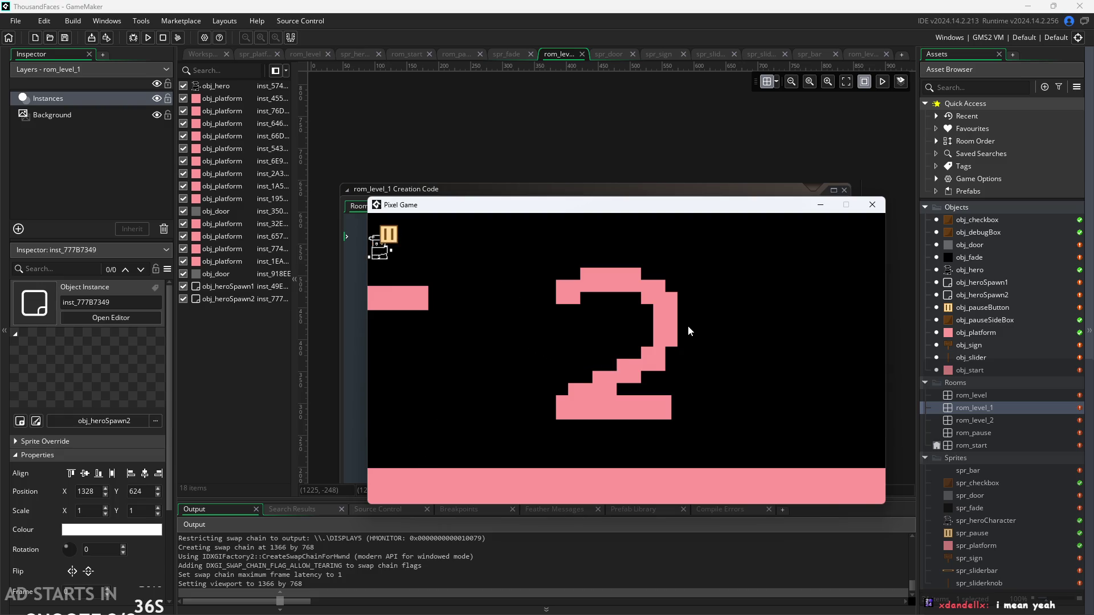
key(Up)
key(Right)
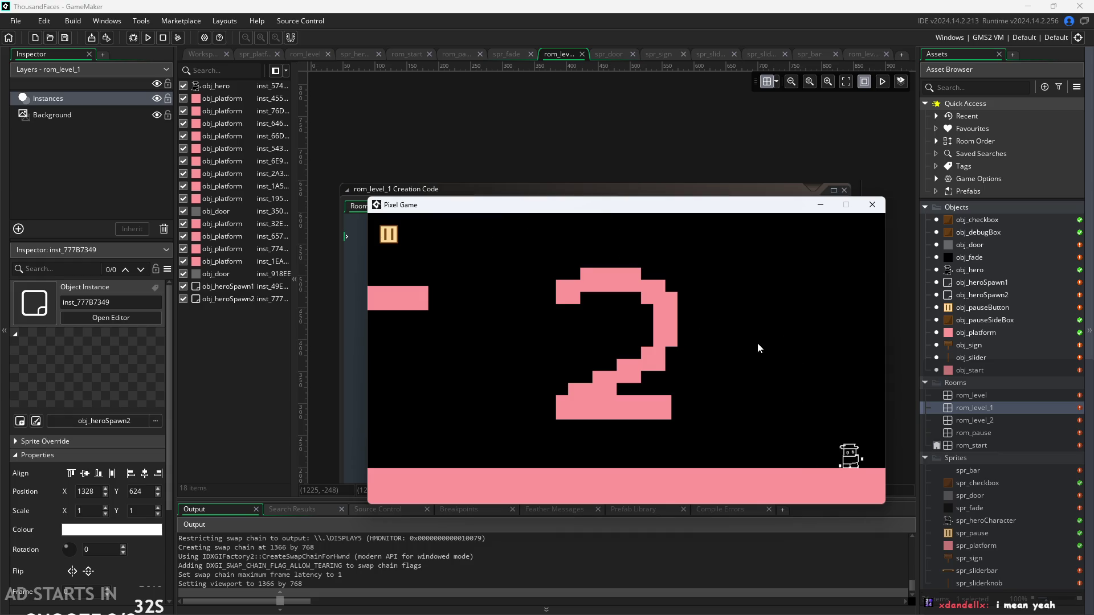
key(Right)
key(Left)
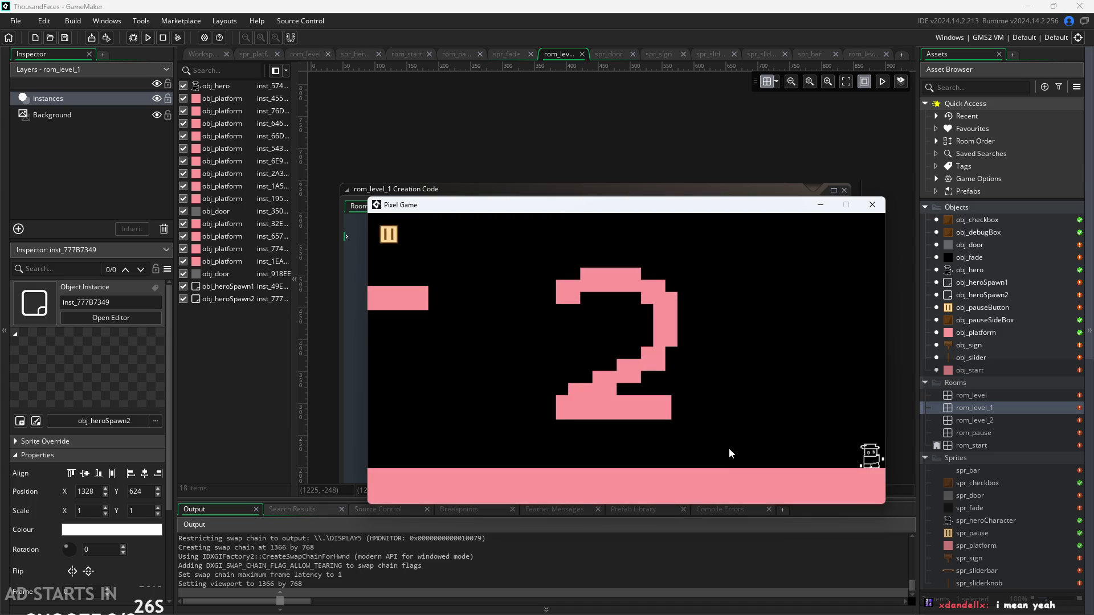
key(Left)
key(Right)
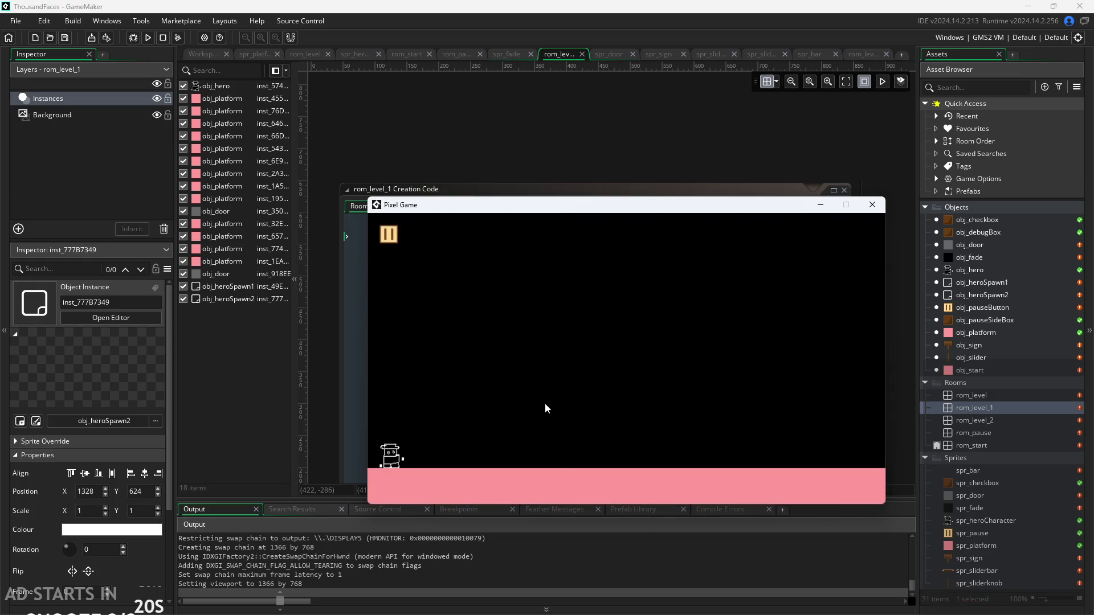
key(Left)
key(Left)
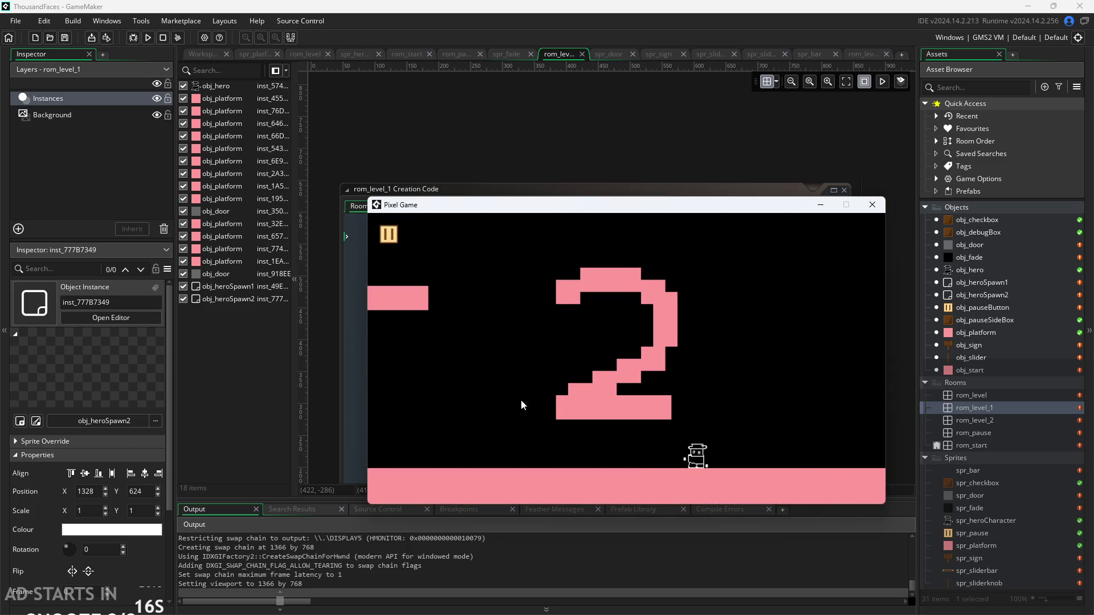
click(395, 238)
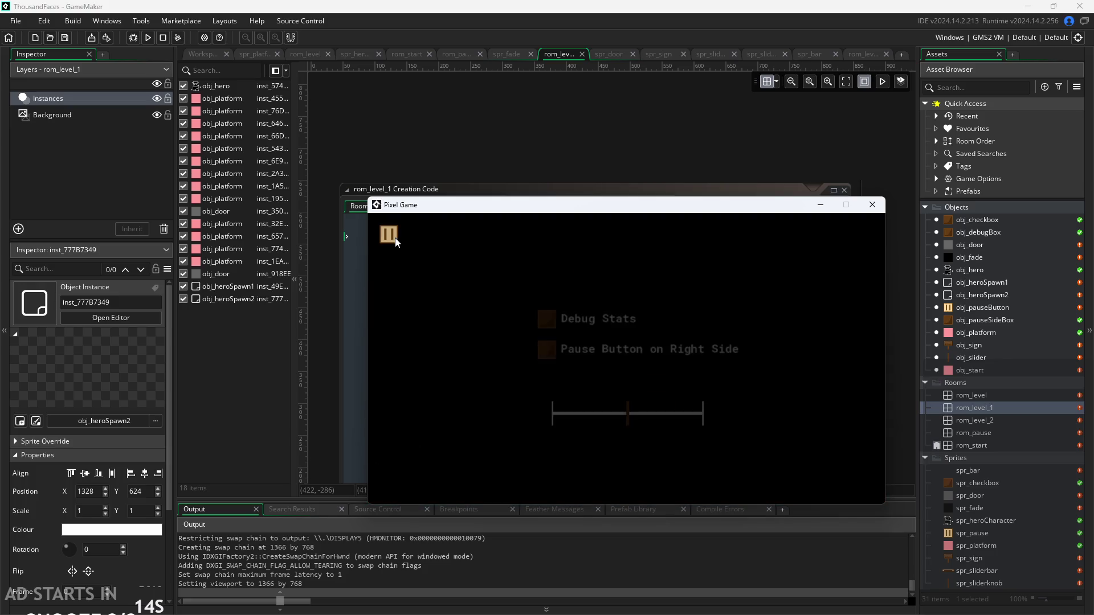
Toggle the pause button repeatedly to reopen the pause menu.
click(393, 239)
click(391, 235)
click(391, 234)
click(395, 240)
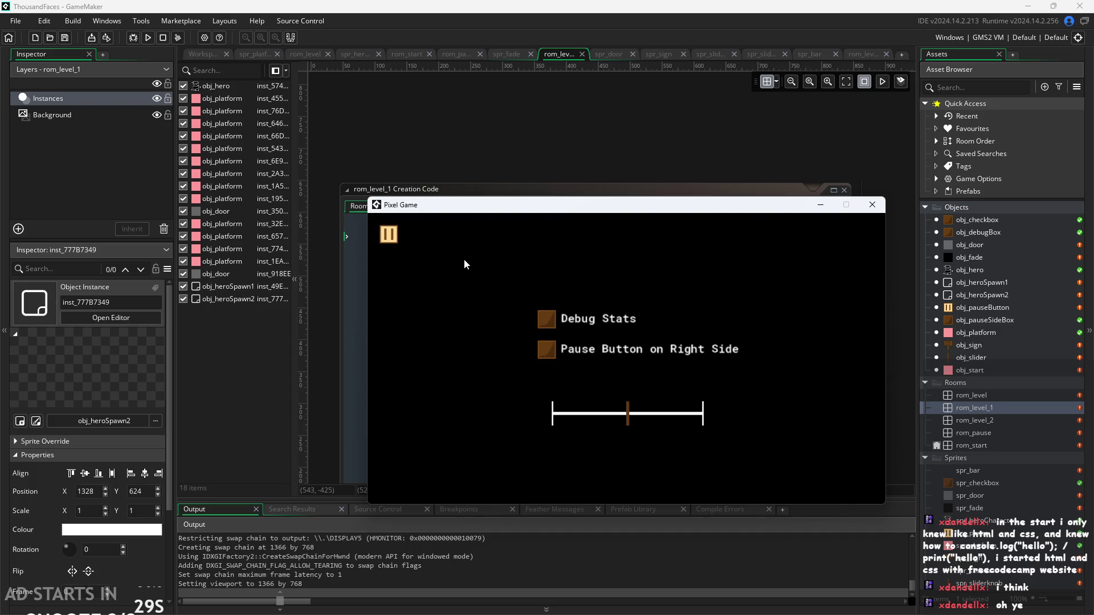
Enable Debug Stats and Pause Button on Right Side, then resume play.
click(547, 321)
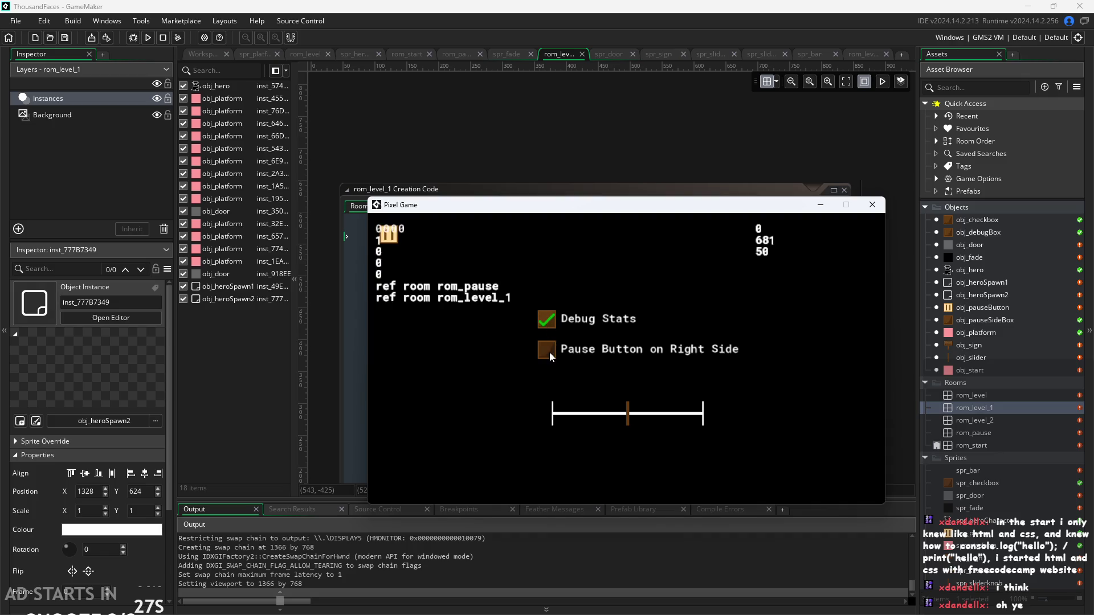
click(549, 349)
click(868, 234)
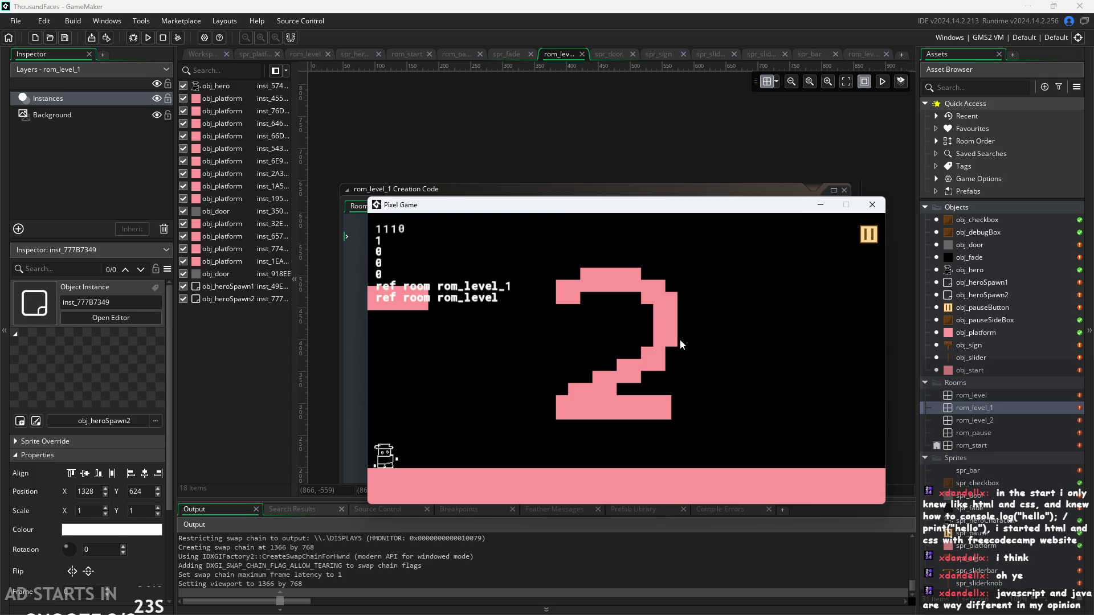
Jump the hero onto the top of the big pink 2, off it, and back on.
key(Right)
key(space)
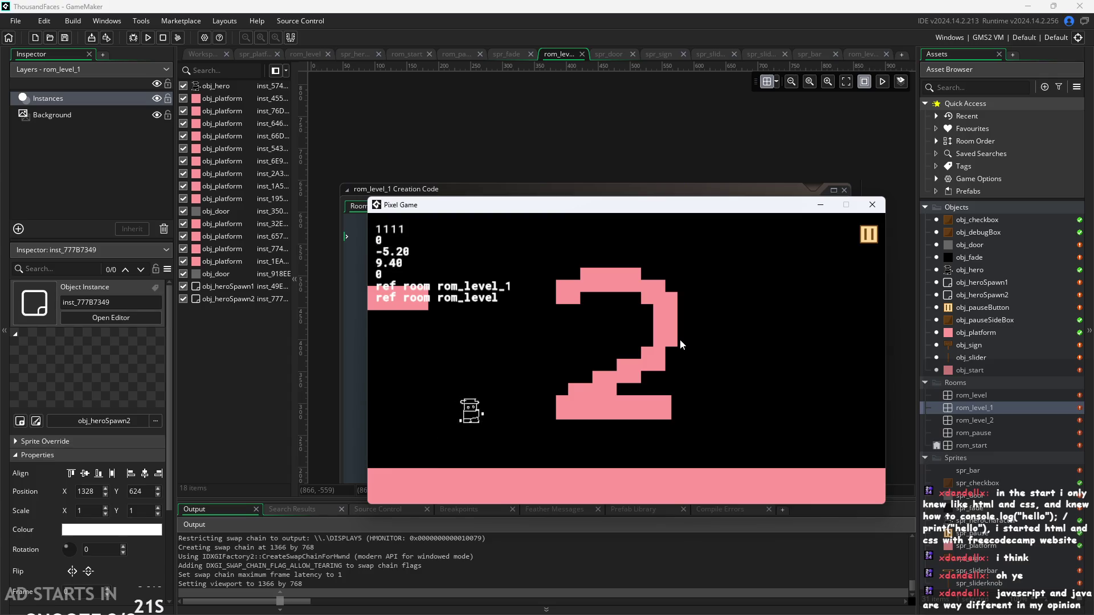
key(Left)
key(space)
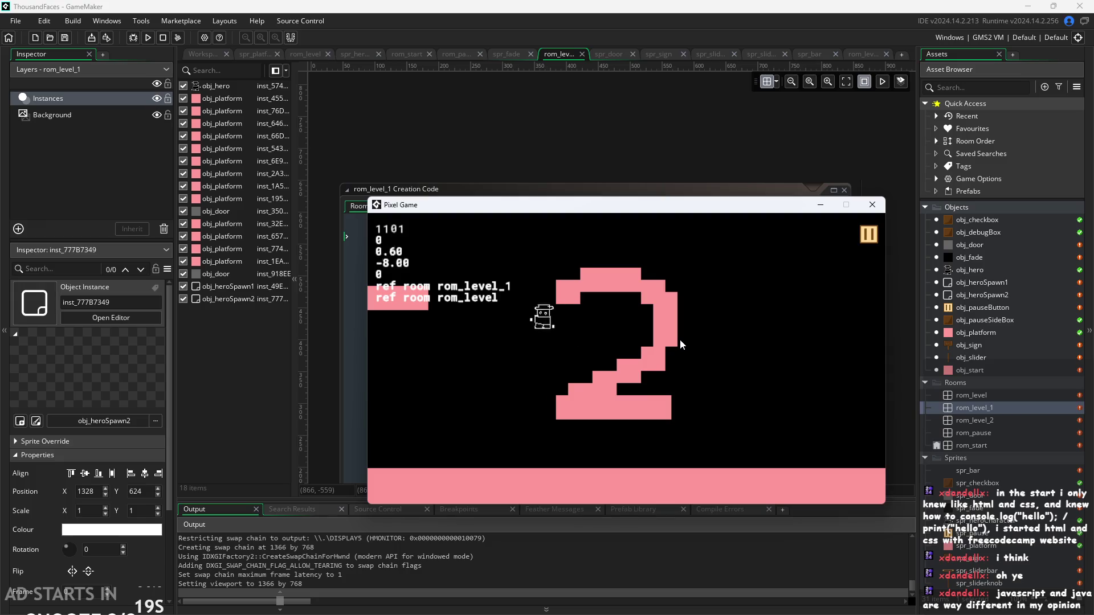
key(Right)
key(space)
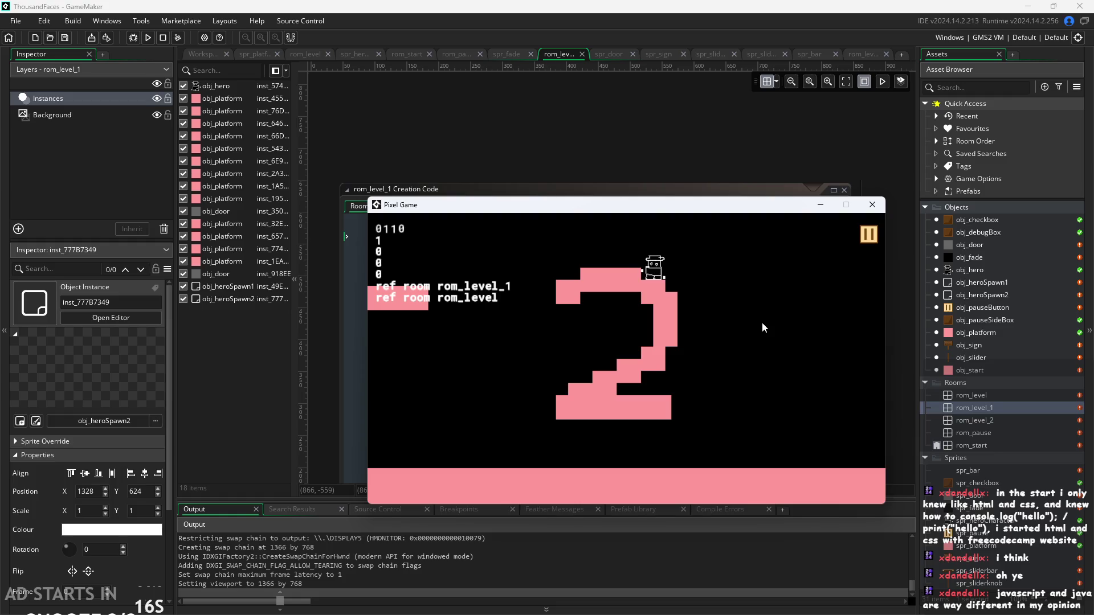
key(space)
key(Left)
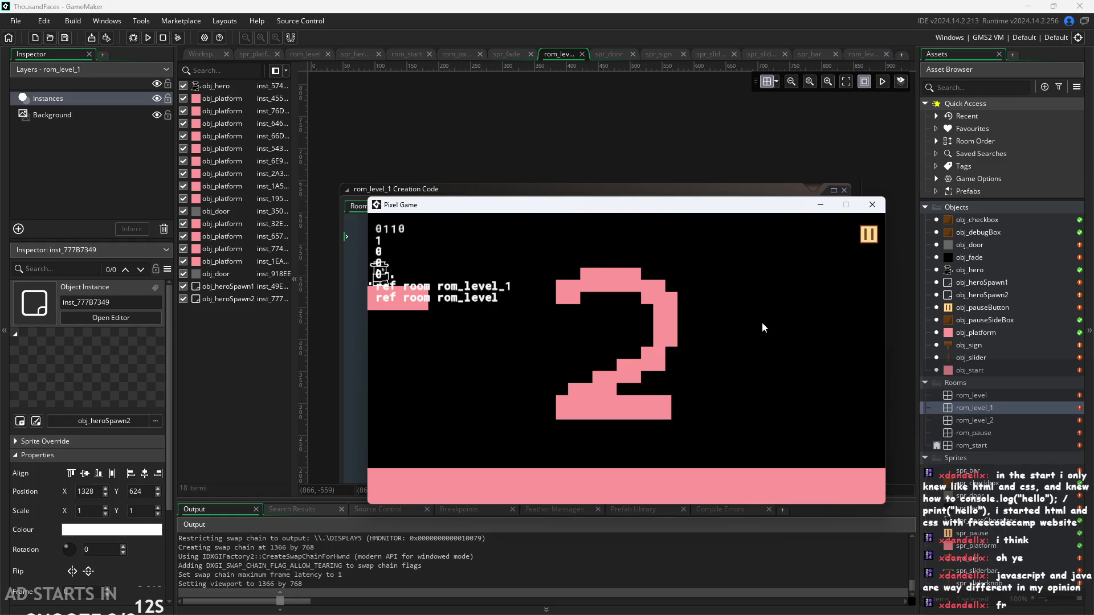
key(Right)
key(space)
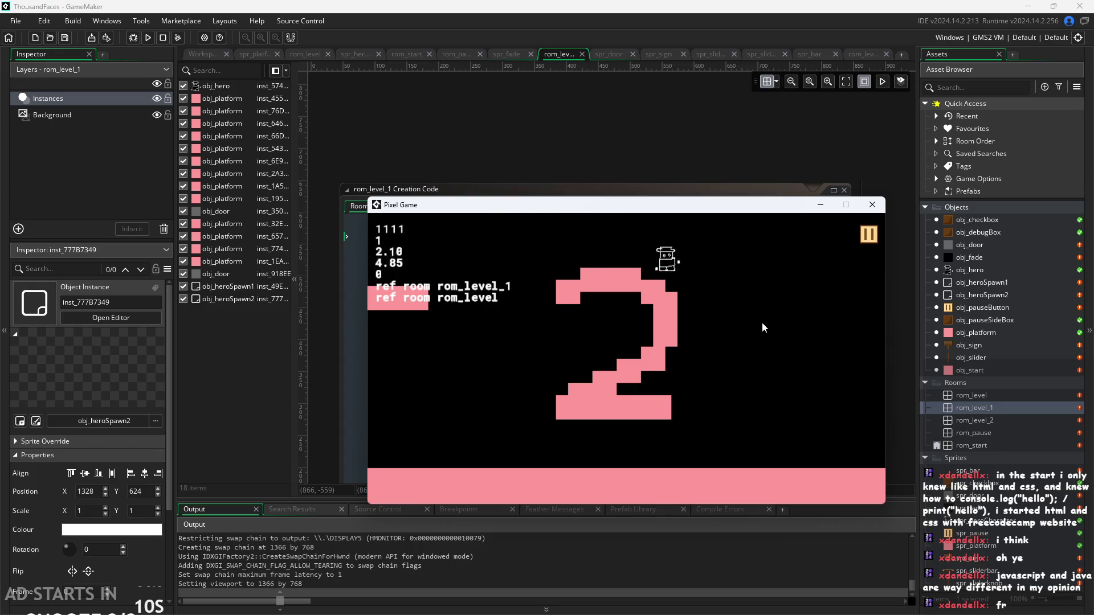
Drop the hero from the 2 and leave through the left edge back to rom_level.
key(space)
key(Left)
key(space)
key(Left)
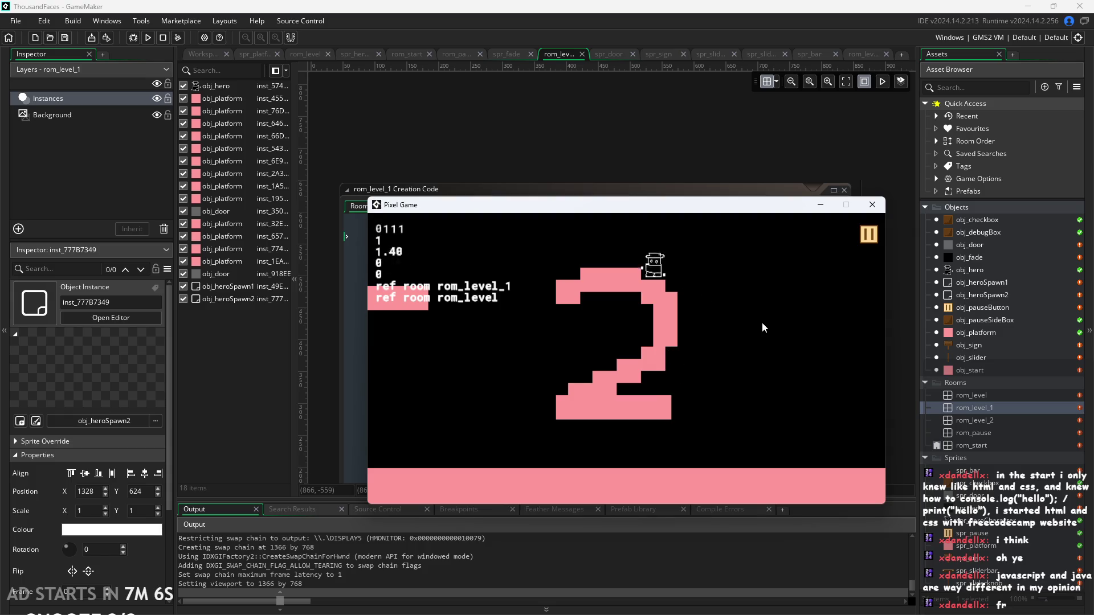
key(space)
key(Left)
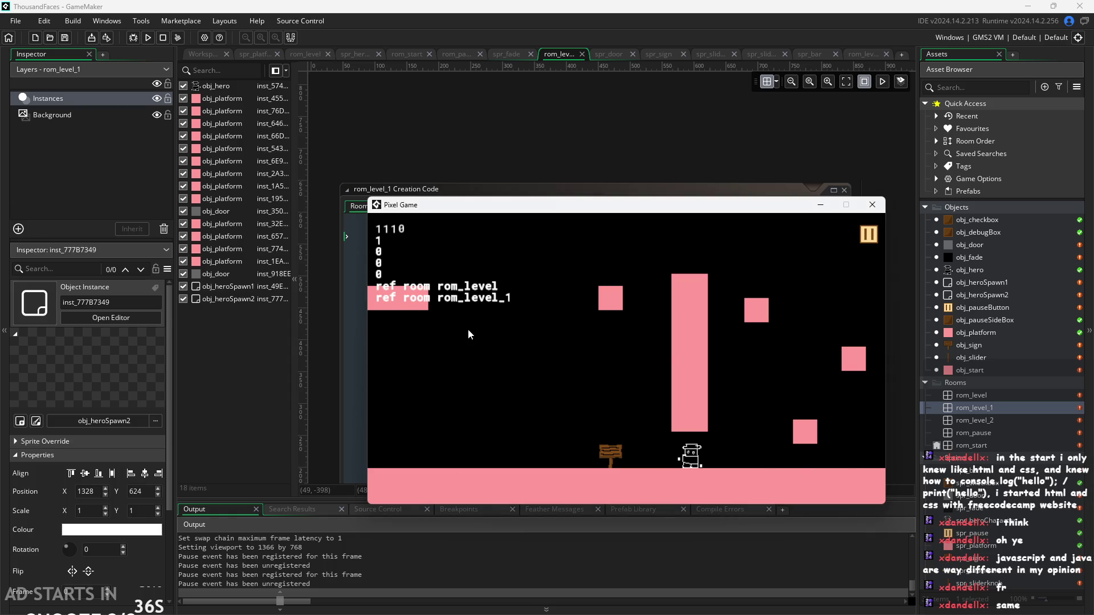
Return right into the level-2 room, land on top of the 2, then exit left into rom_level.
key(Right)
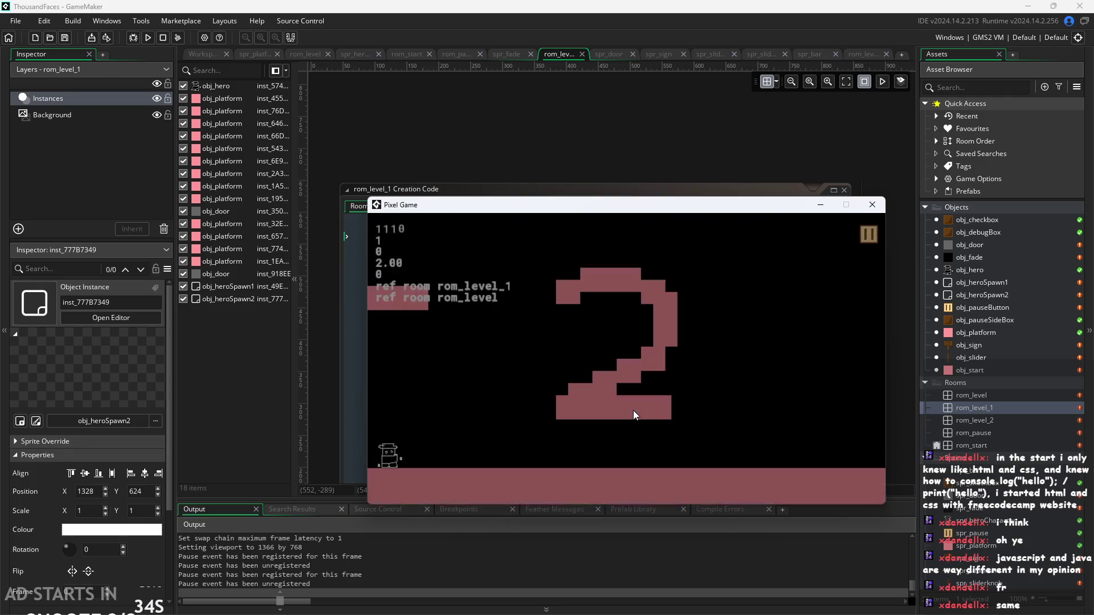
key(Up)
key(Left)
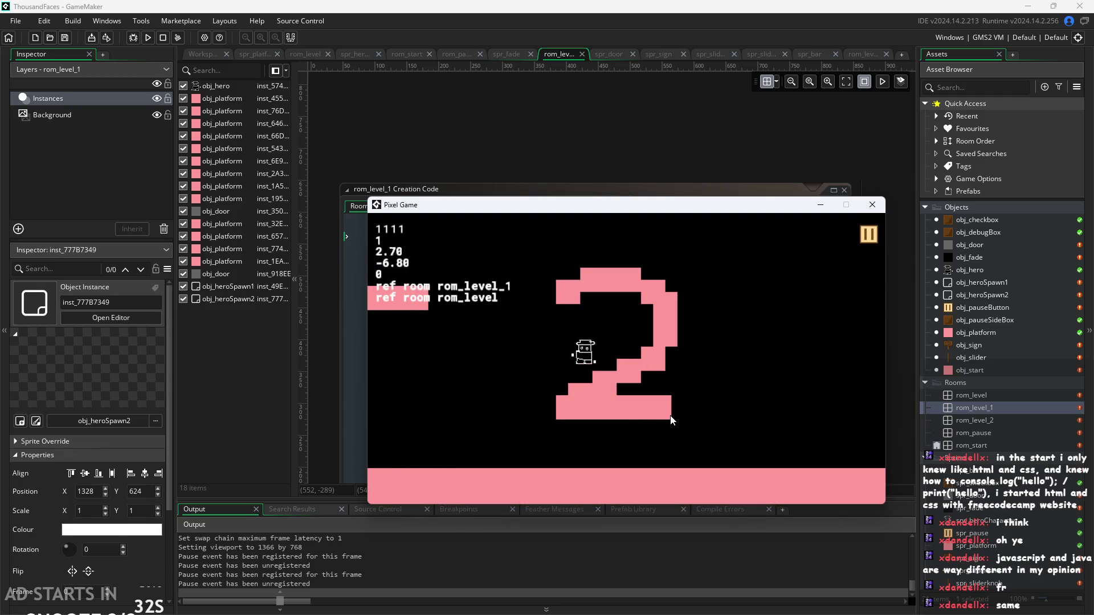
key(Right)
key(Left)
key(Right)
key(Up)
key(Left)
key(Up)
key(Left)
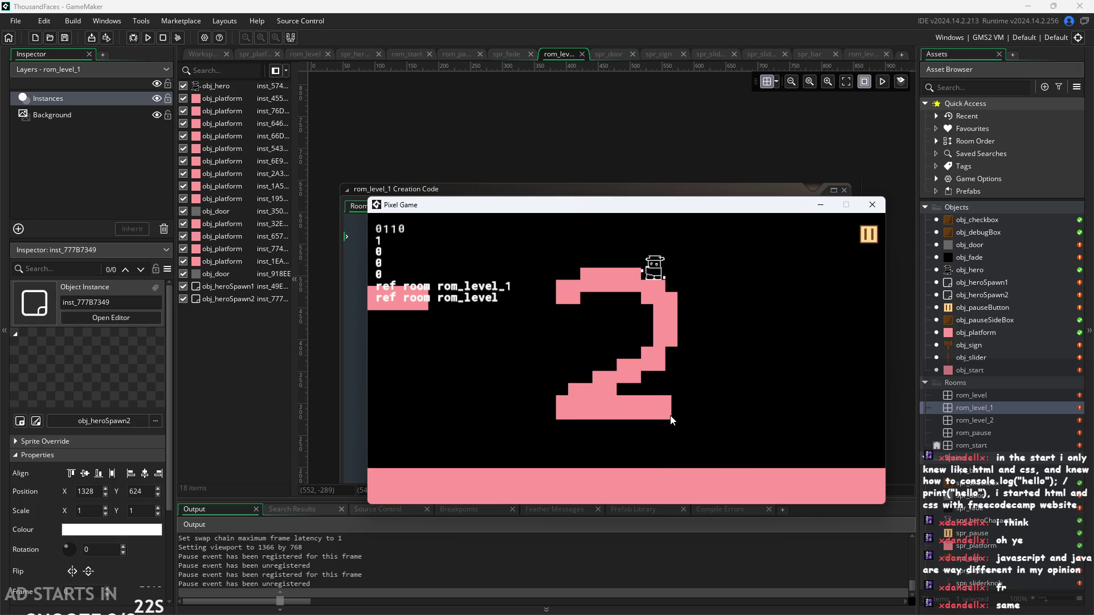
key(Up)
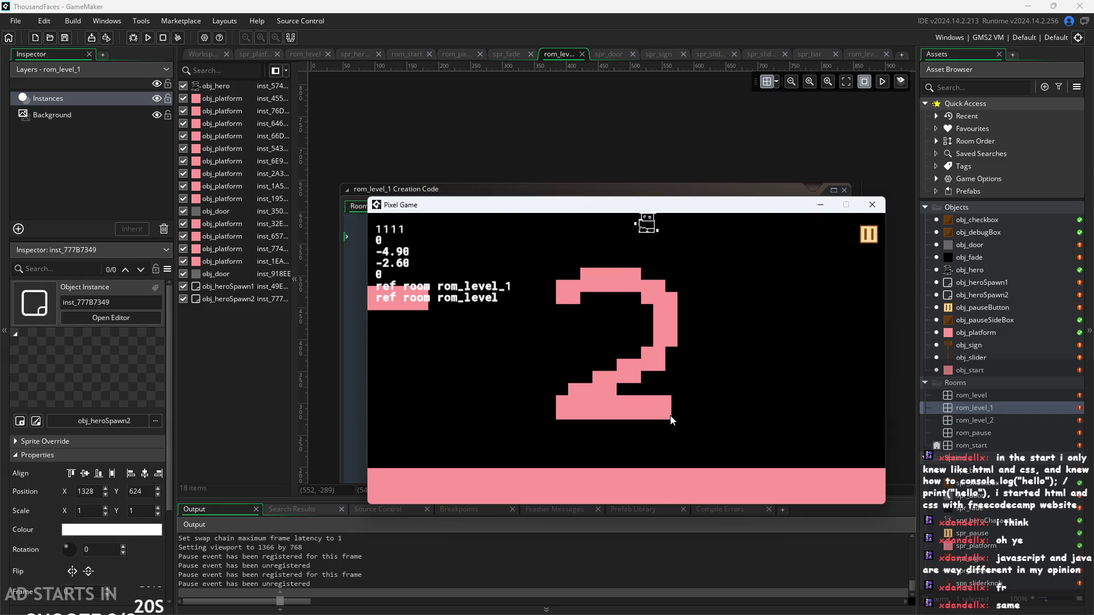
key(Left)
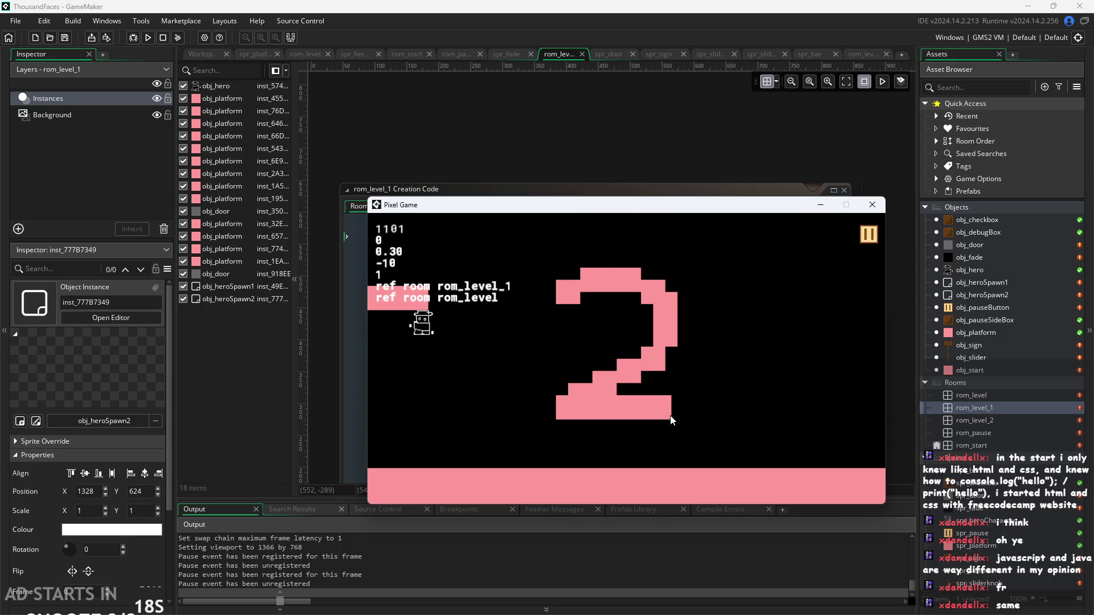
key(Left)
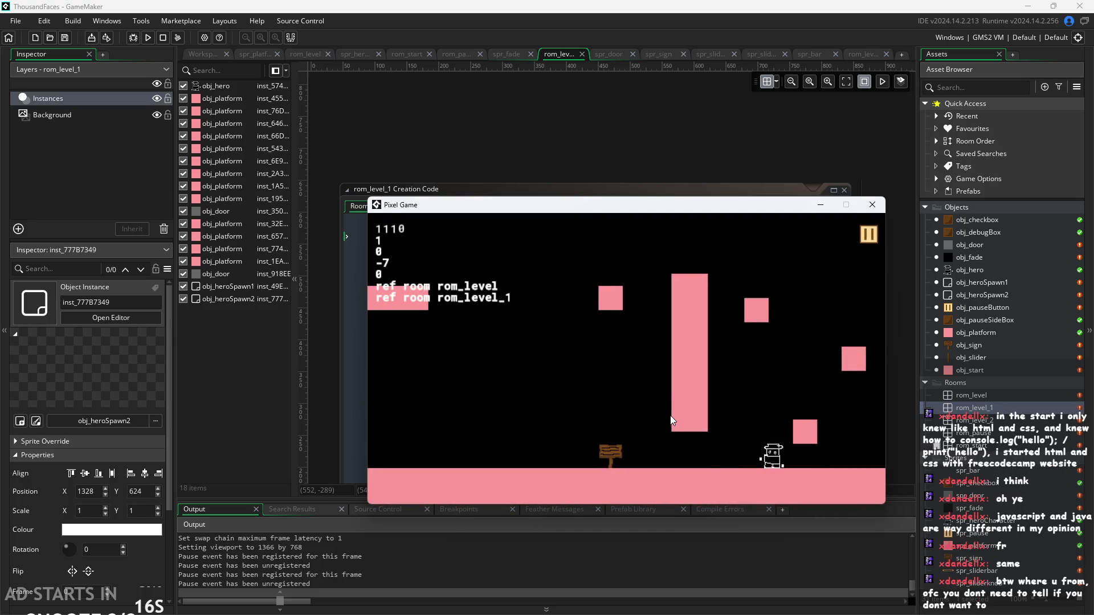
Climb the hero across the small upper platforms in rom_level.
key(Right)
key(Up)
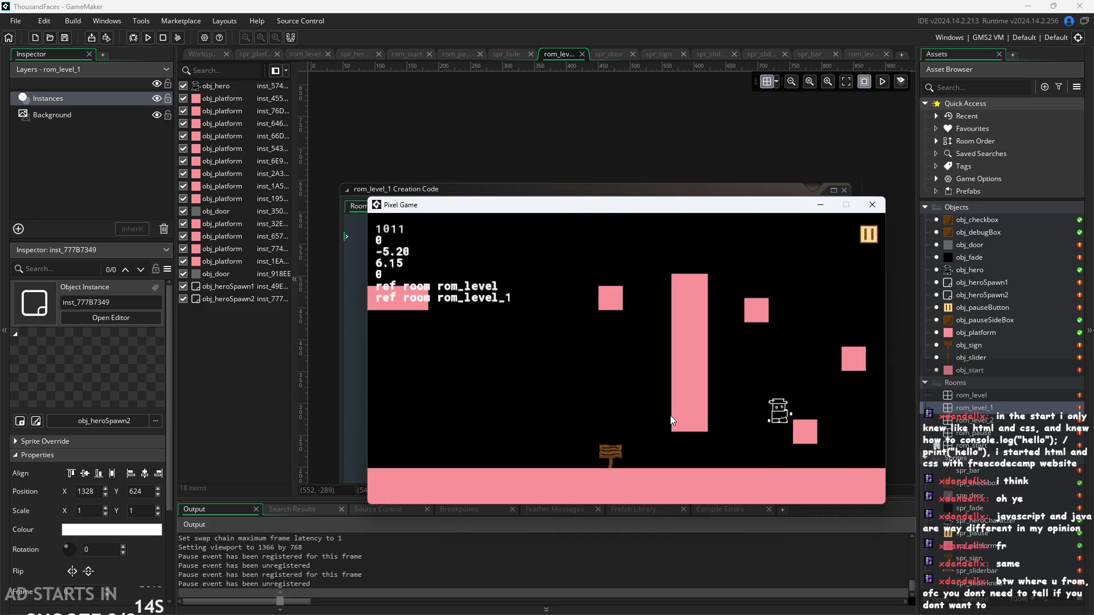
key(Up)
key(Up)
key(Up)
key(Up)
key(Left)
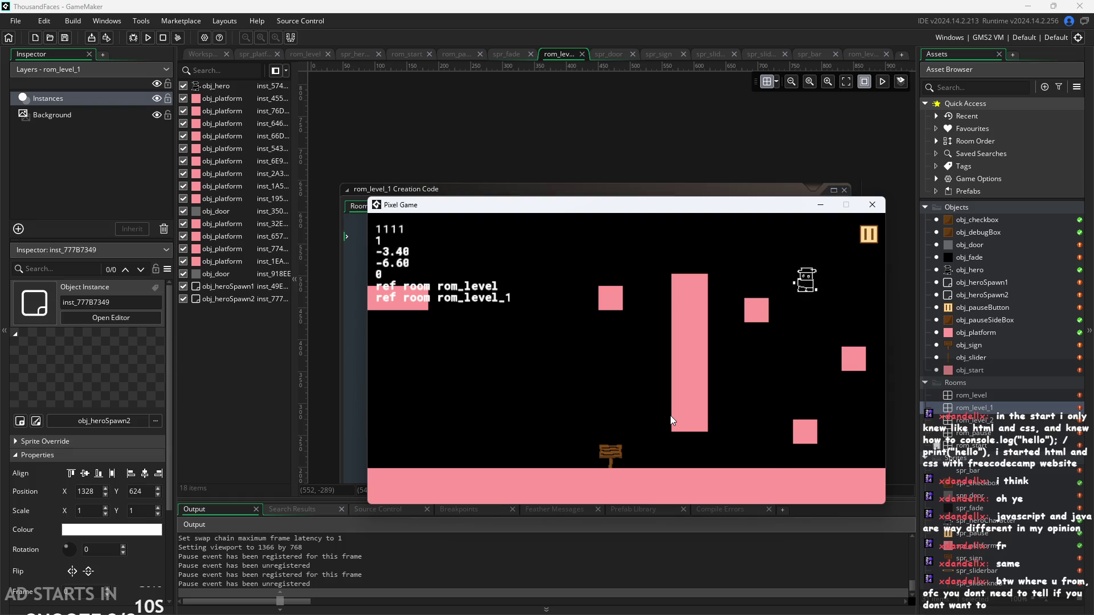
key(Up)
key(Left)
key(Up)
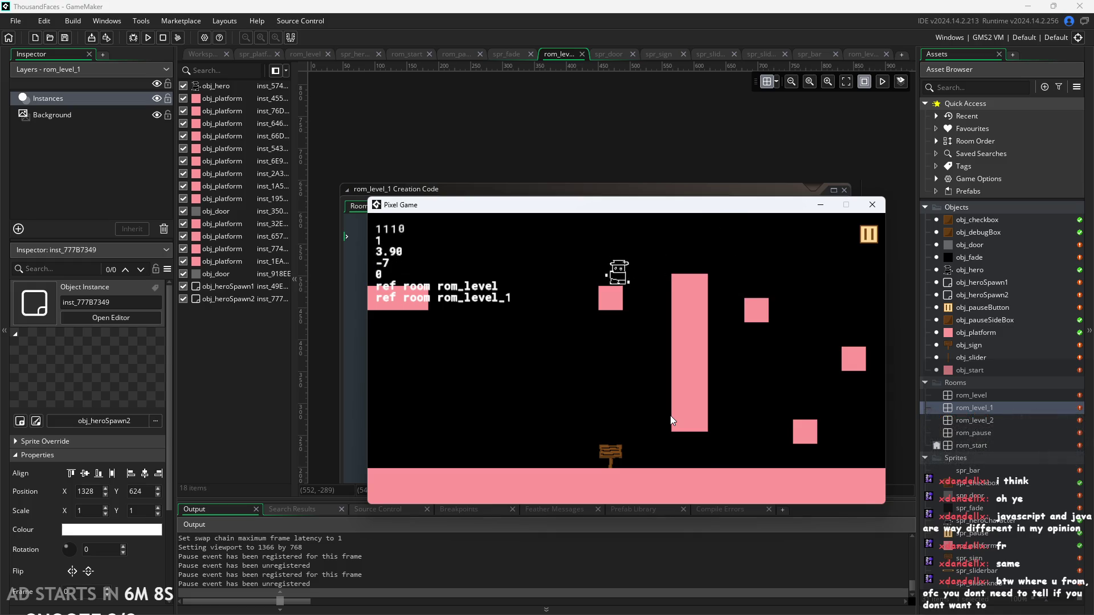
key(Right)
key(Up)
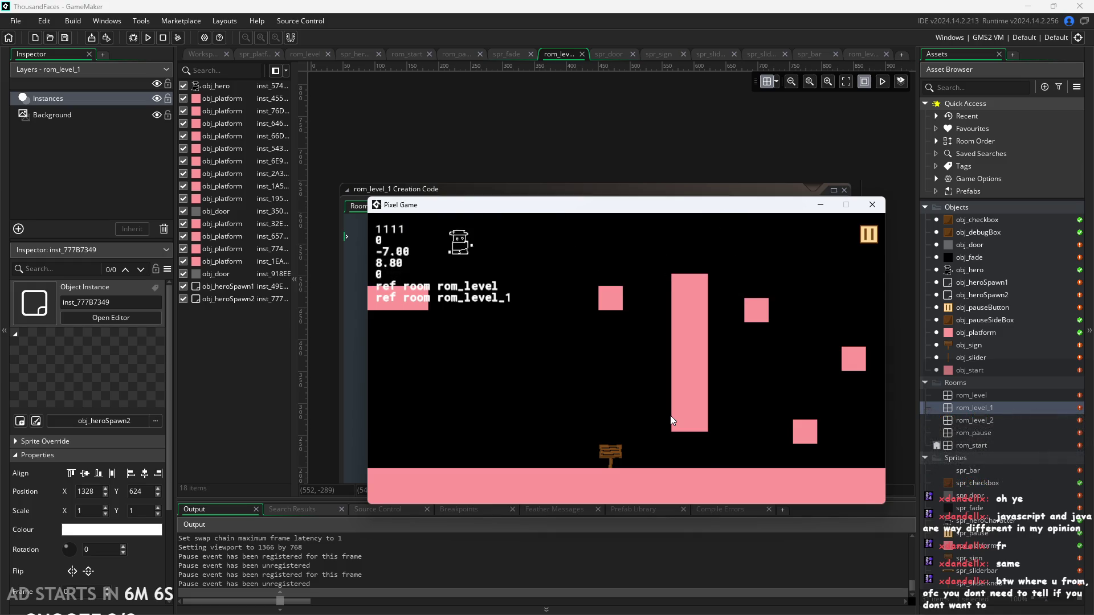
key(Left)
Walk the hero right into the room with the big 2 and jump across it.
key(Right)
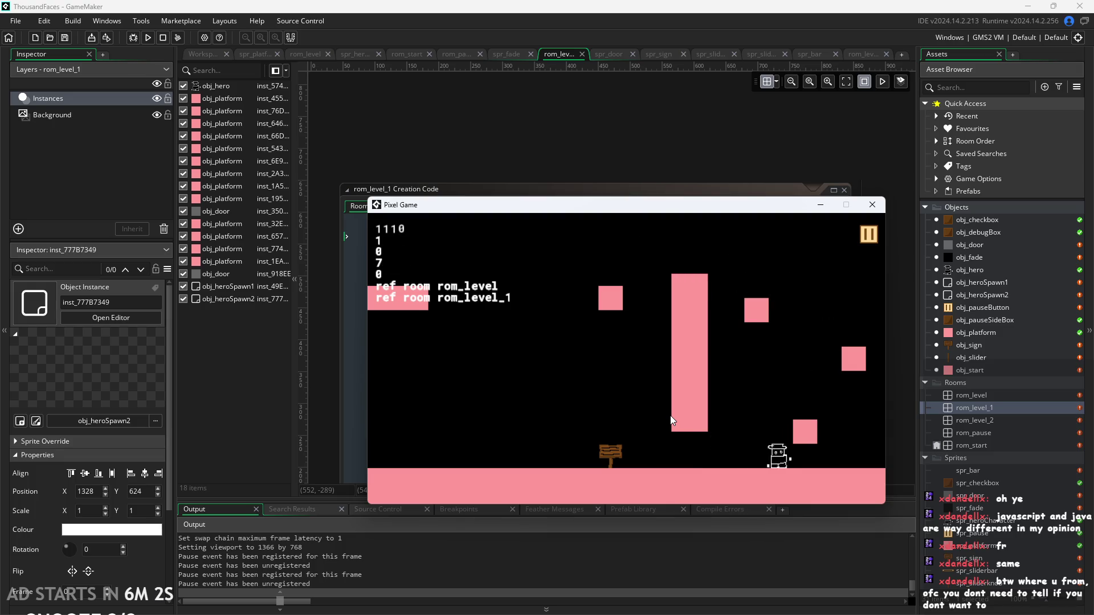
key(Up)
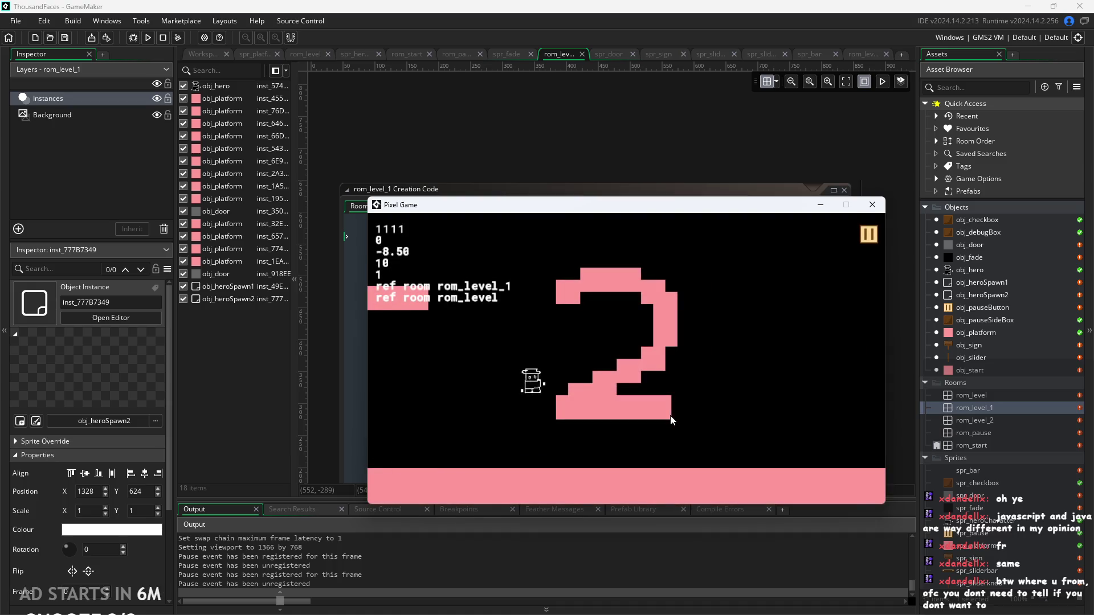
key(Left)
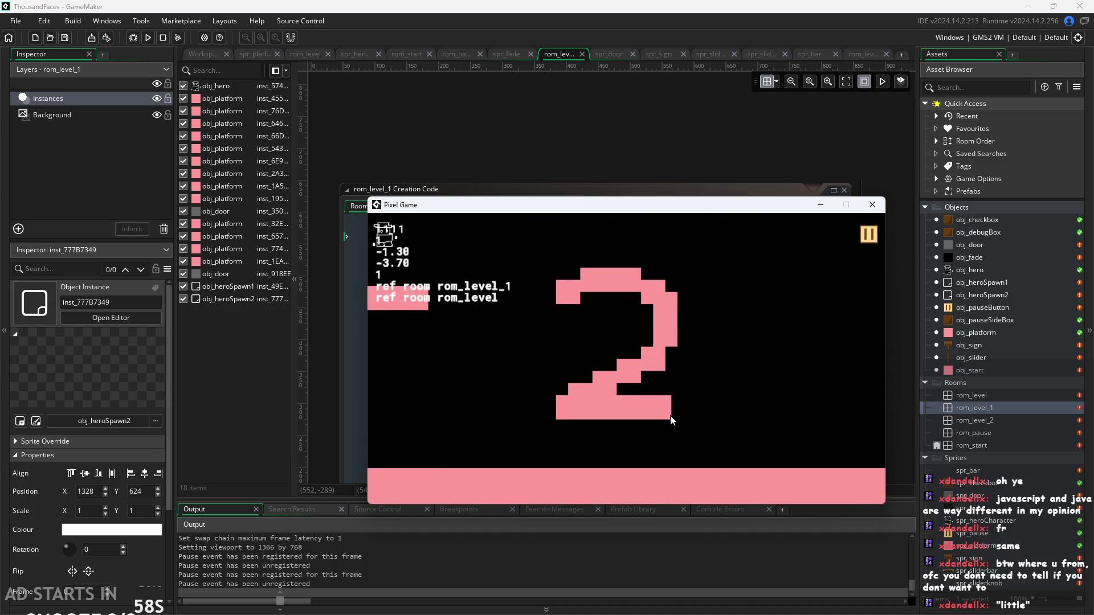
key(Right)
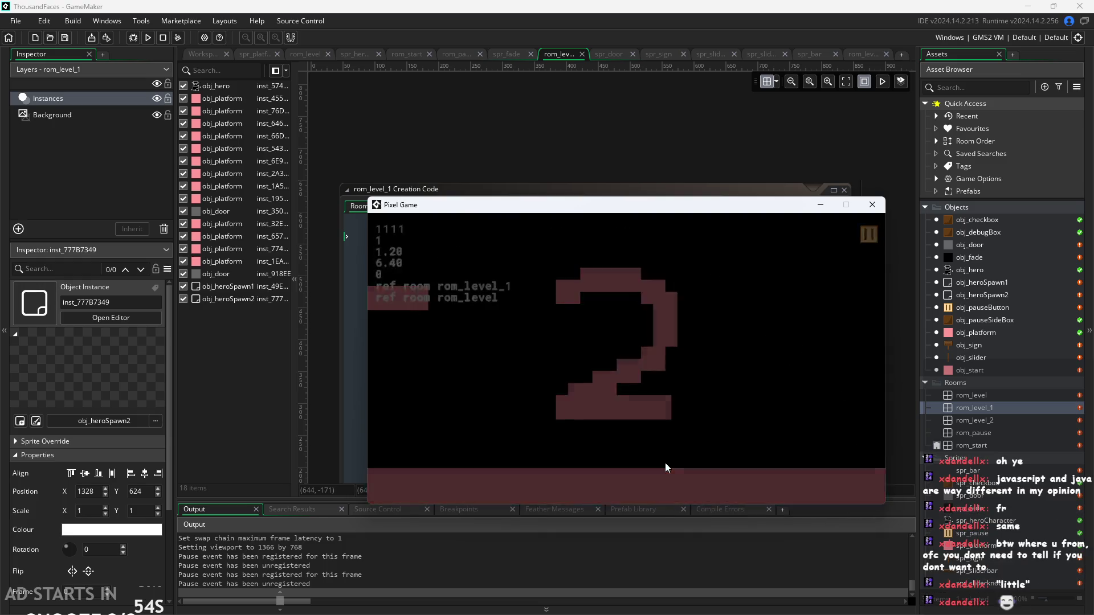
key(Up)
key(Left)
key(Up)
key(Up)
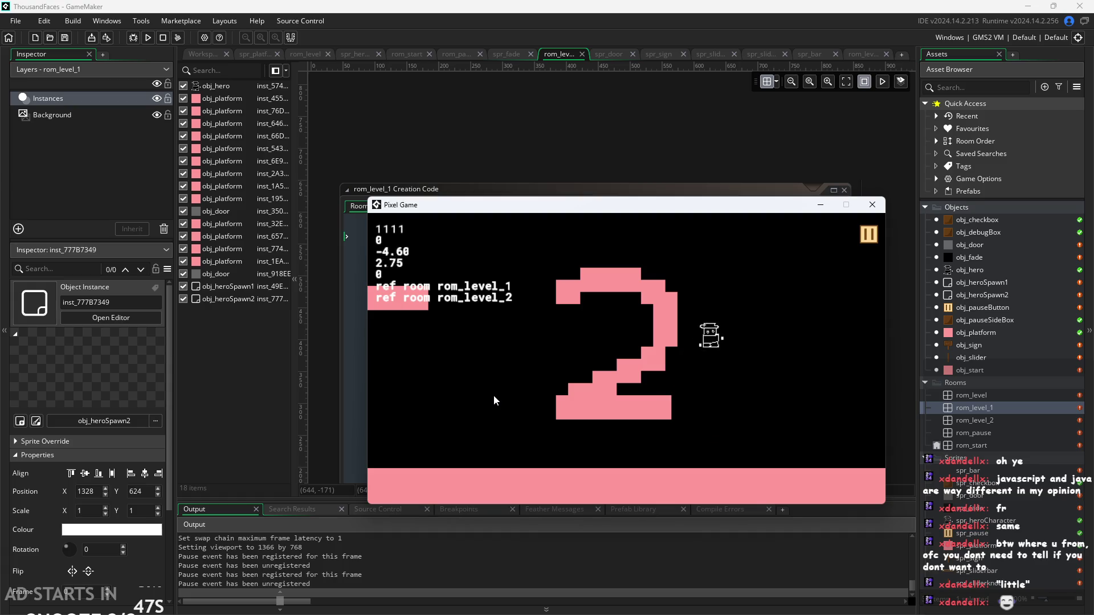
Jump the hero onto the 2, then walk out the left edge back to rom_level.
key(Left)
key(Left)
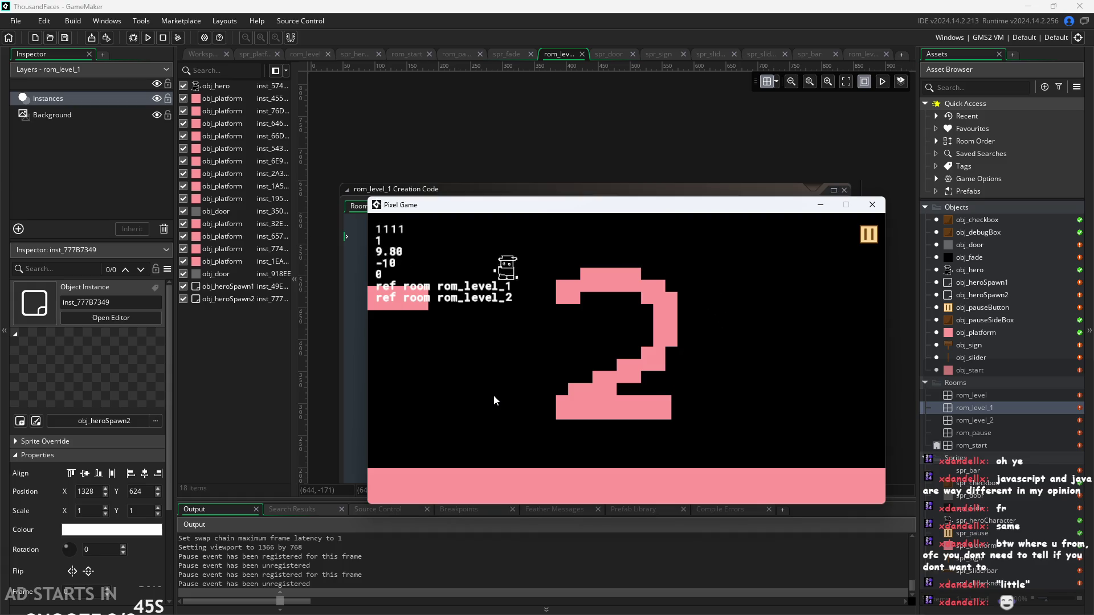
key(Right)
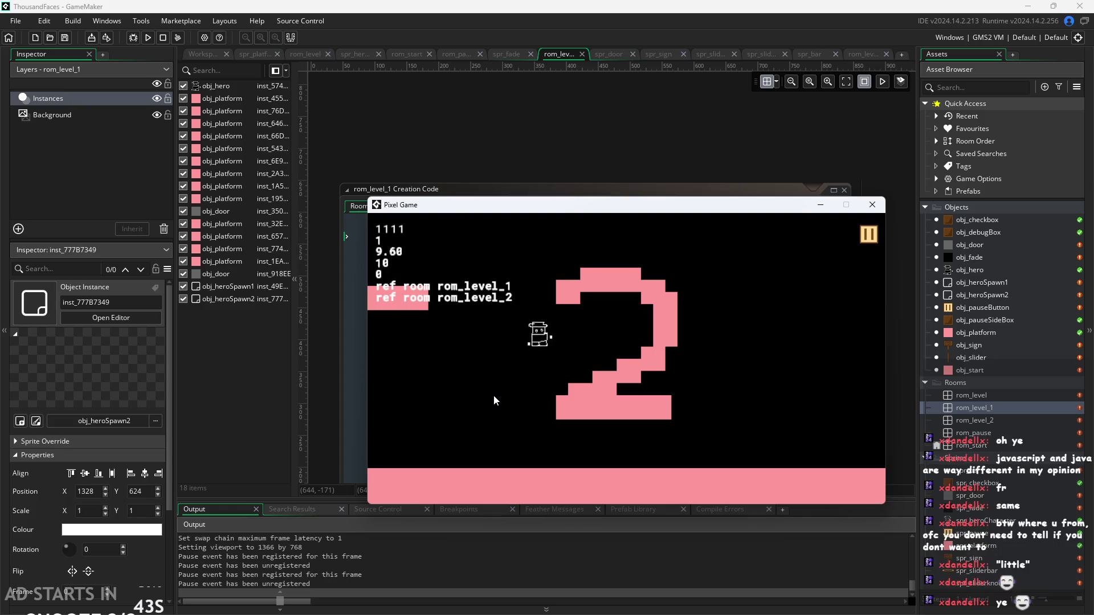
key(Left)
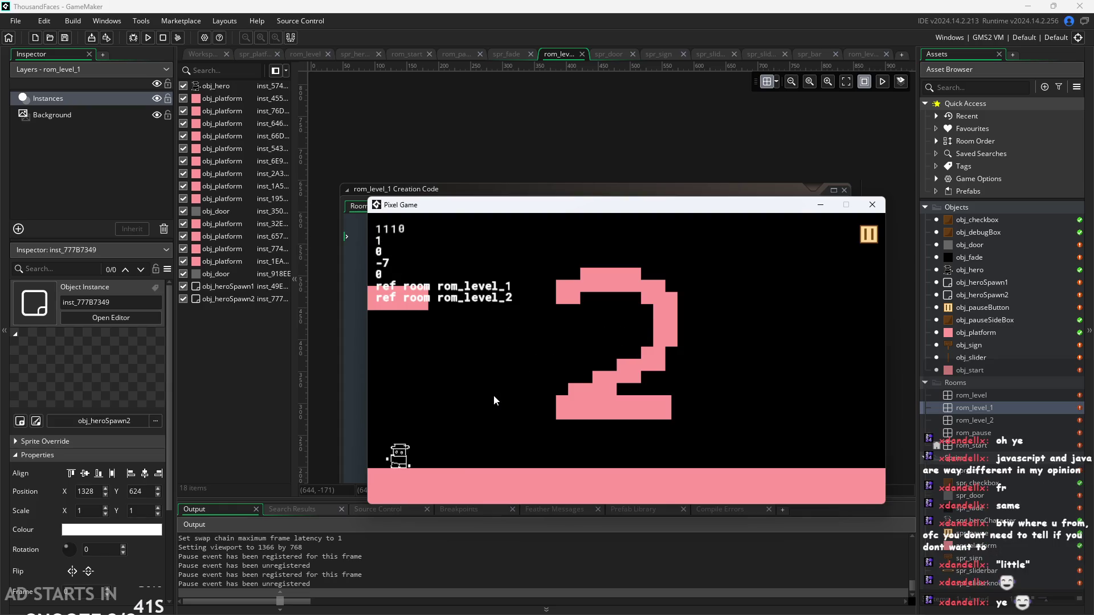
key(Left)
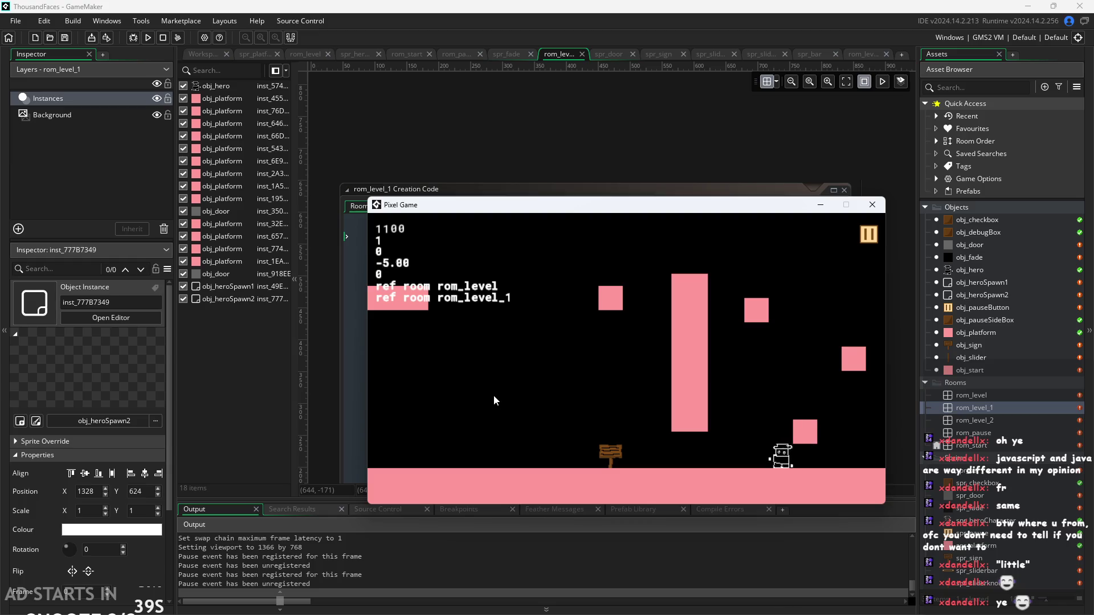
key(Up)
key(Right)
key(Up)
key(Up)
key(Right)
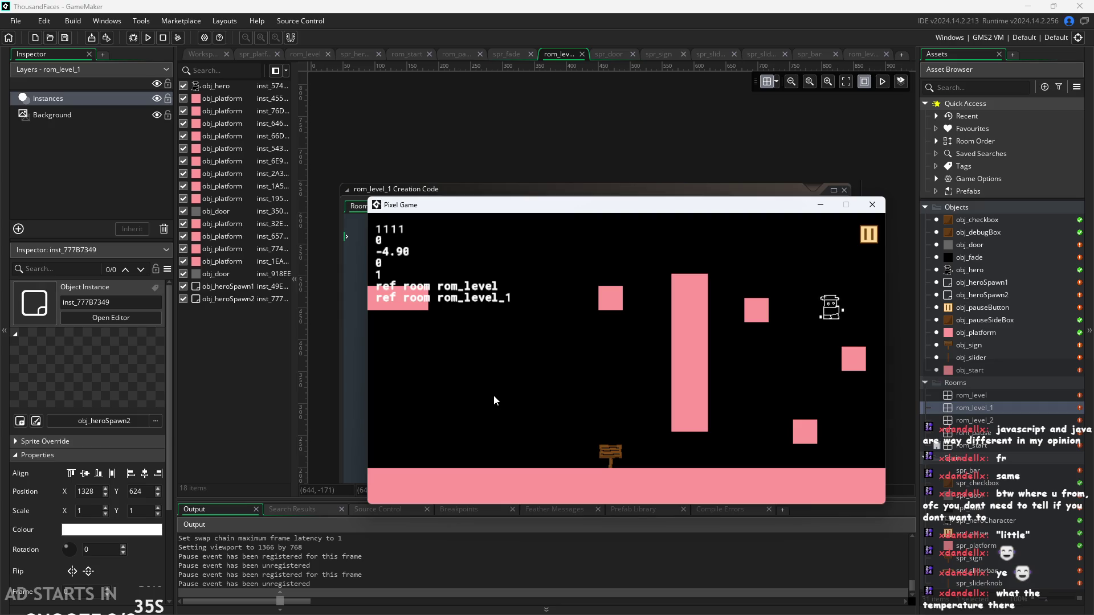
key(Up)
key(Left)
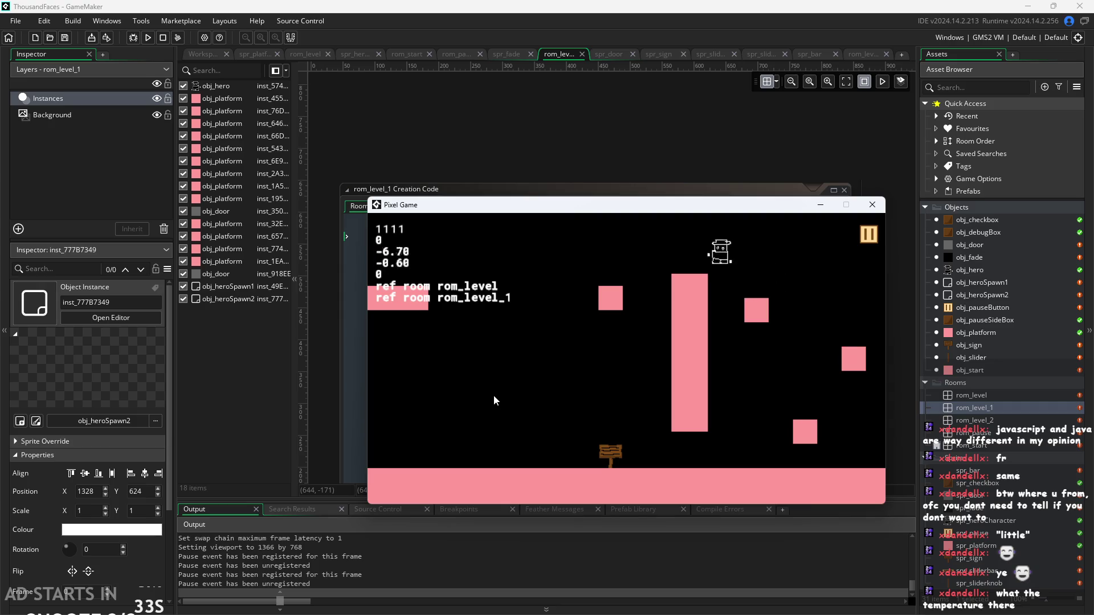
key(Up)
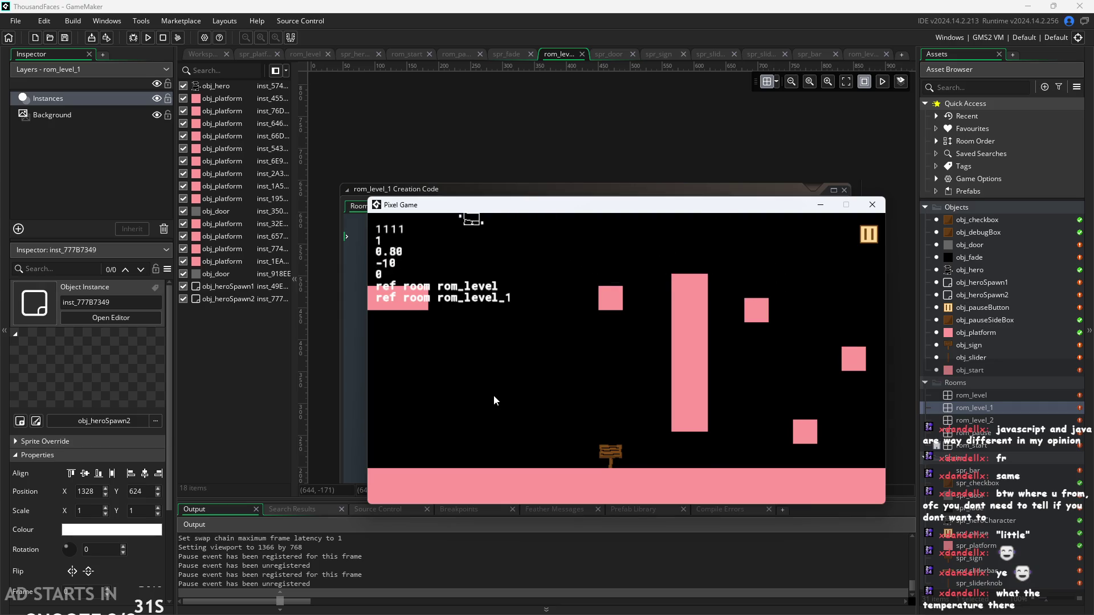
key(Right)
key(Up)
key(Right)
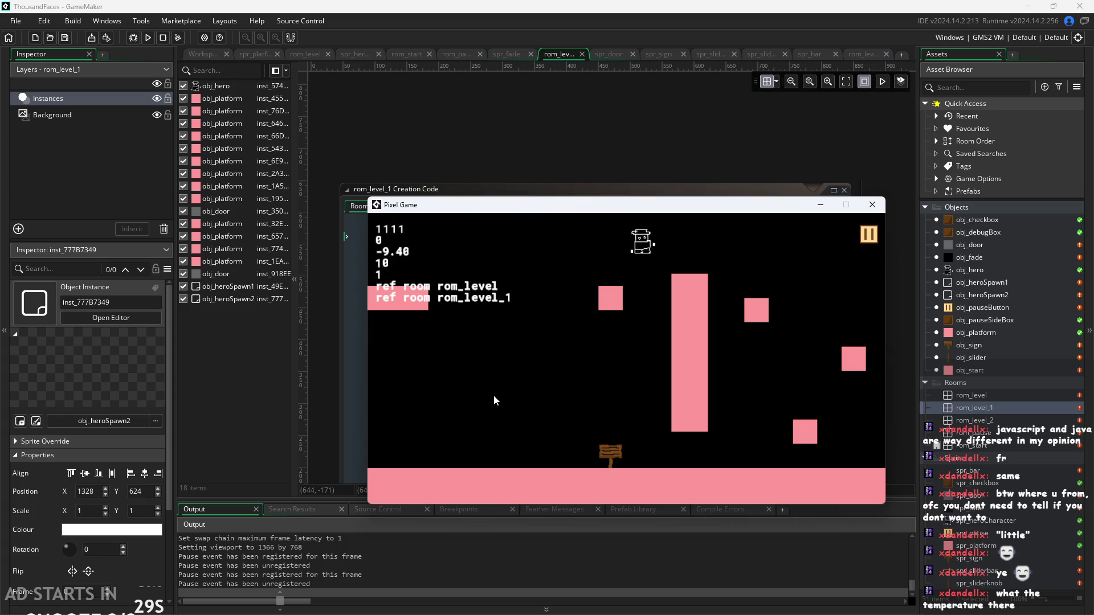
key(Up)
key(Left)
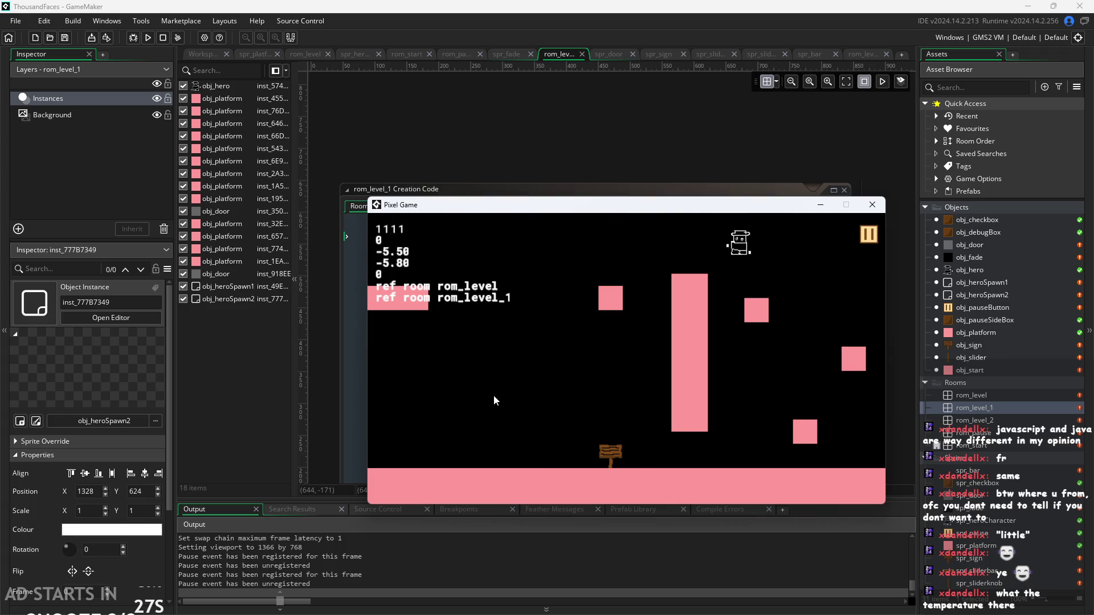
key(Up)
key(Left)
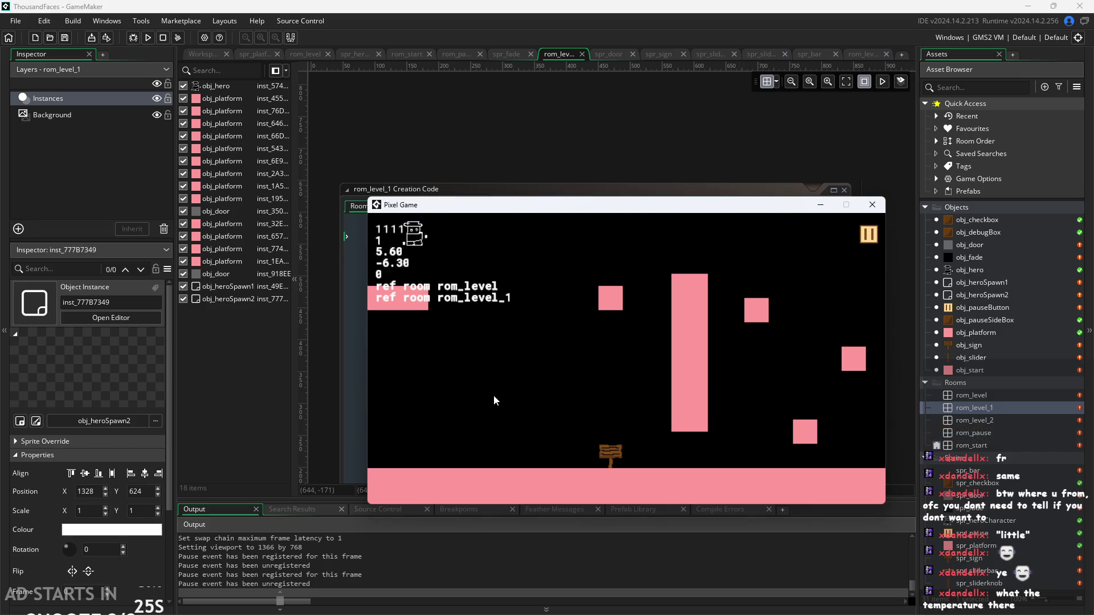
key(Right)
key(Right)
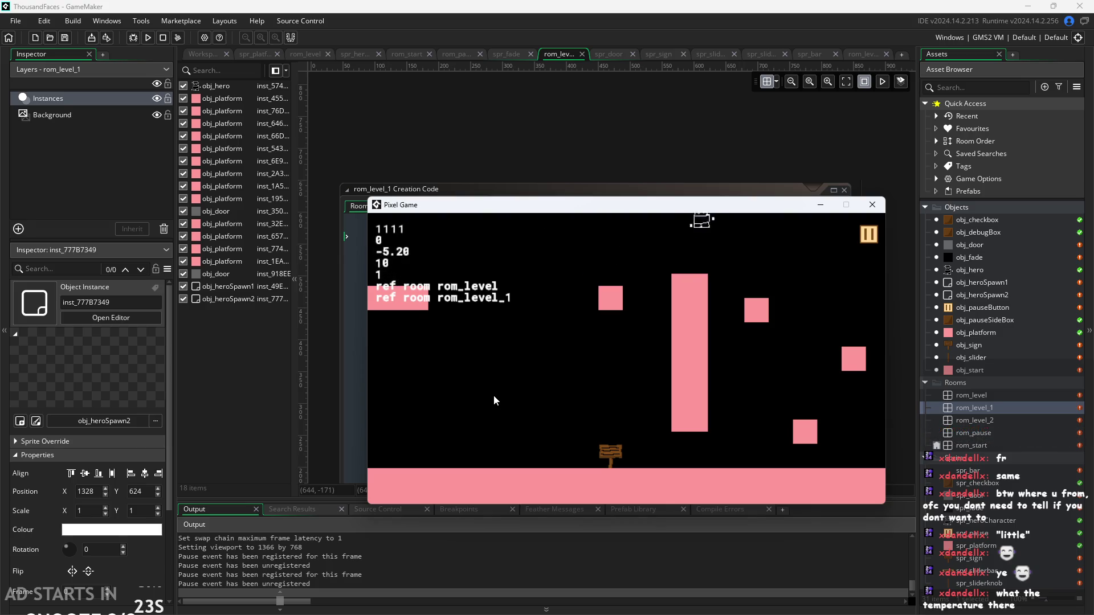
key(Left)
key(Up)
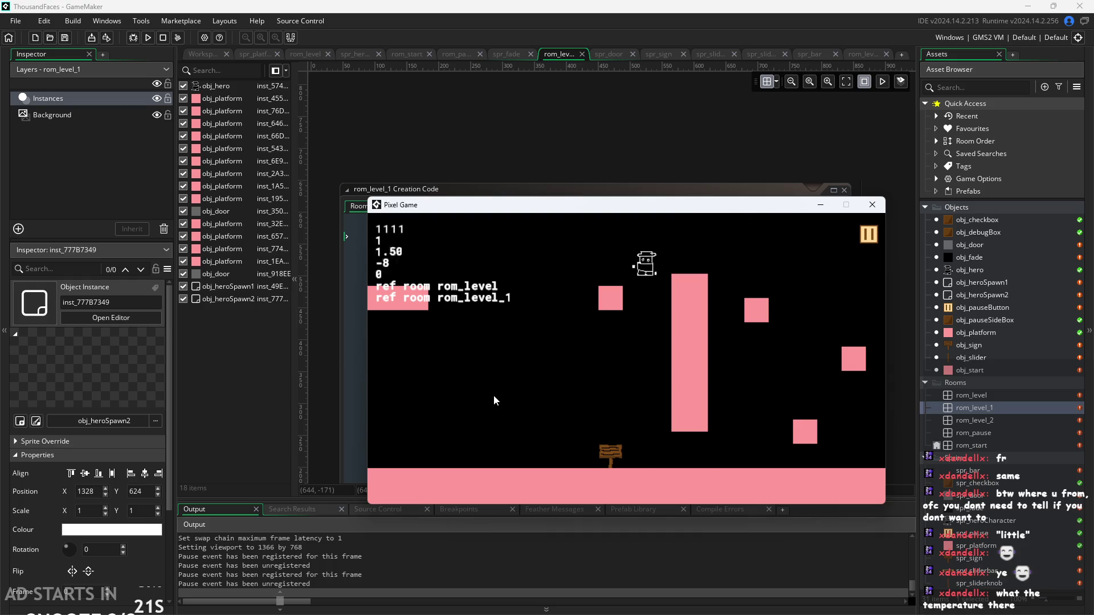
key(Right)
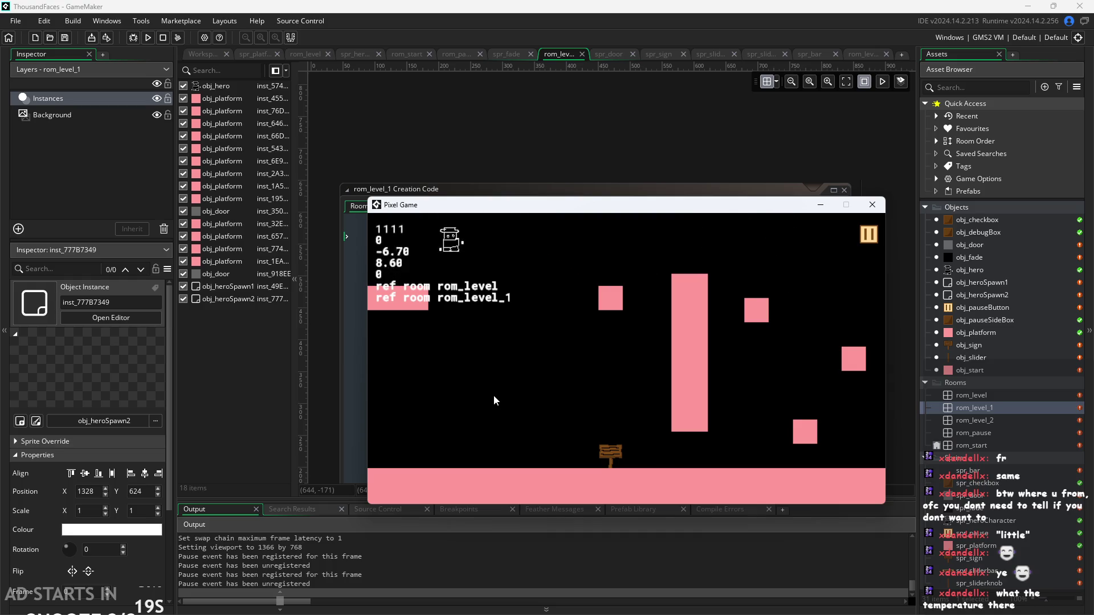
key(Left)
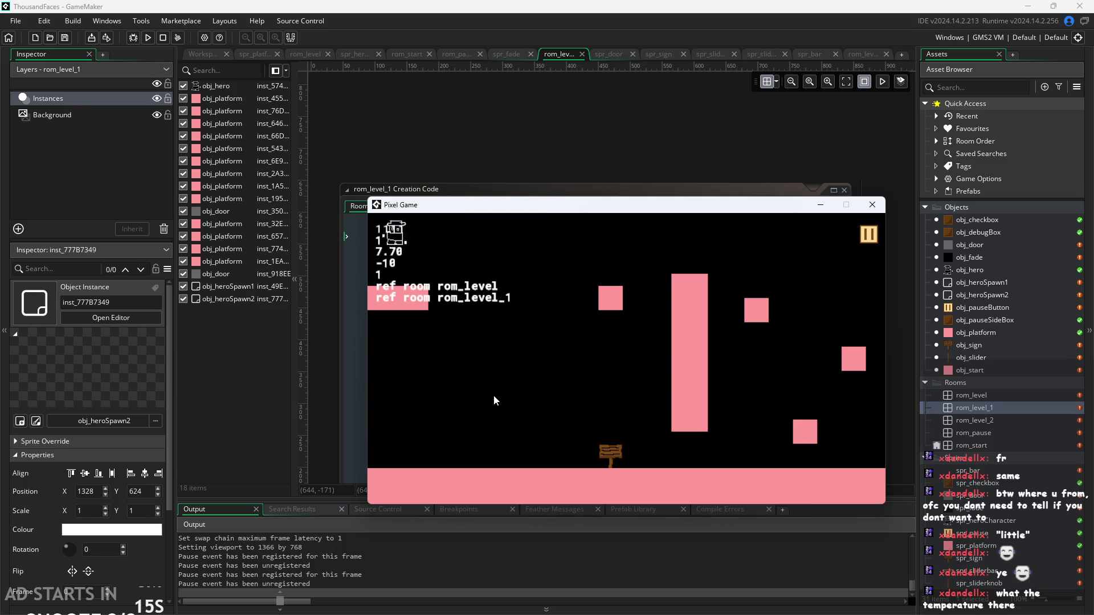
key(Right)
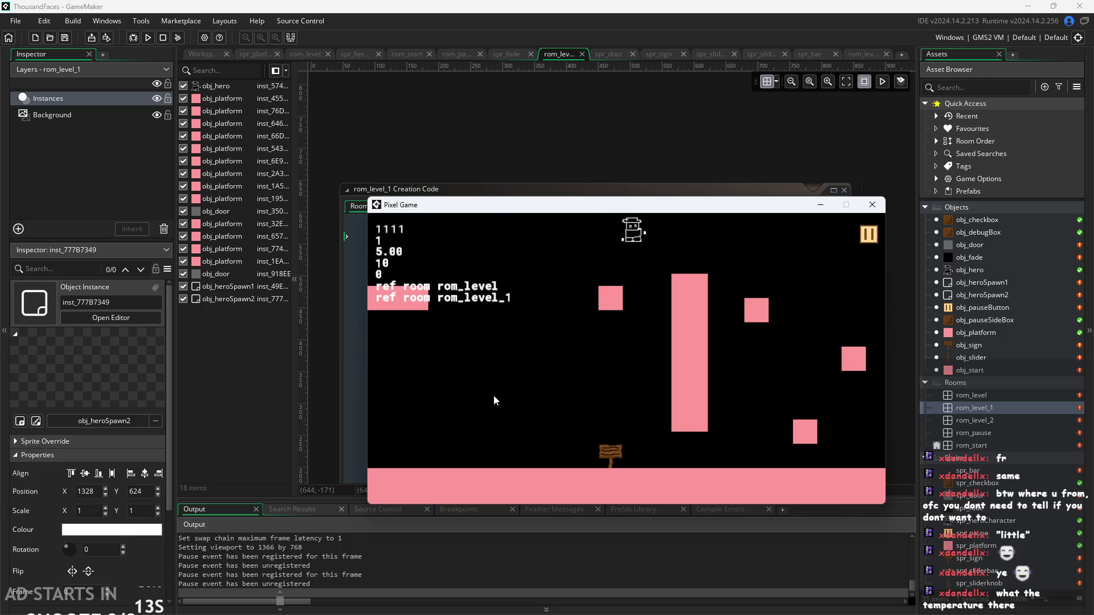
key(Left)
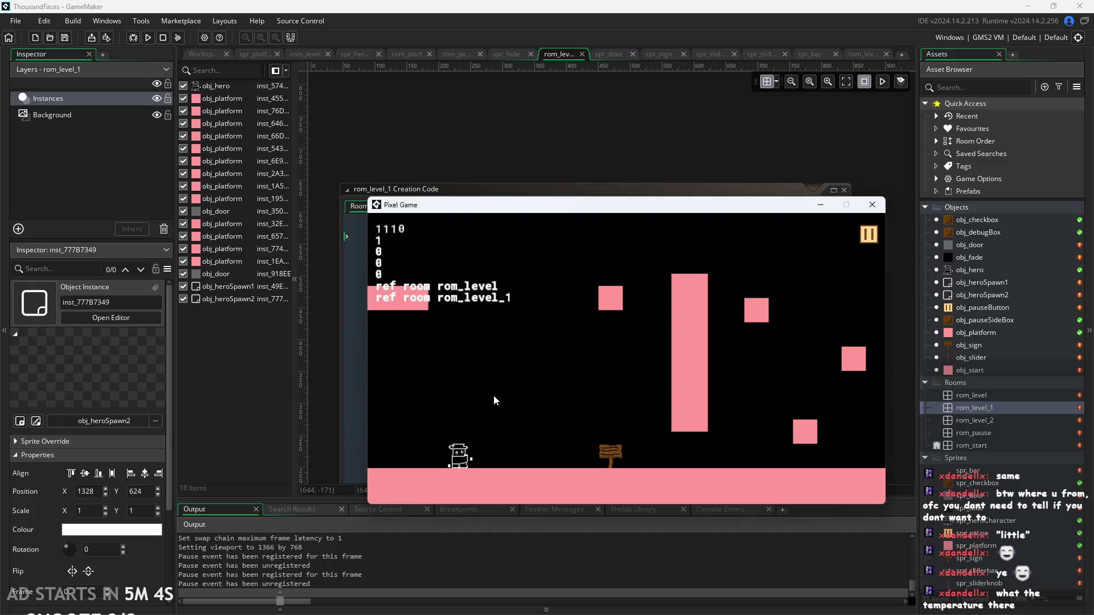
key(Right)
key(Up)
key(Up)
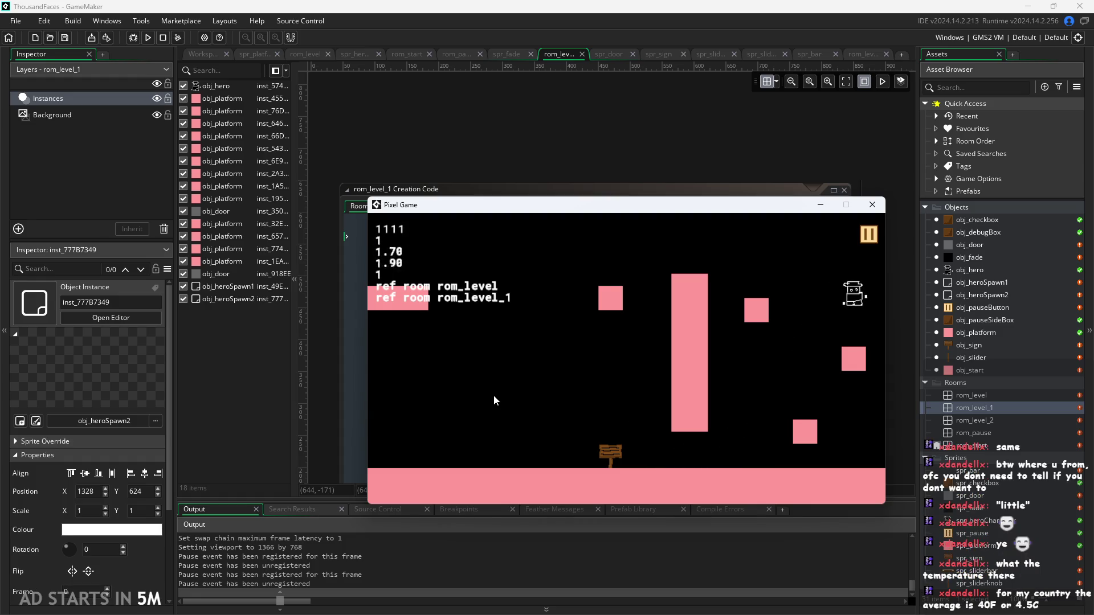
key(Left)
key(Up)
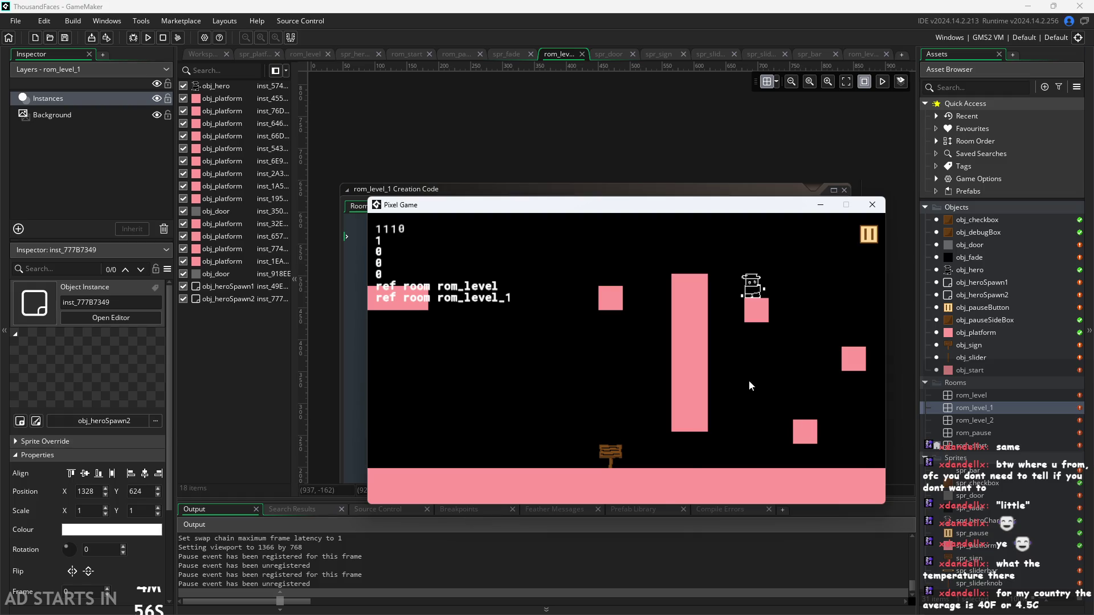
key(Up)
key(Left)
key(Up)
key(Up)
key(Left)
key(Right)
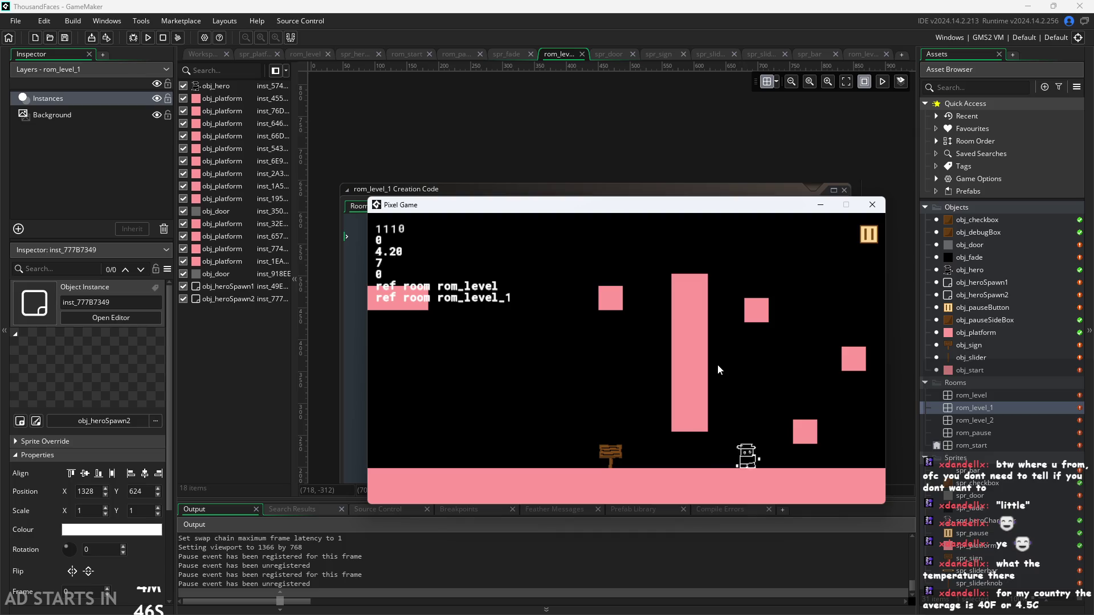
key(Left)
key(Up)
key(Right)
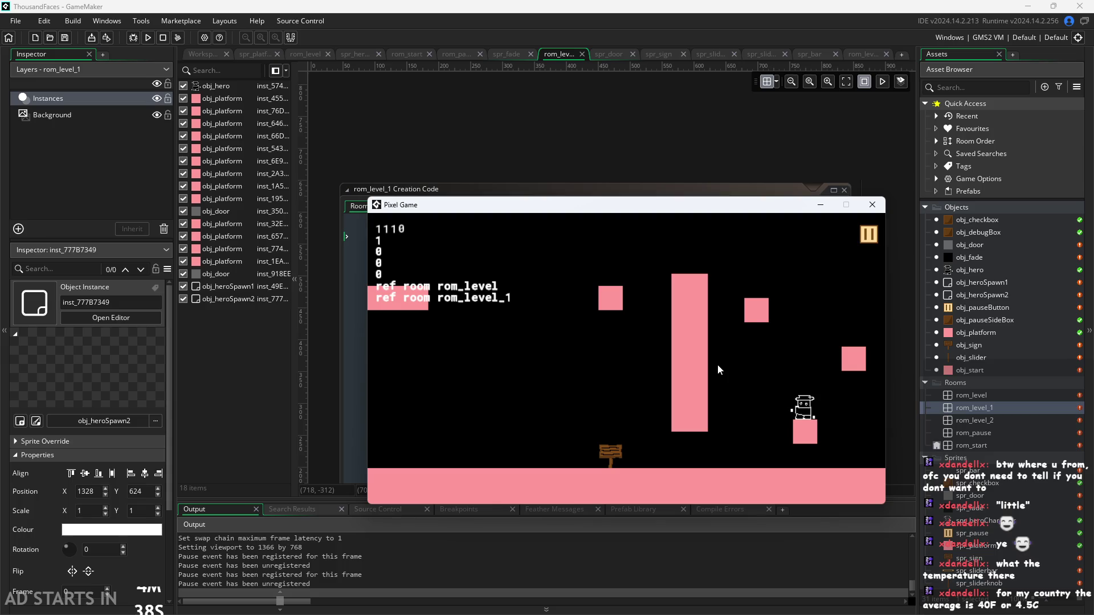
key(space)
key(Right)
key(Left)
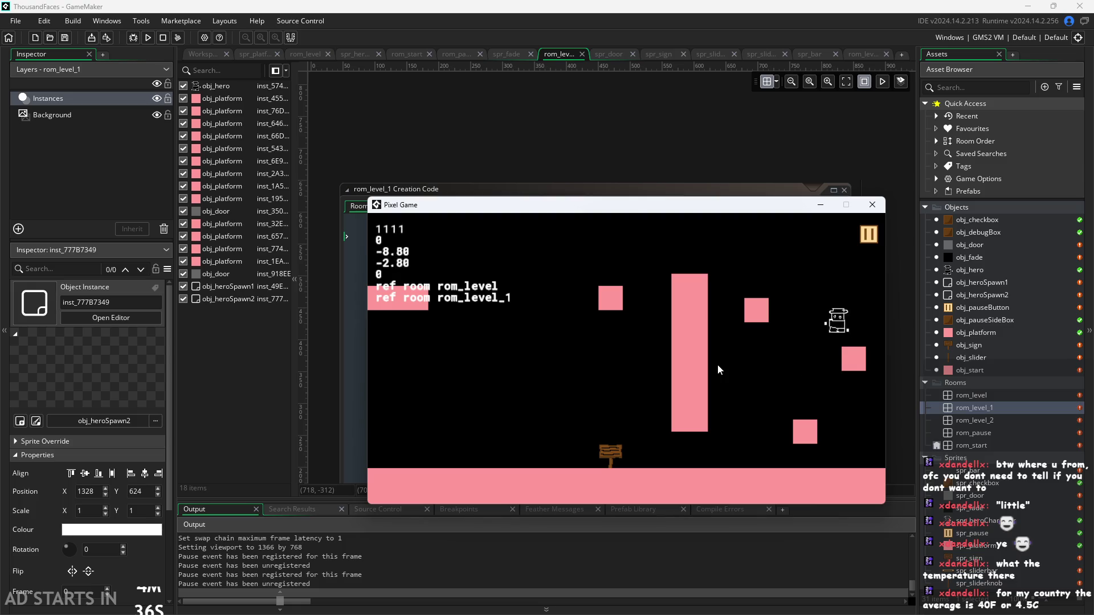
key(space)
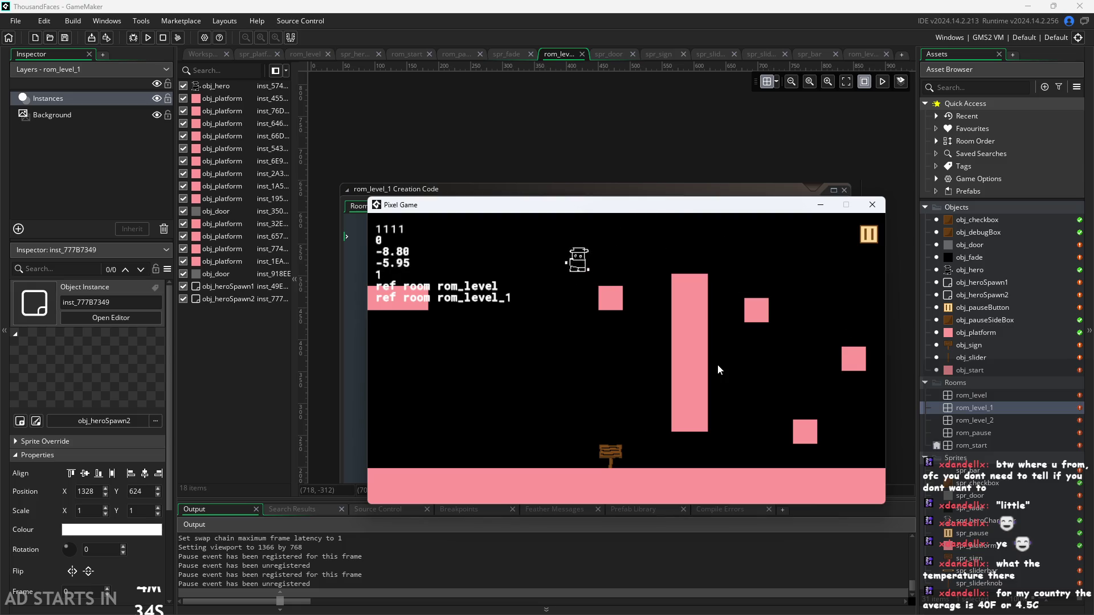
key(Right)
key(space)
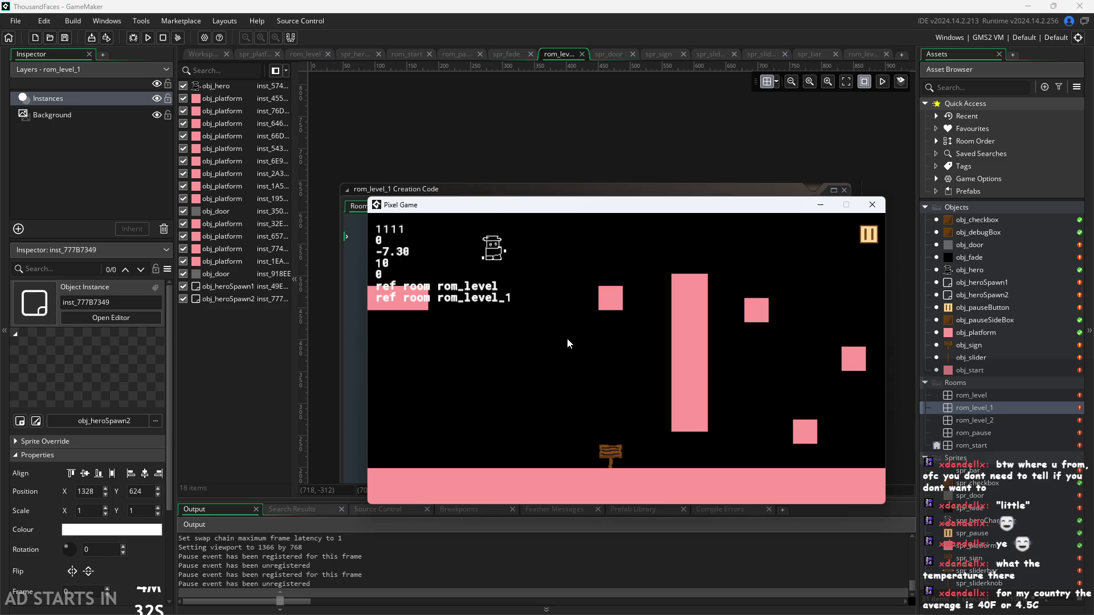
key(Left)
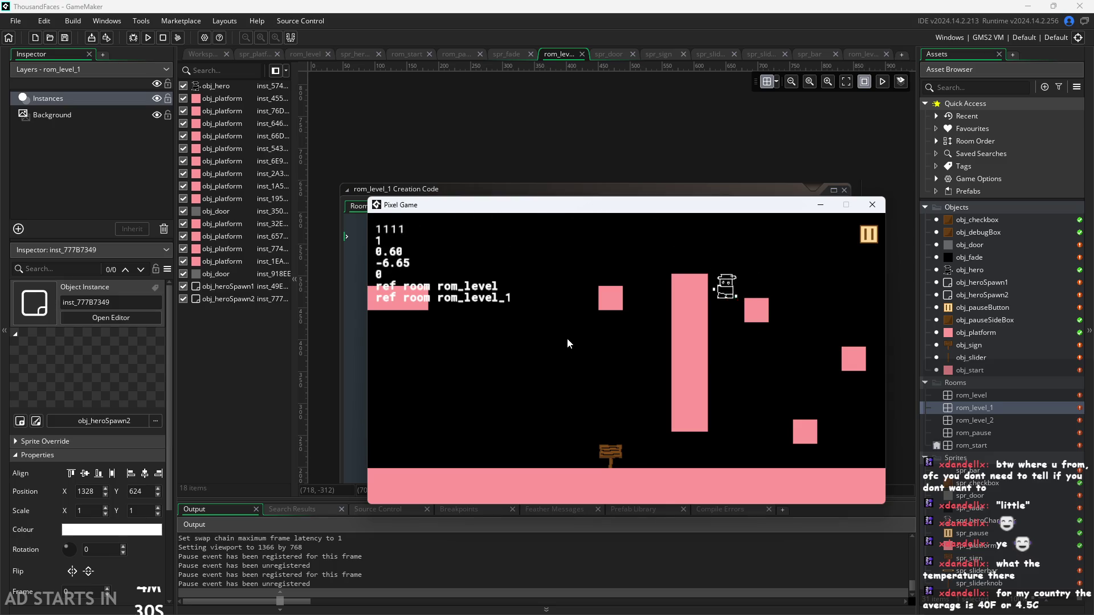
key(space)
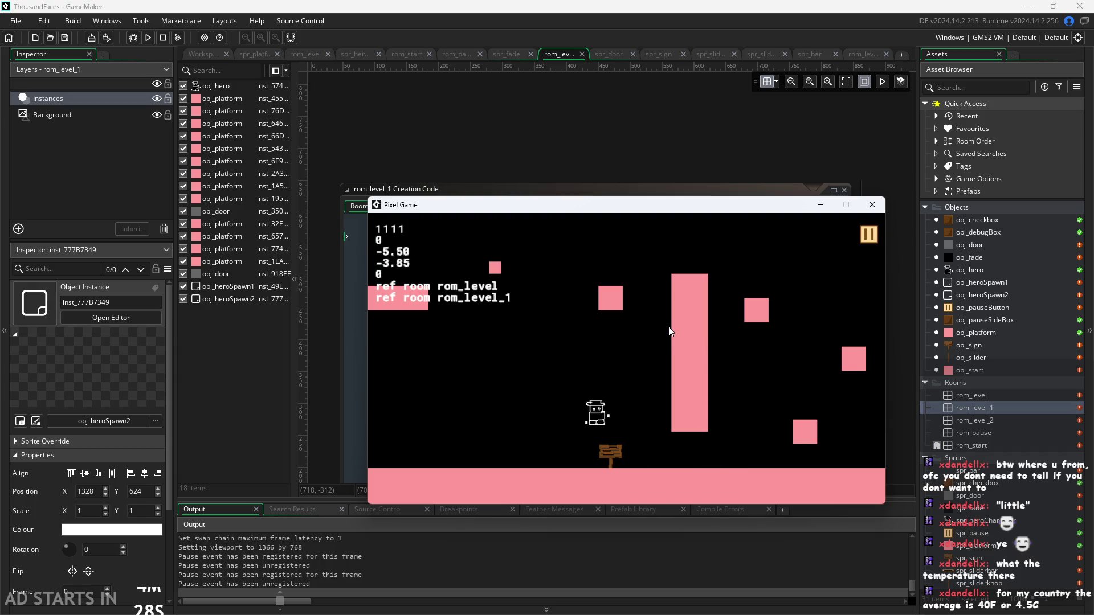
Jump the hero from the floor to the upper-right block, the tall pillar and the top-left block.
key(Right)
key(space)
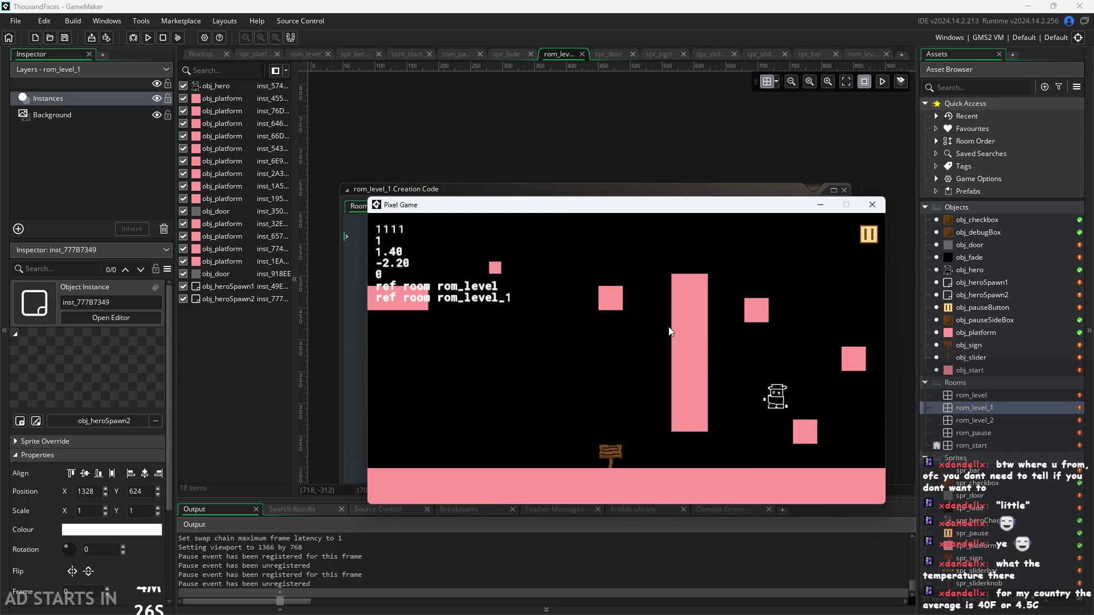
key(space)
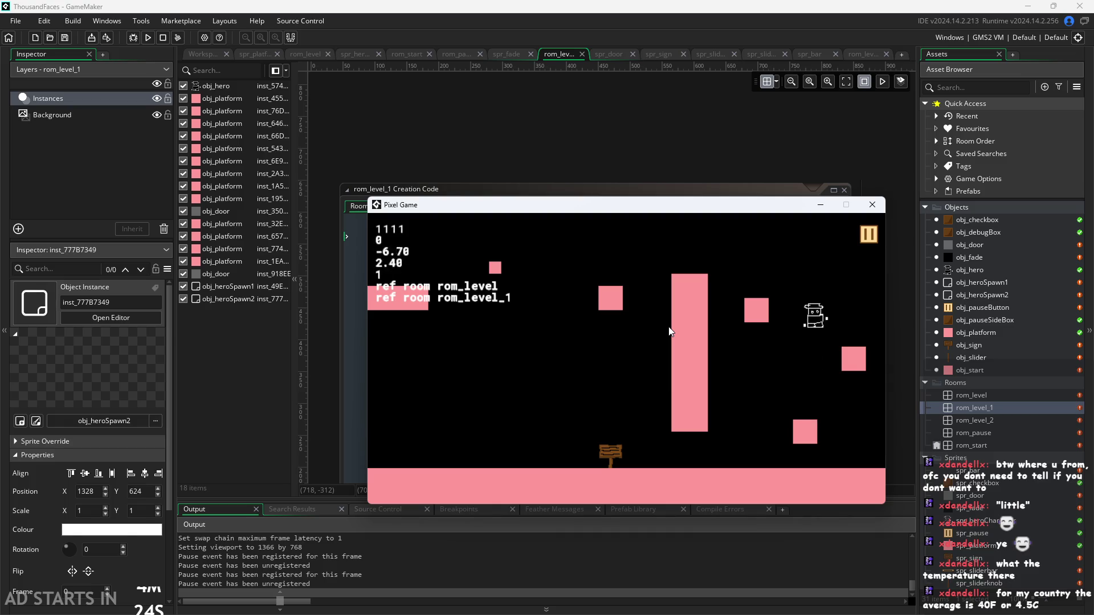
key(Left)
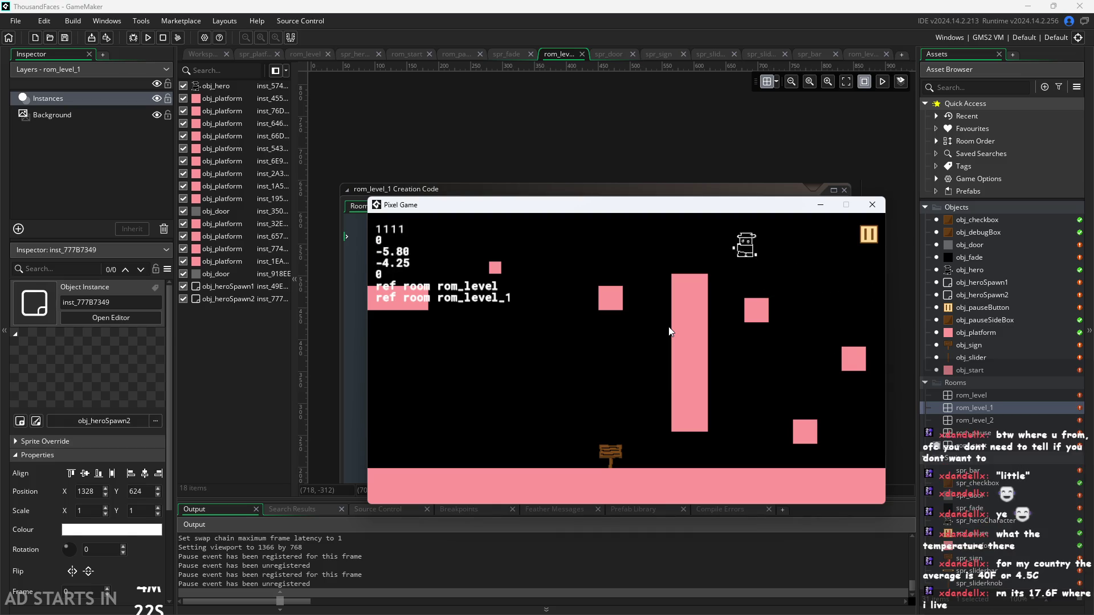
key(space)
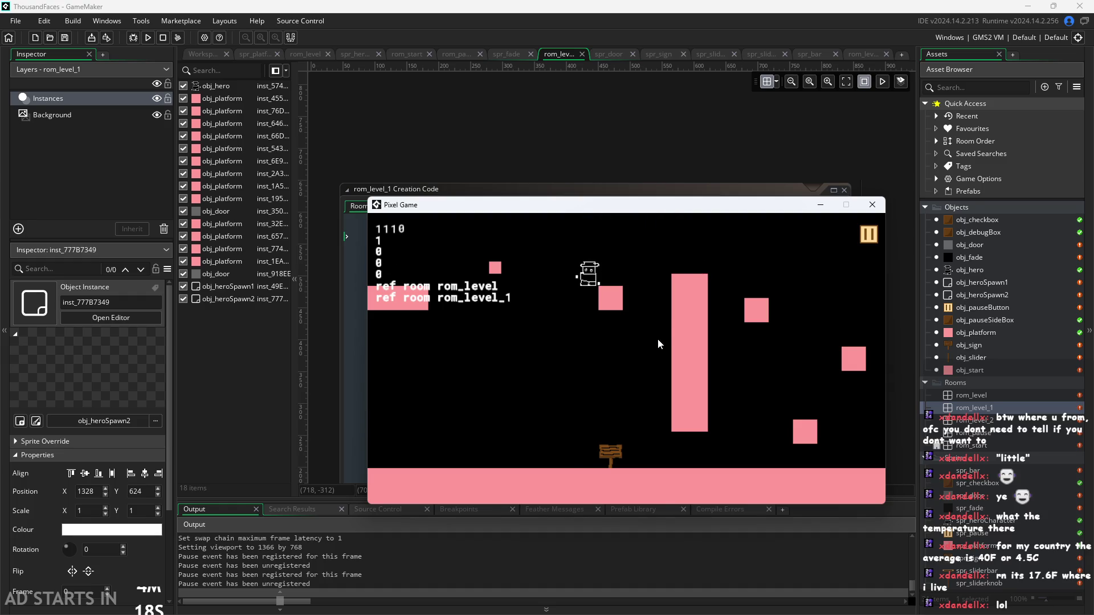
key(space)
key(Left)
key(Left)
key(space)
key(space)
key(Right)
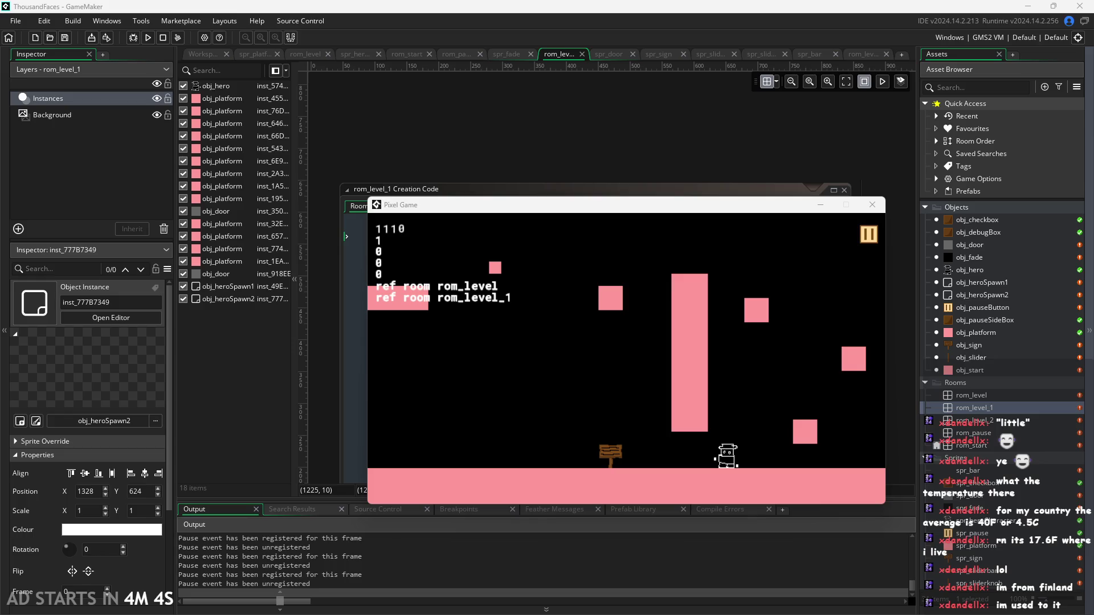
Jump with the Up arrow to hop the hero between the small block, tall pillar and top-left area.
key(Right)
key(Up)
key(Up)
key(Up)
key(Right)
key(Left)
key(Up)
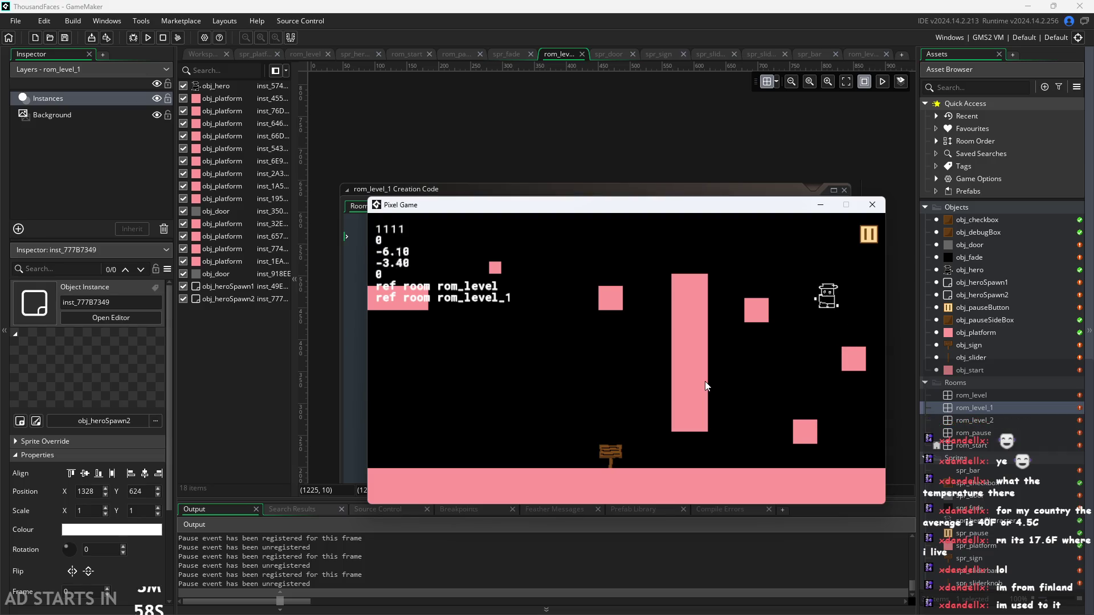
key(Up)
key(Left)
key(Up)
key(Right)
key(Up)
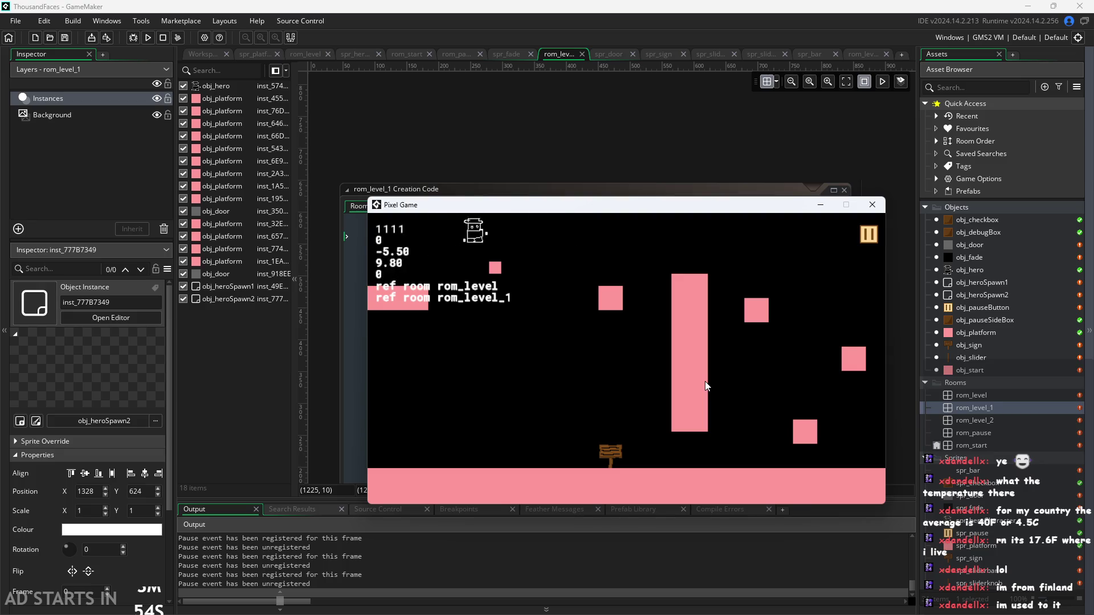
key(Left)
key(Up)
key(Right)
key(Up)
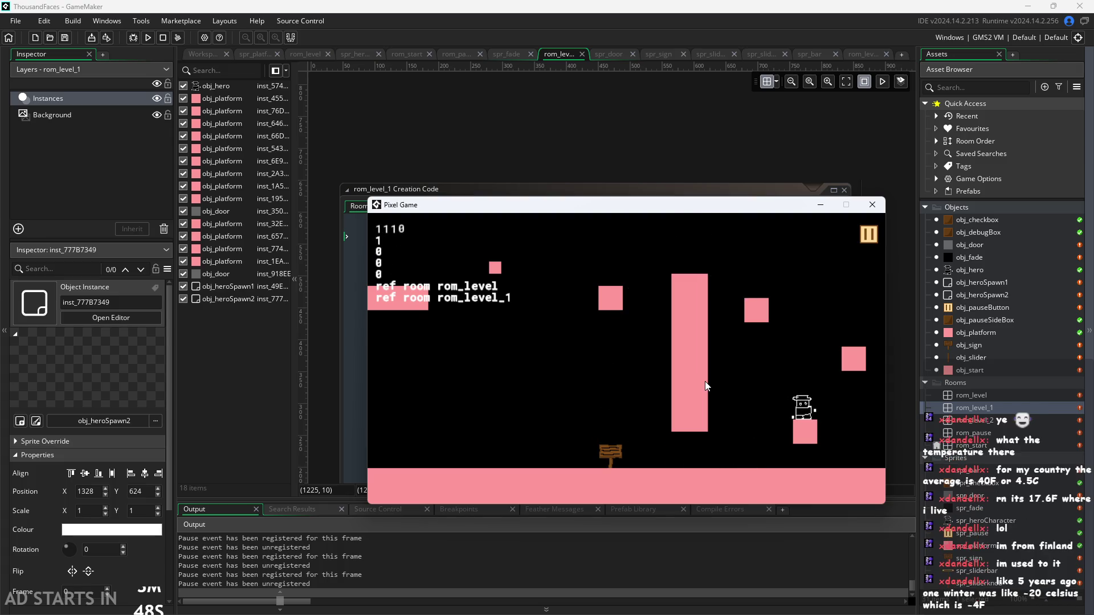
key(Up)
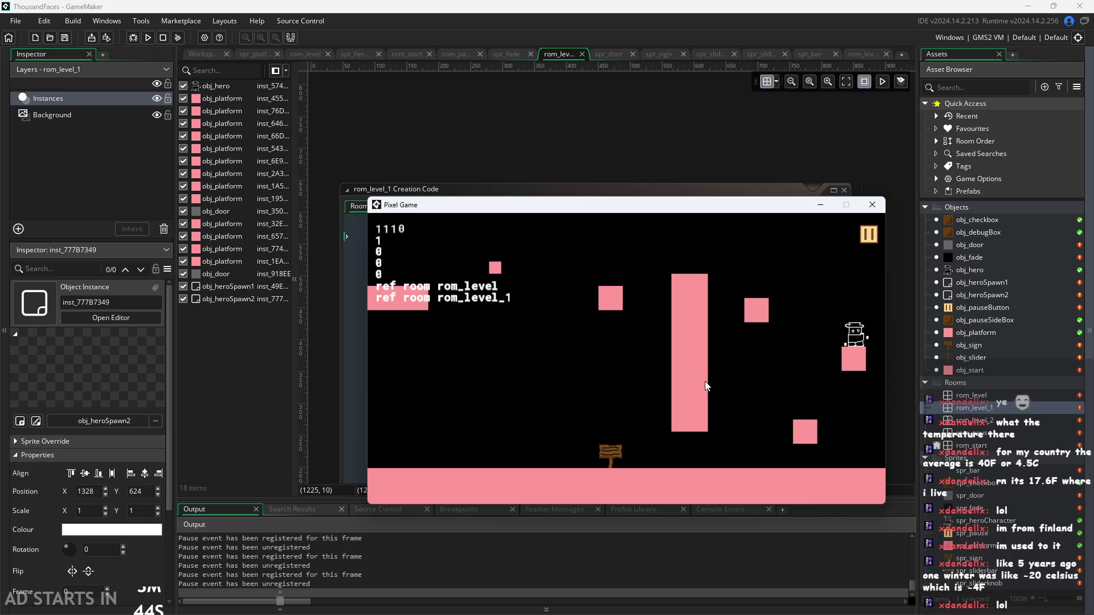
Leap between the right block, signpost and tall pillar, then land the hero on the floor at right.
key(Left)
key(Up)
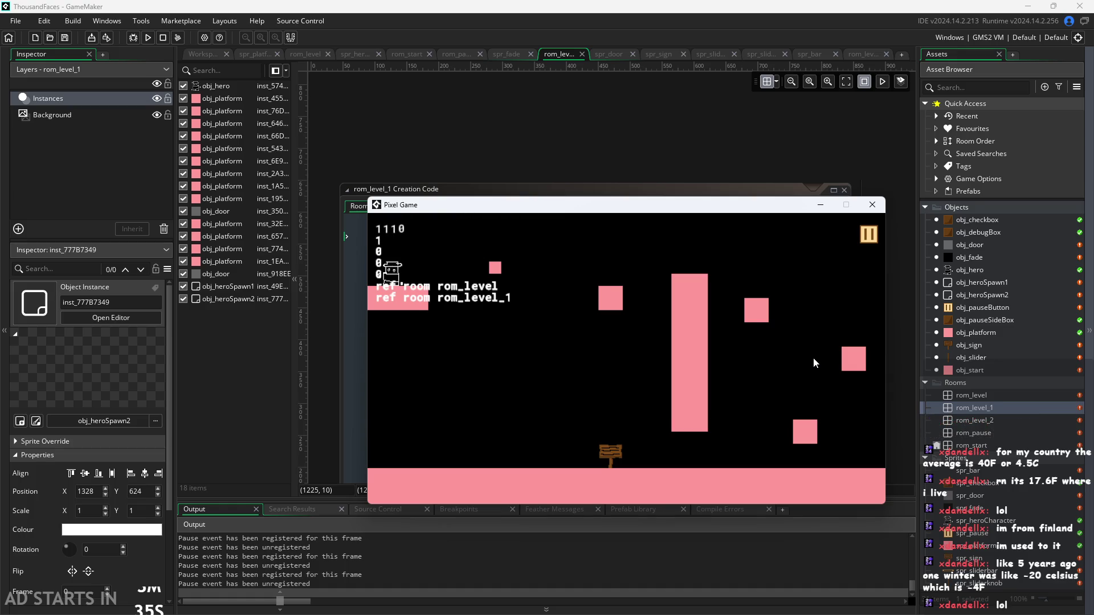
key(Right)
key(Up)
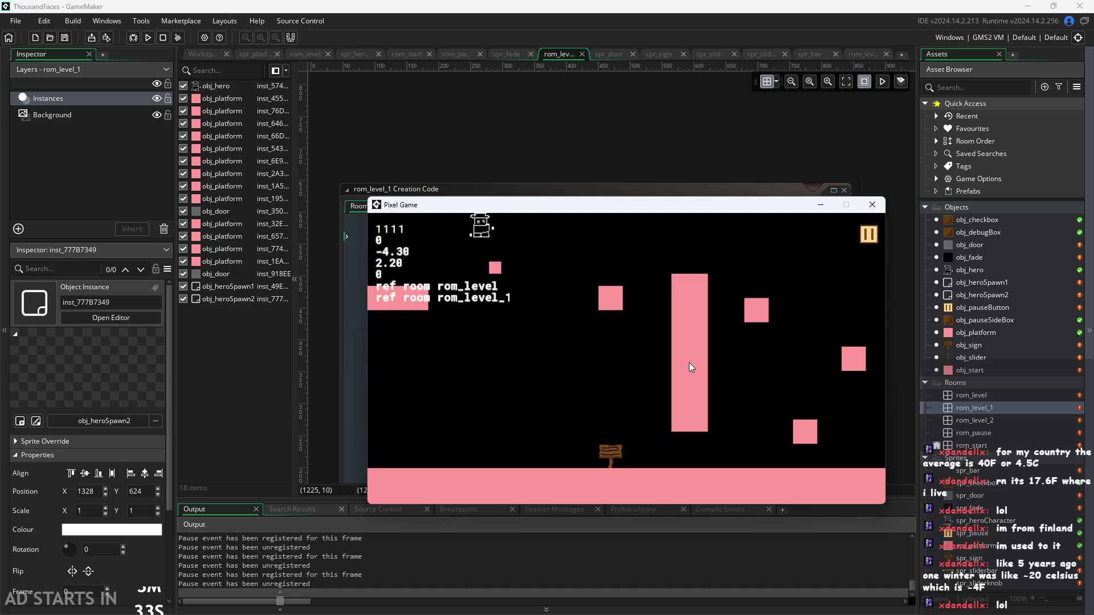
key(Left)
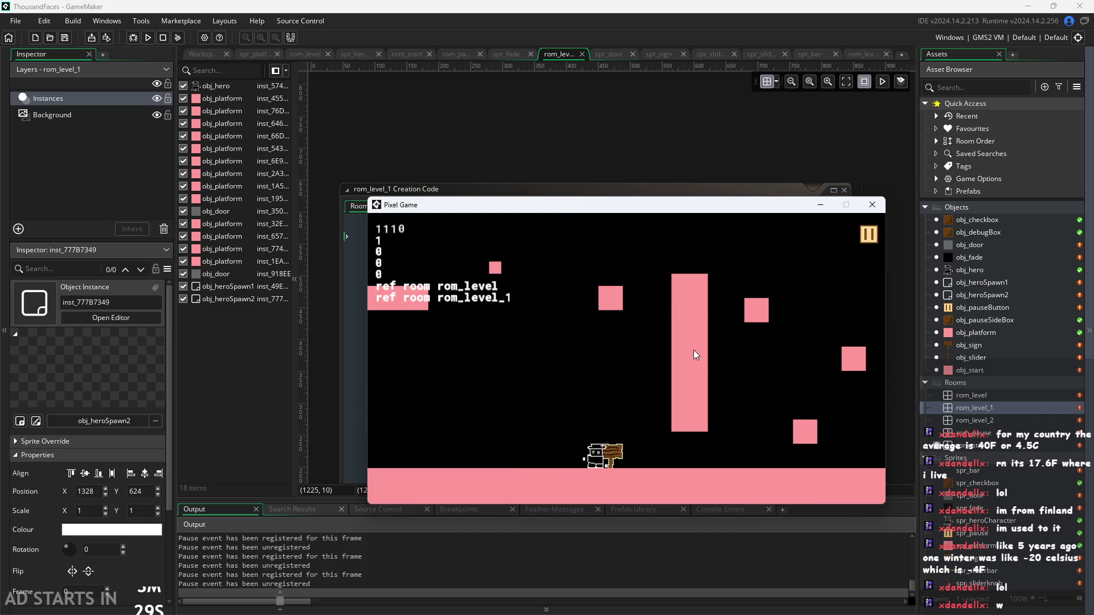
key(Right)
key(Up)
key(Up)
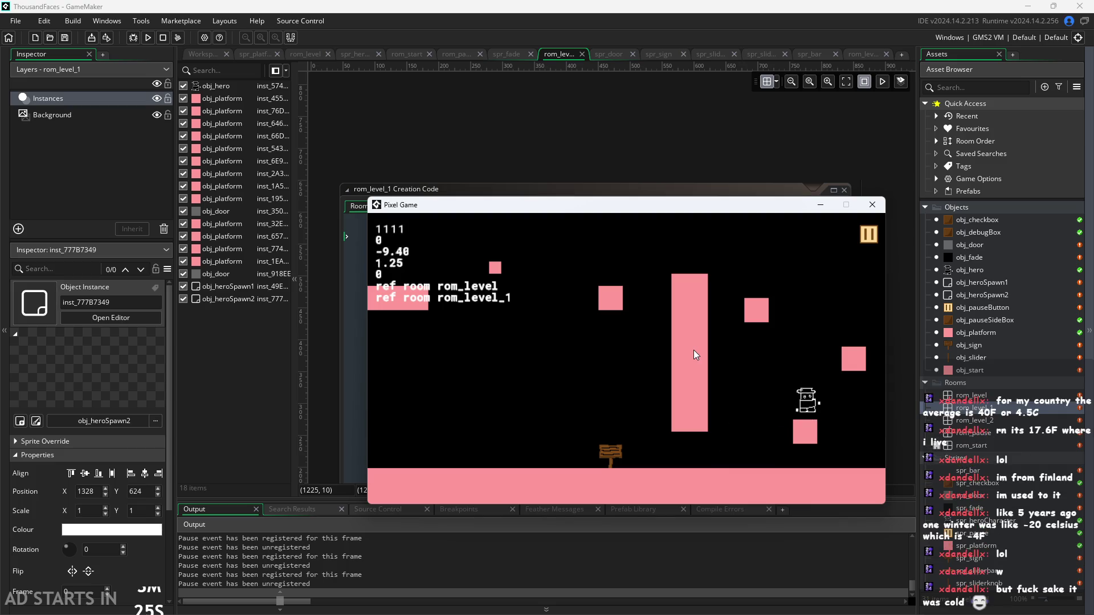
key(Left)
key(Up)
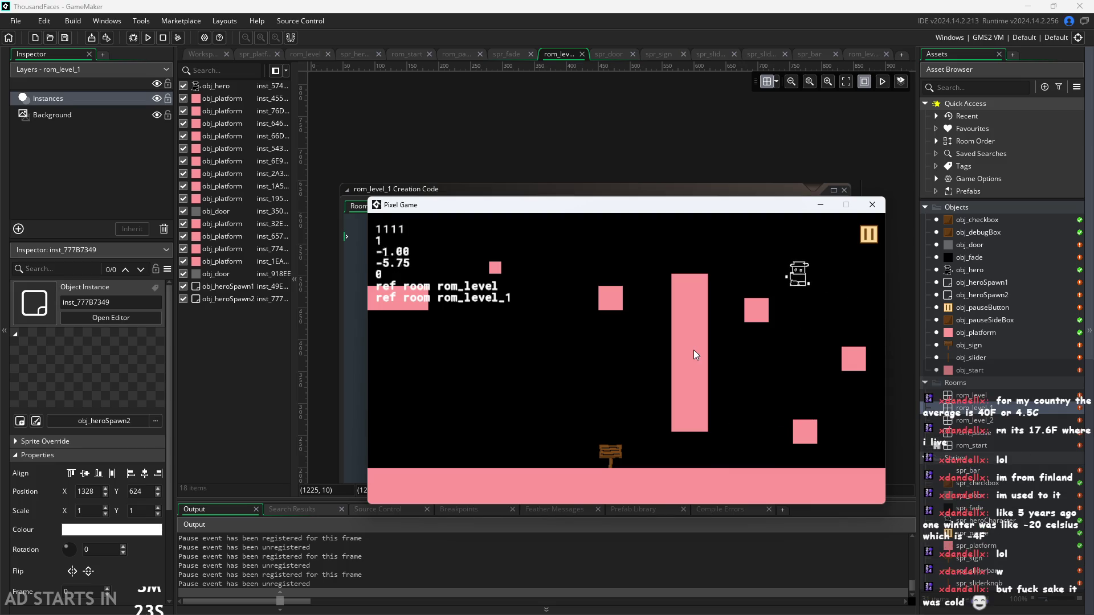
key(Left)
key(Up)
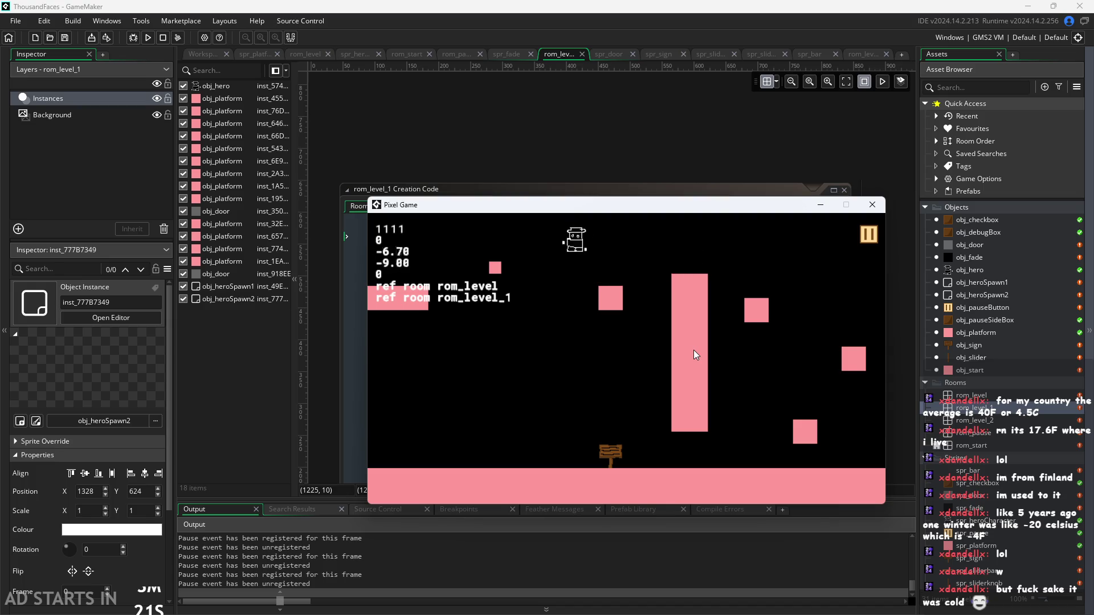
key(Right)
key(Up)
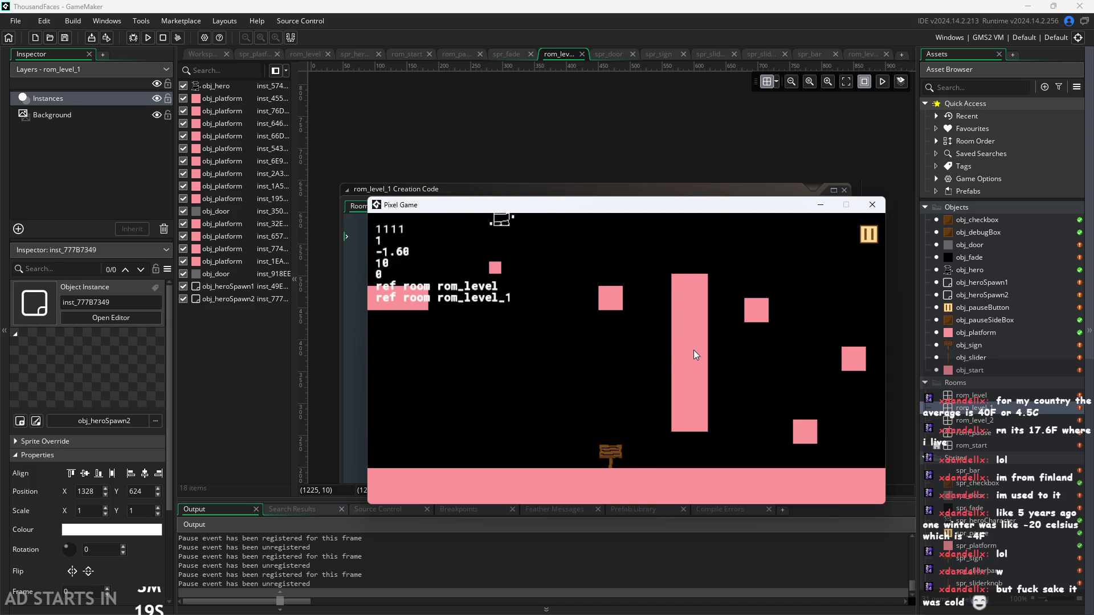
key(Up)
key(Left)
key(Right)
key(Right)
key(Up)
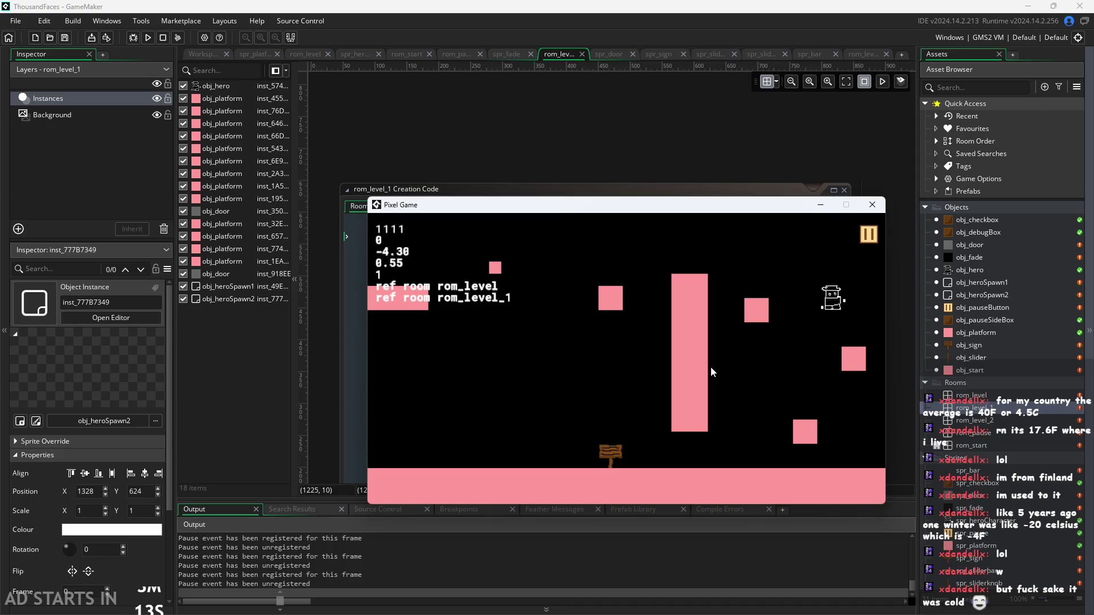
Jump from beside the right block over the pillar, onto the small block and back onto the tall pillar.
key(Left)
key(Up)
key(Left)
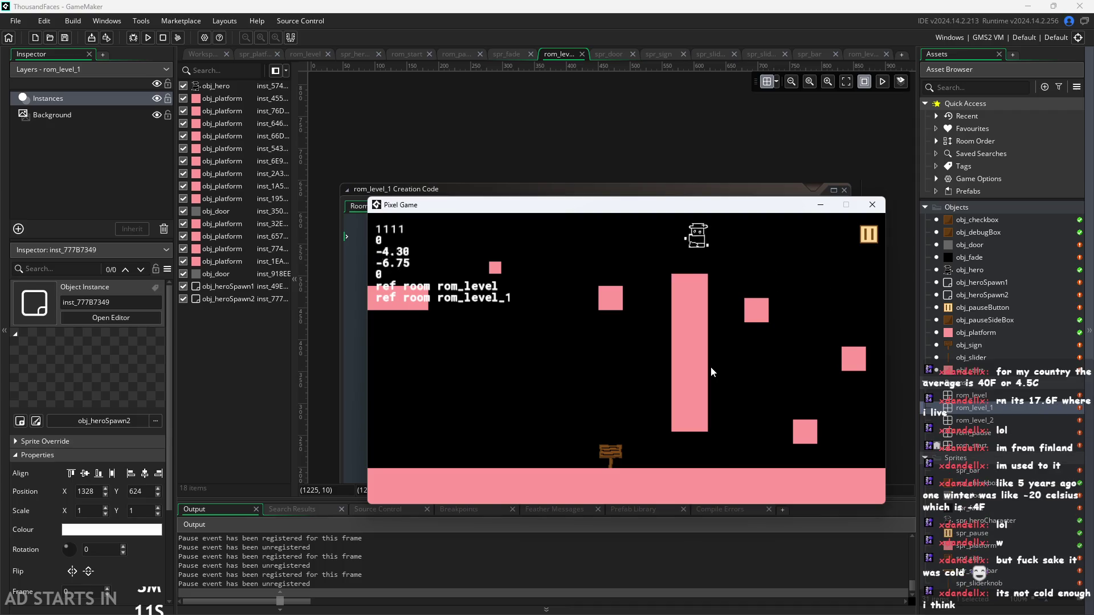
key(Up)
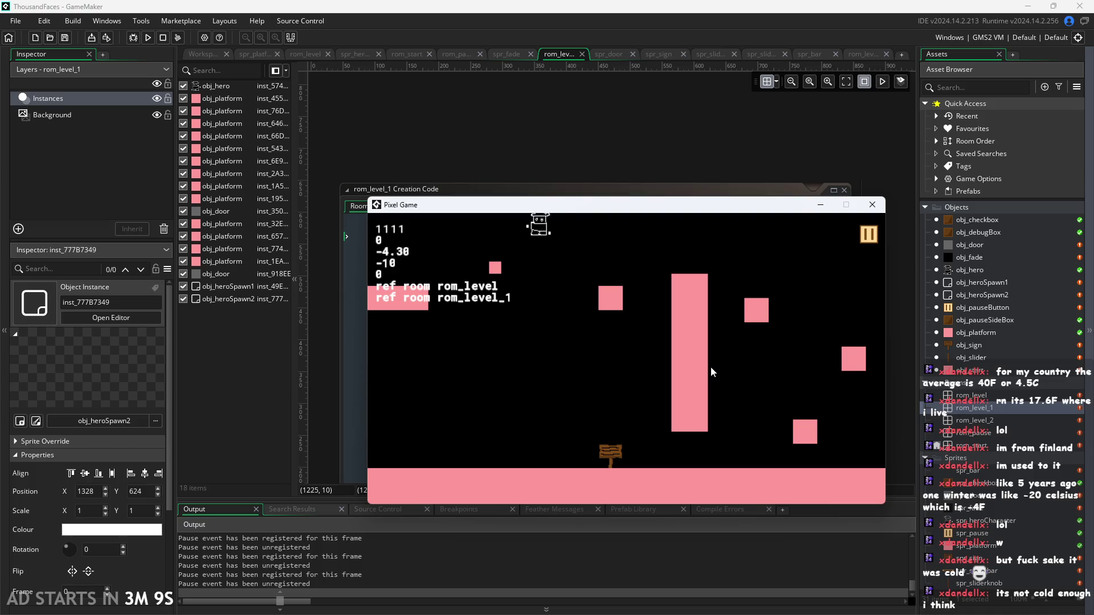
key(Right)
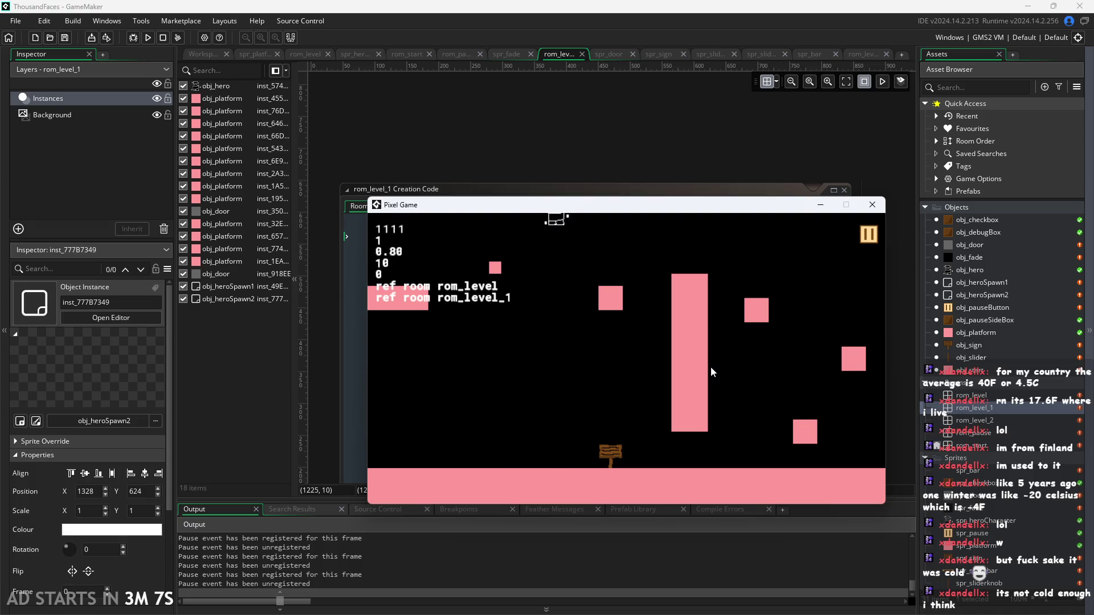
key(Up)
key(Up)
key(Left)
key(Up)
key(Left)
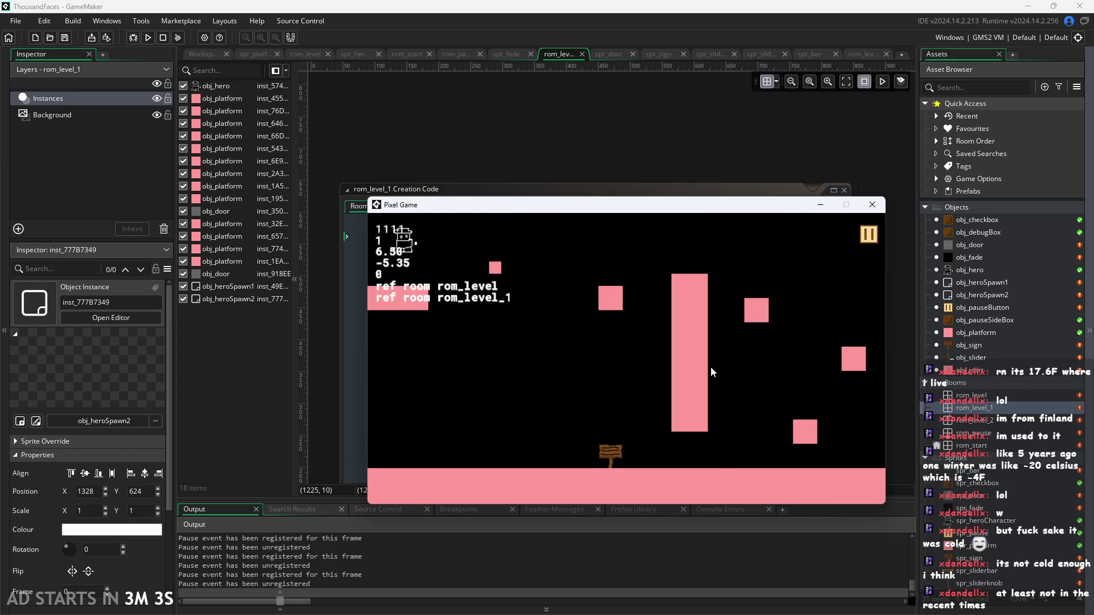
key(Up)
key(Right)
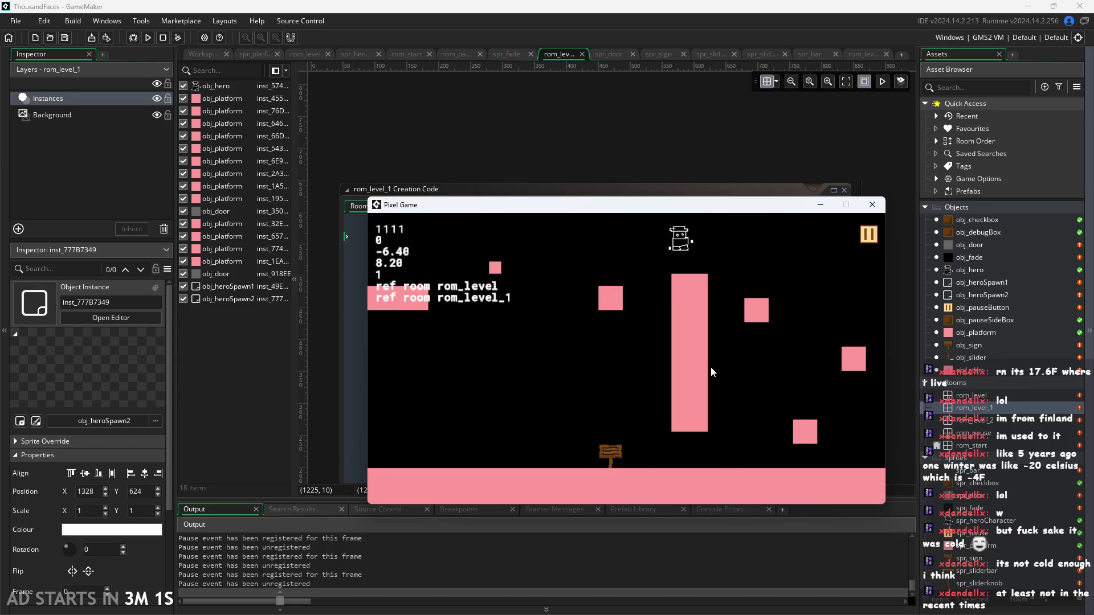
key(Up)
key(Left)
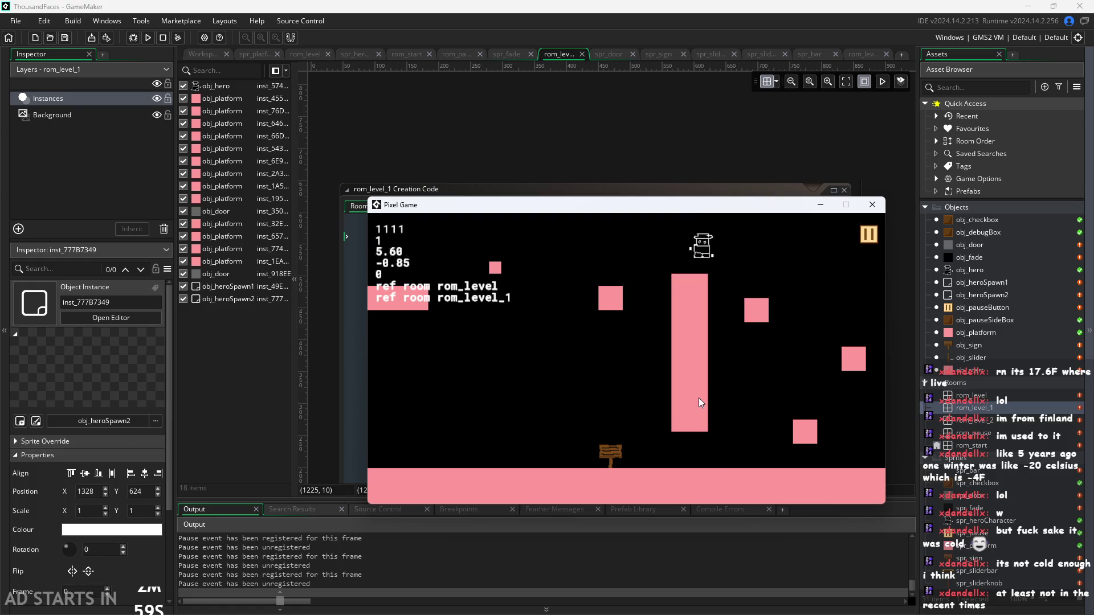
key(Up)
Bounce the hero left and right across the top of the screen, ending airborne near the top.
key(Left)
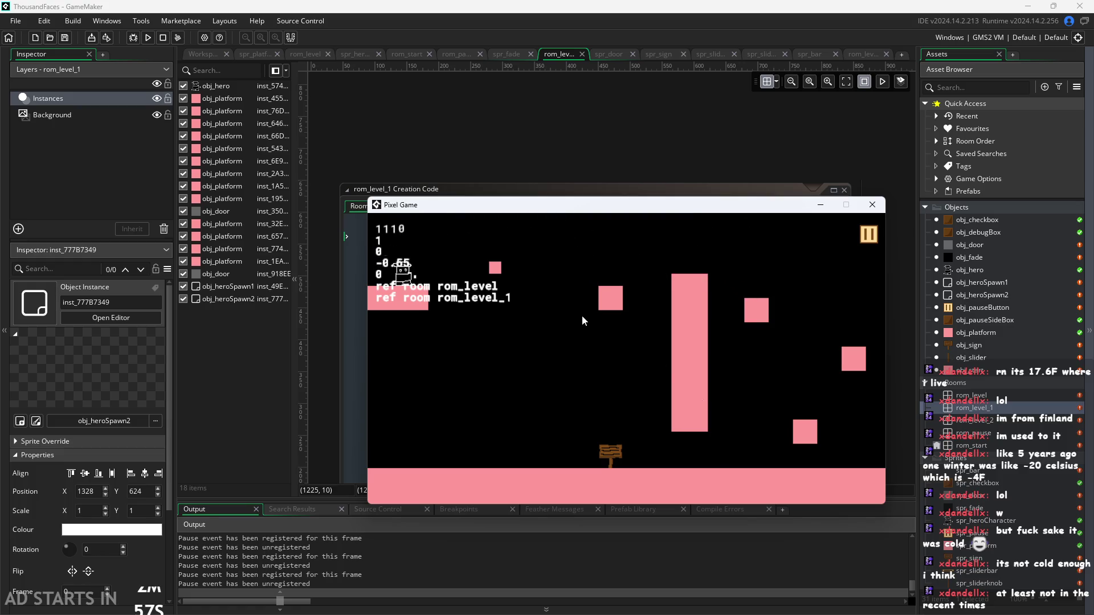
key(Right)
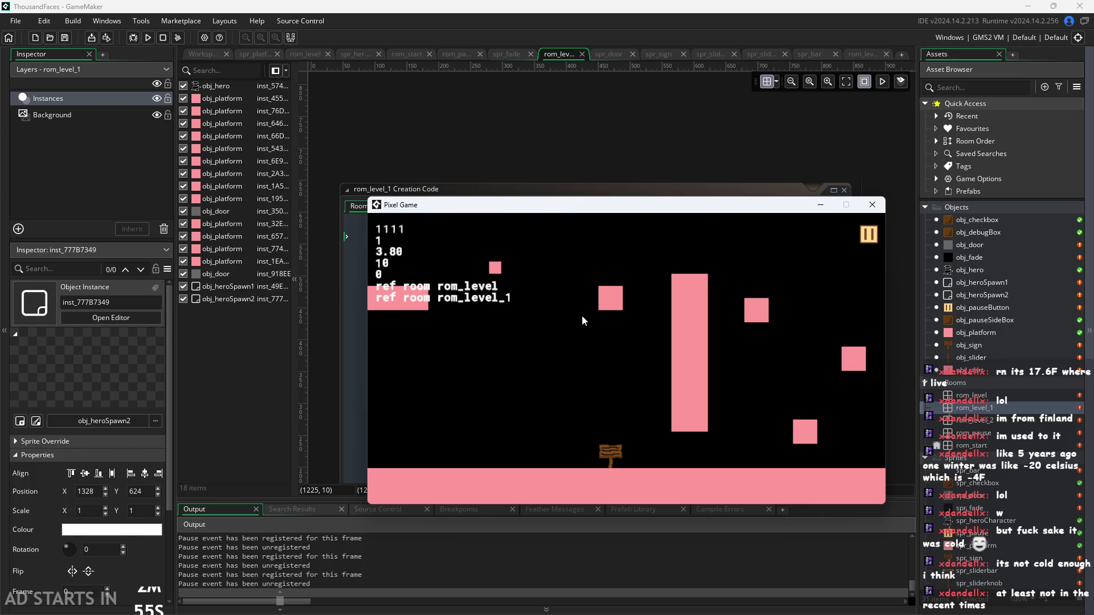
key(Up)
key(Left)
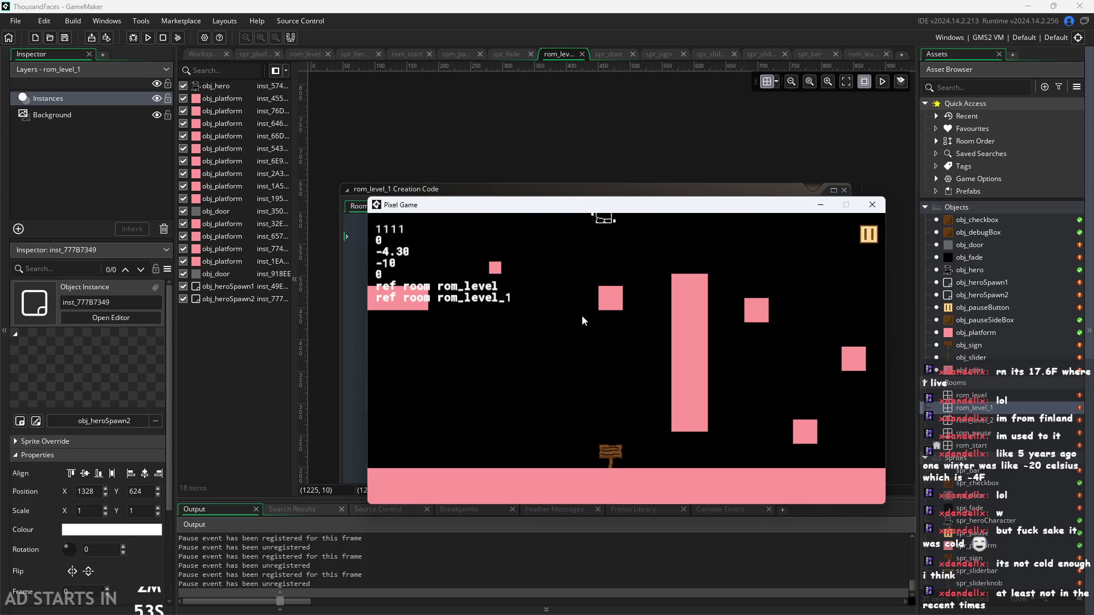
key(Up)
key(Right)
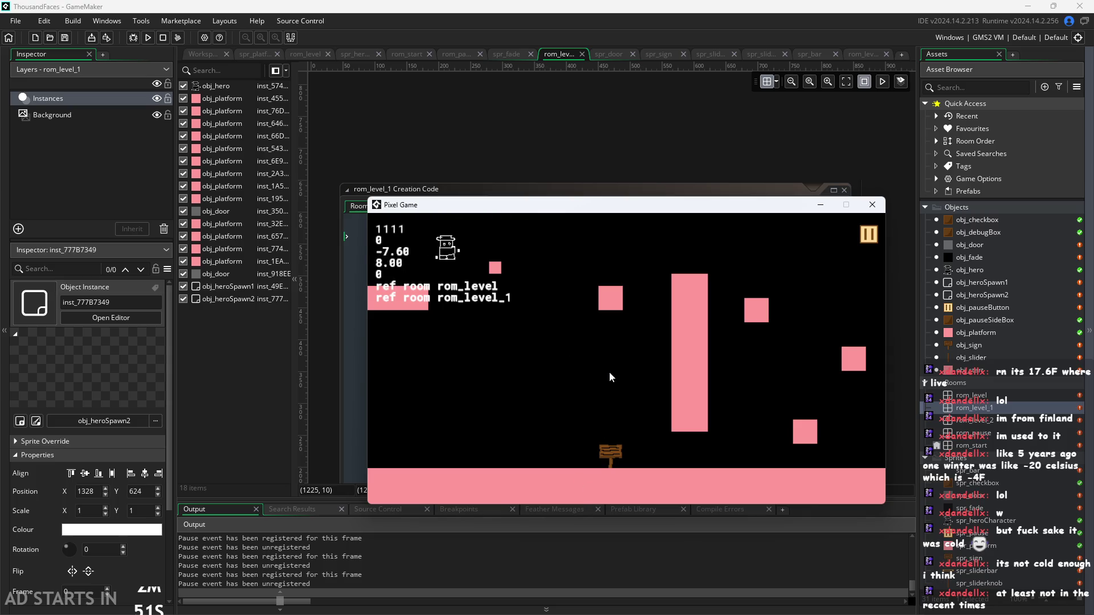
key(Up)
key(Left)
key(Up)
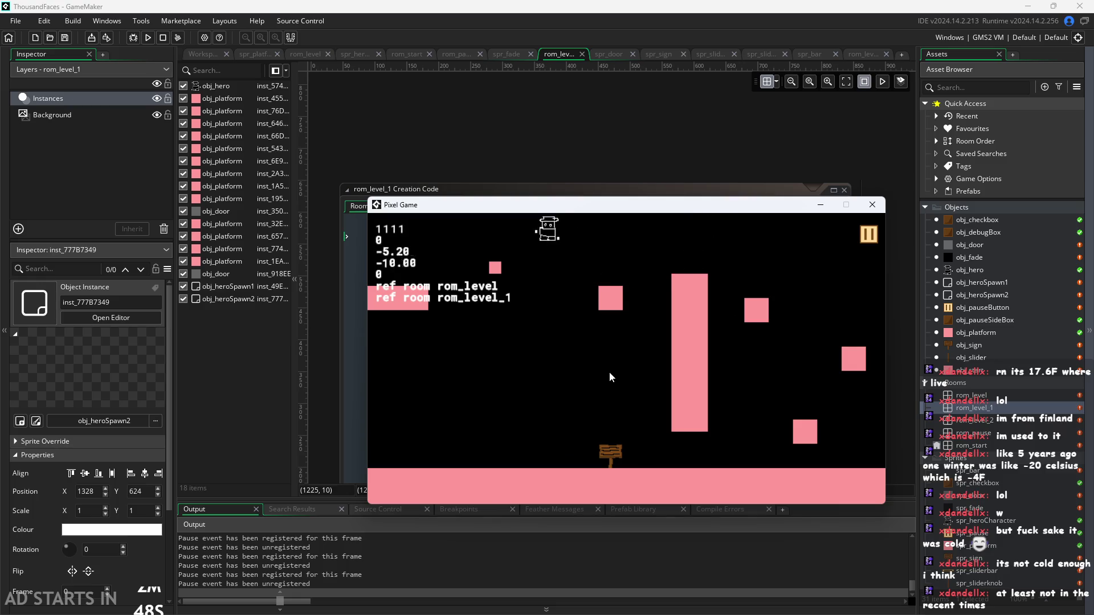
key(Up)
key(Right)
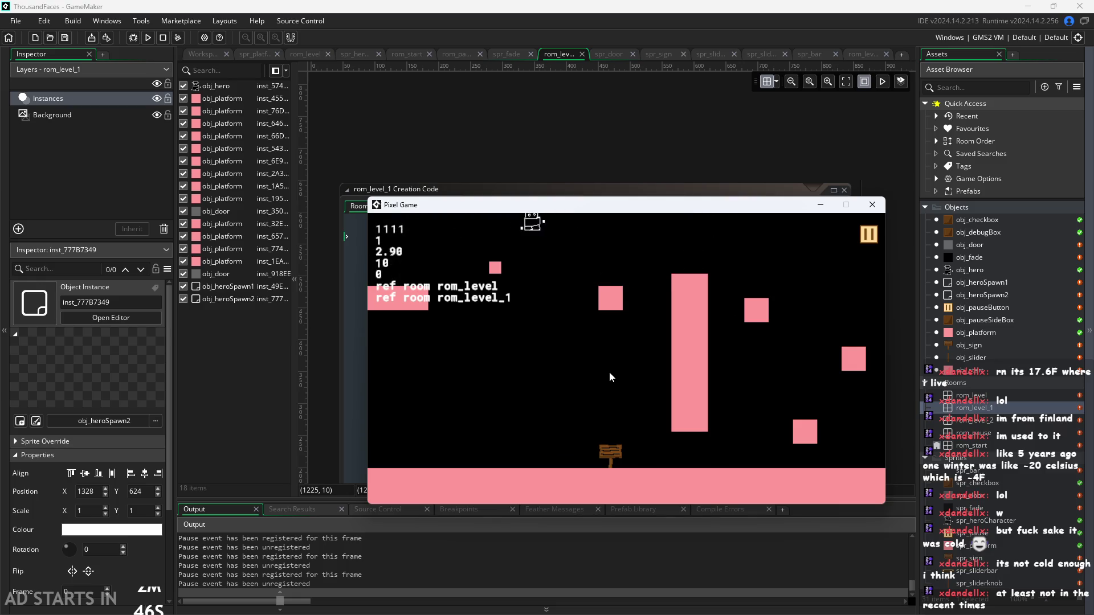
key(Up)
key(Up)
key(Left)
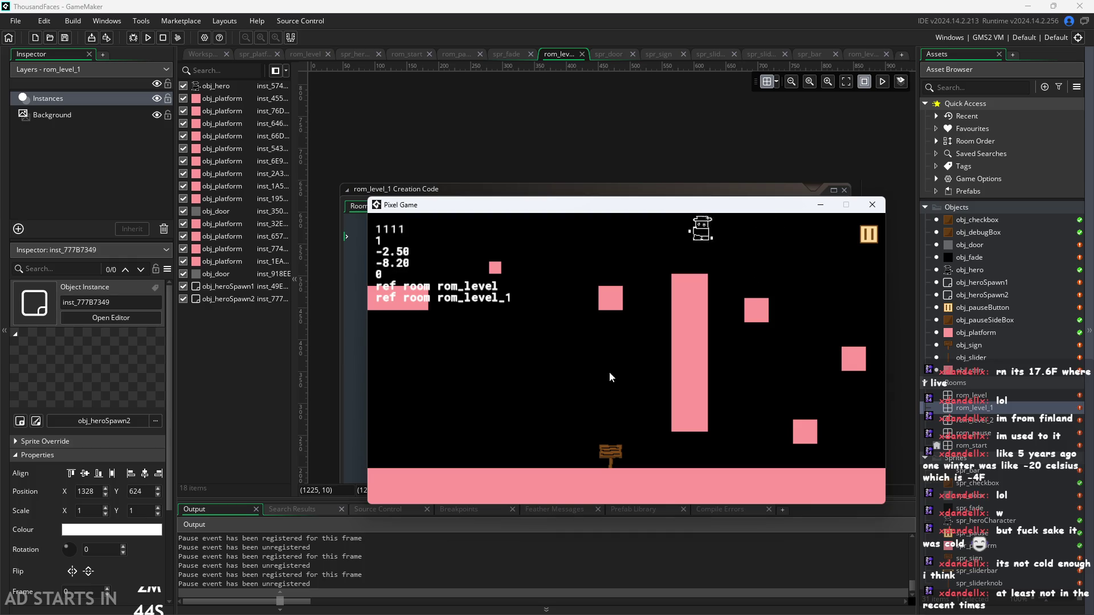
key(Up)
Jump the hero off its platform and land it on the tall pink pillar.
key(Right)
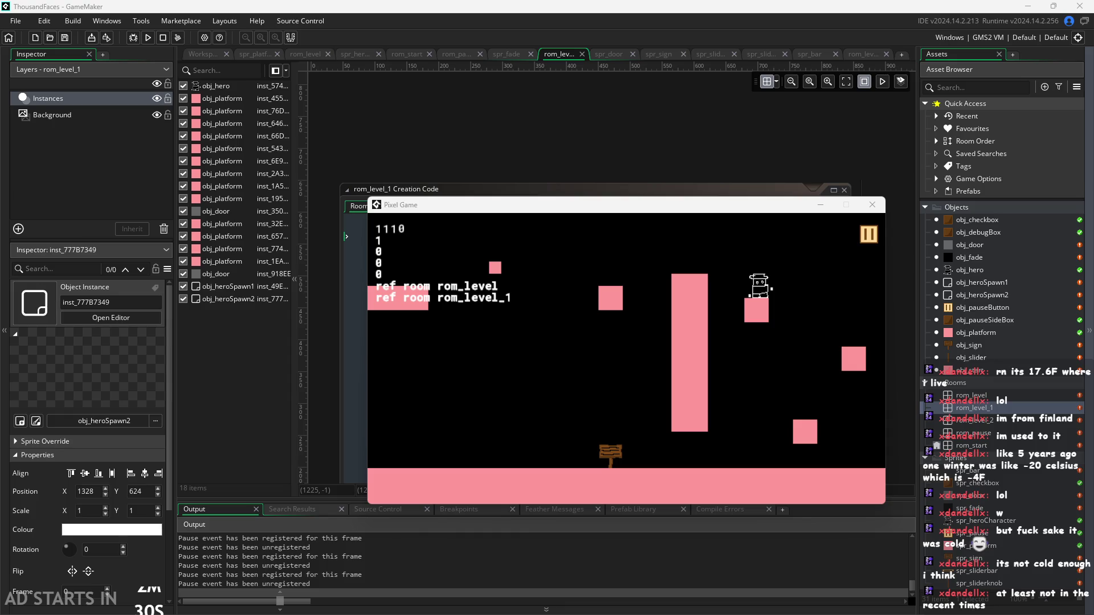
key(Up)
key(Left)
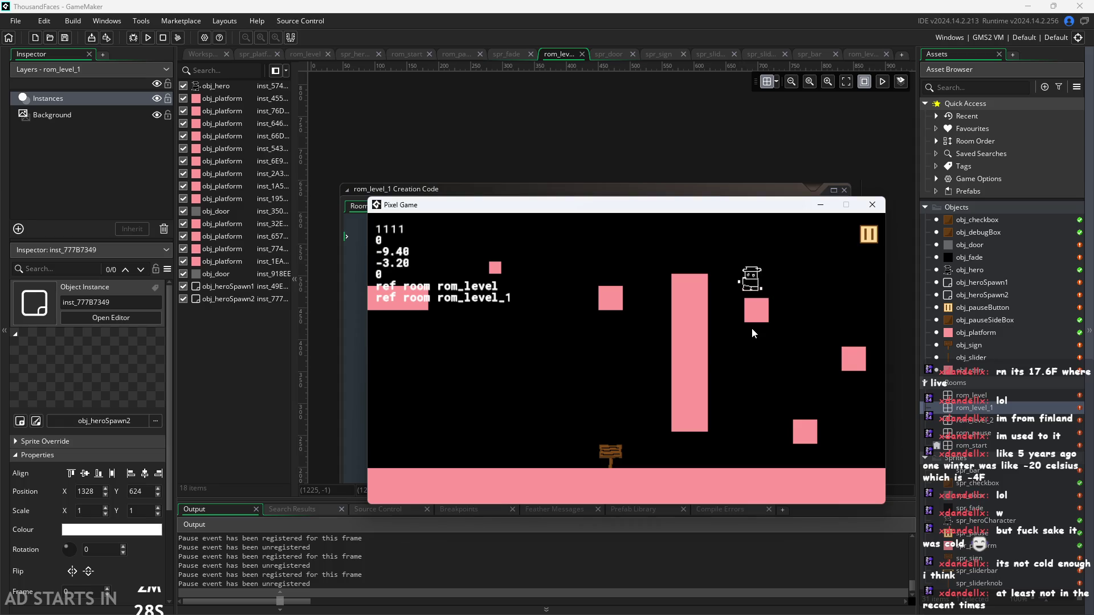
key(Up)
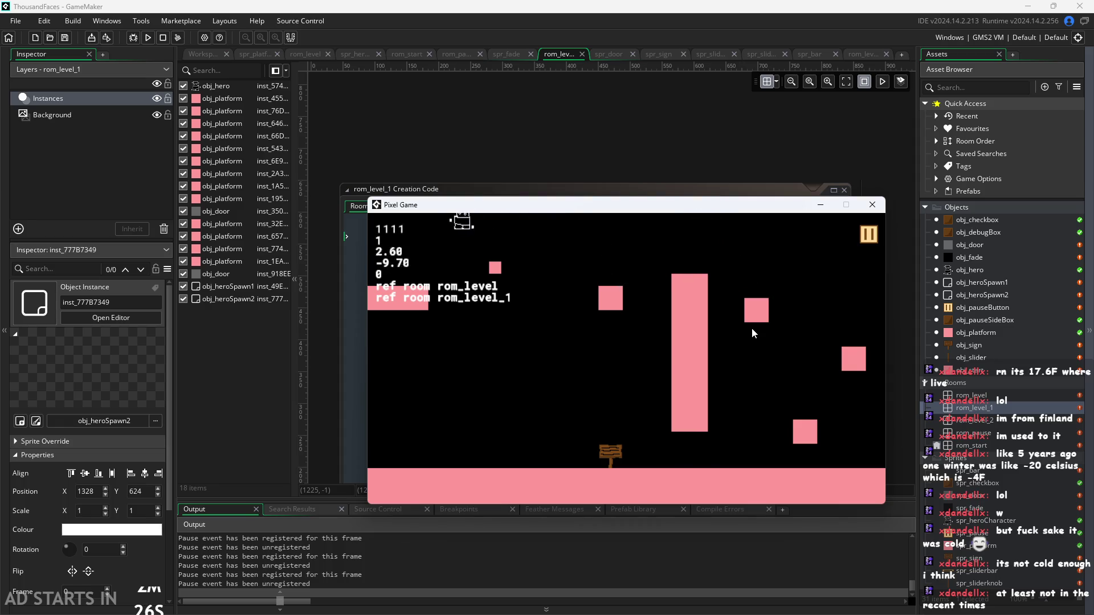
key(Right)
key(Up)
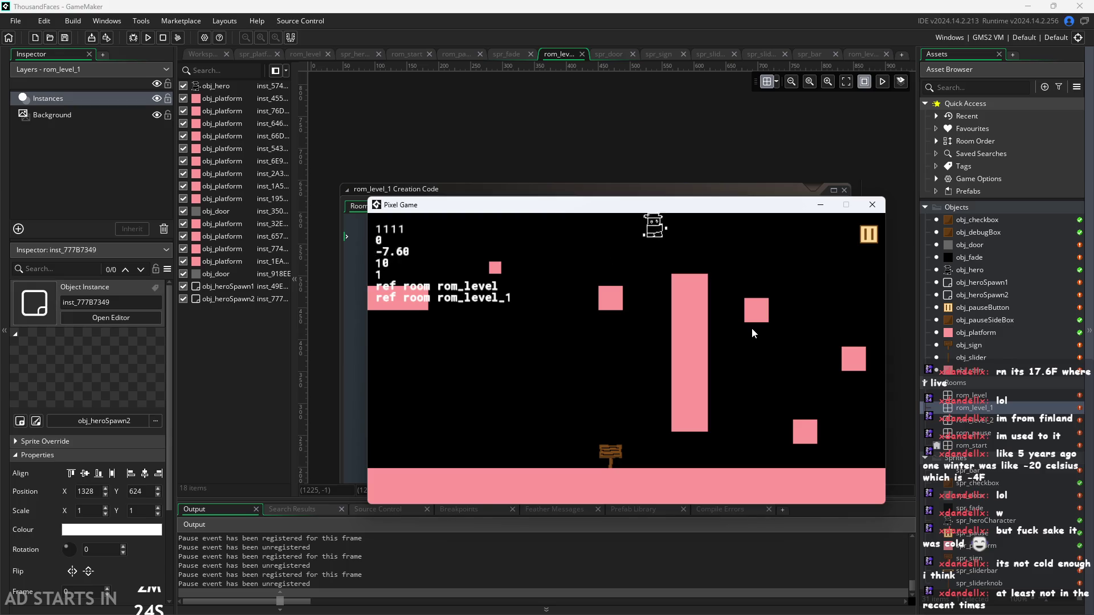
key(Left)
key(Up)
key(Left)
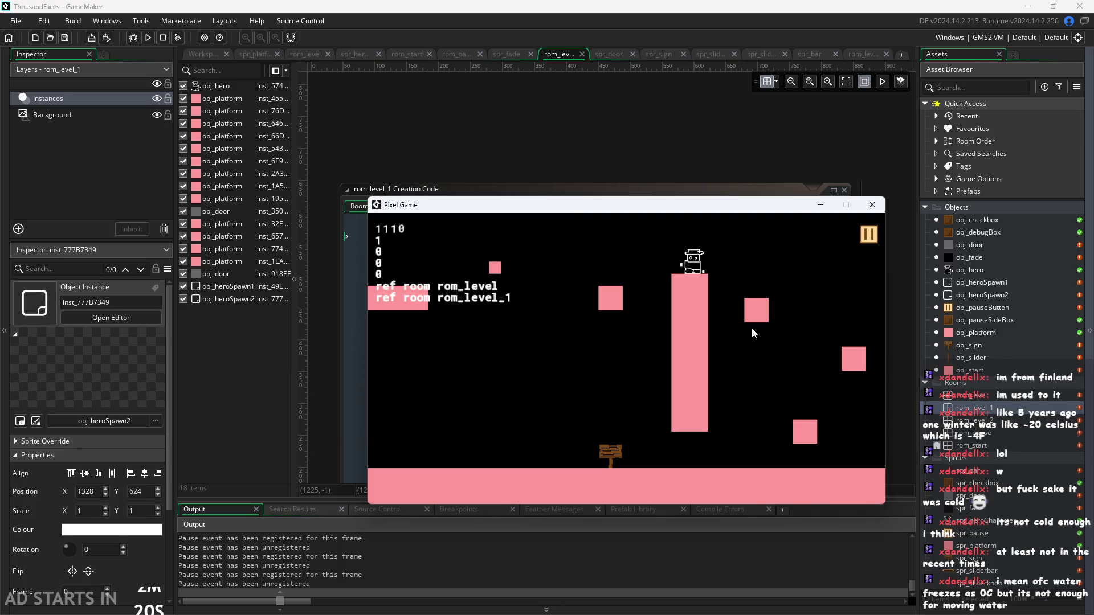
Leap from the pillar across the top, fall, and jump onto the lower-right pink block.
key(Left)
key(Up)
key(Right)
key(Up)
key(Left)
key(Up)
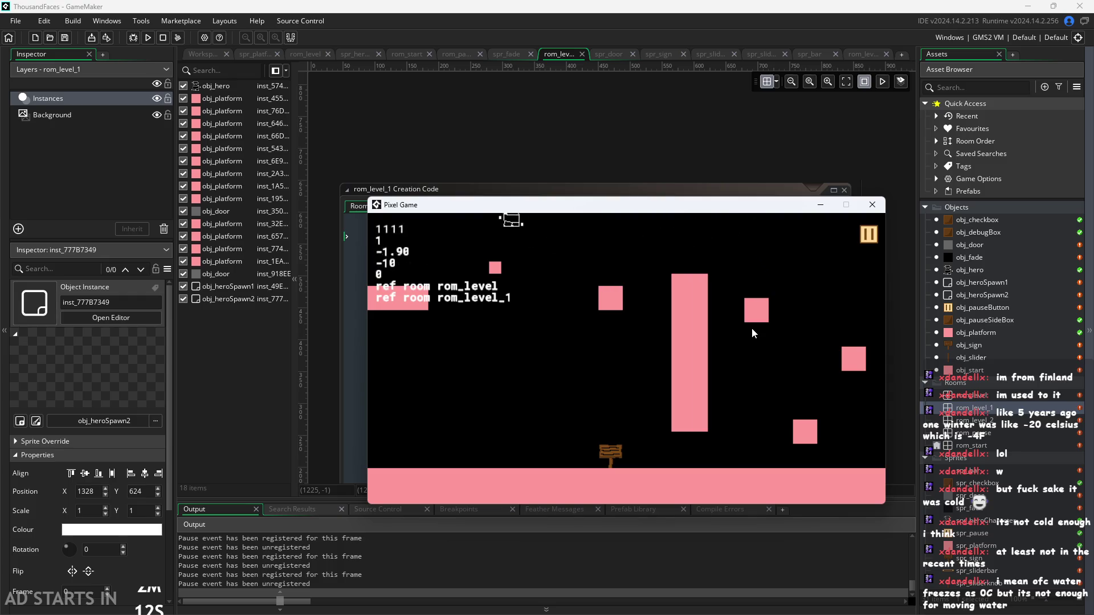
key(Right)
key(Up)
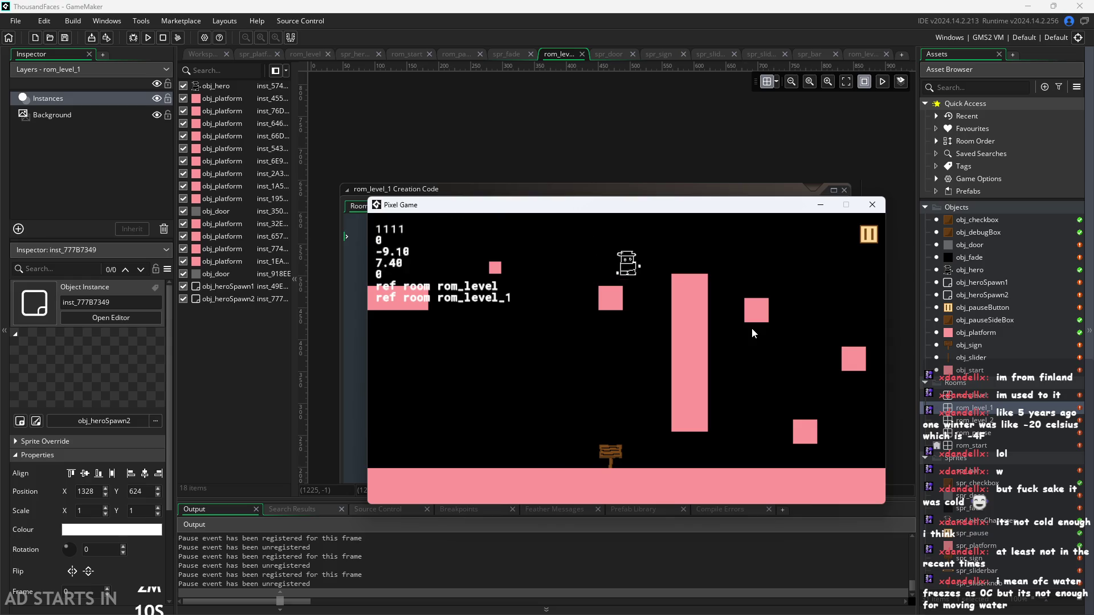
key(Left)
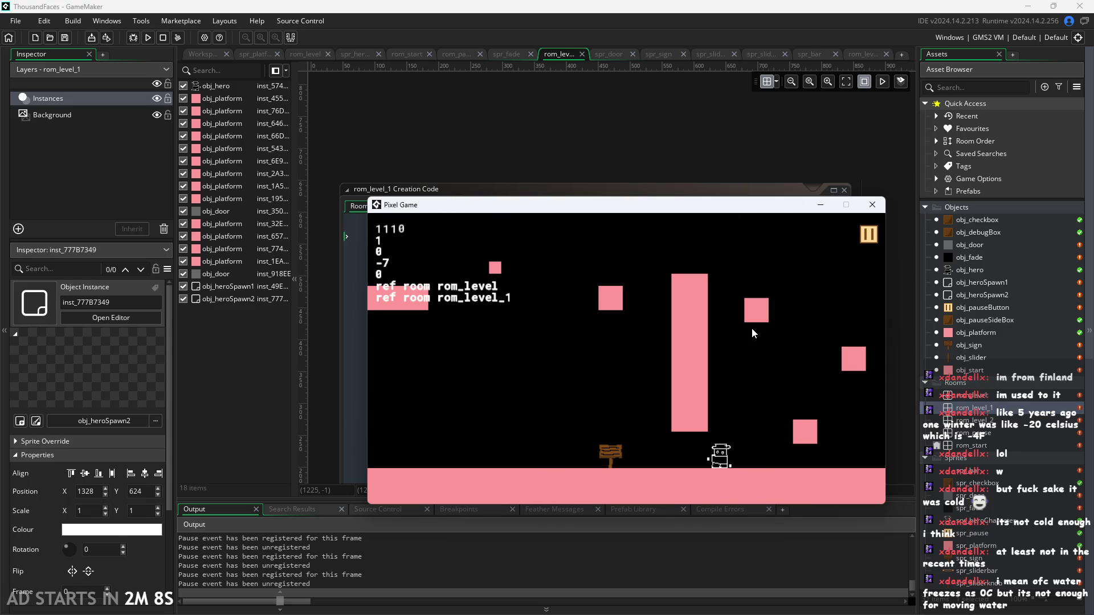
key(Right)
key(Up)
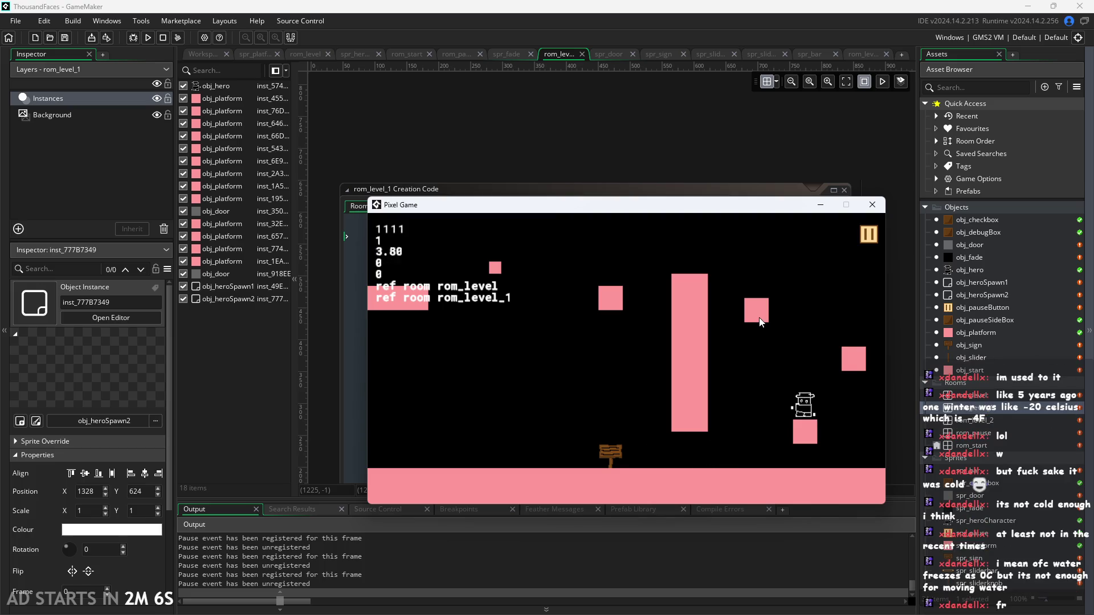
Hop across the far-right and middle-right blocks to the pillar and top-left, then onto the small right block.
key(Up)
key(Right)
key(Up)
key(Left)
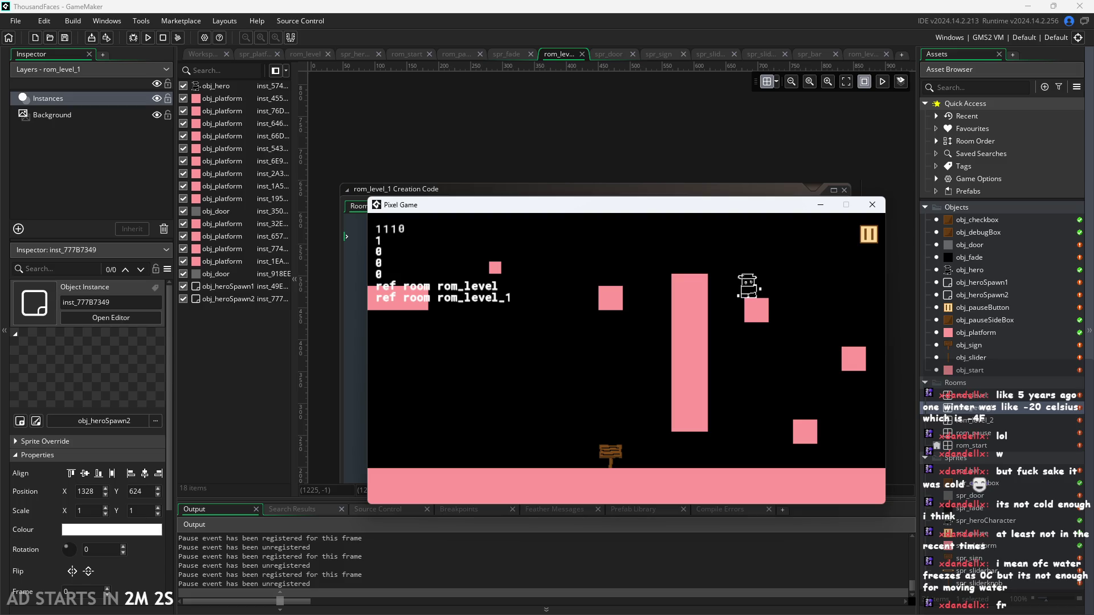
key(Up)
key(Left)
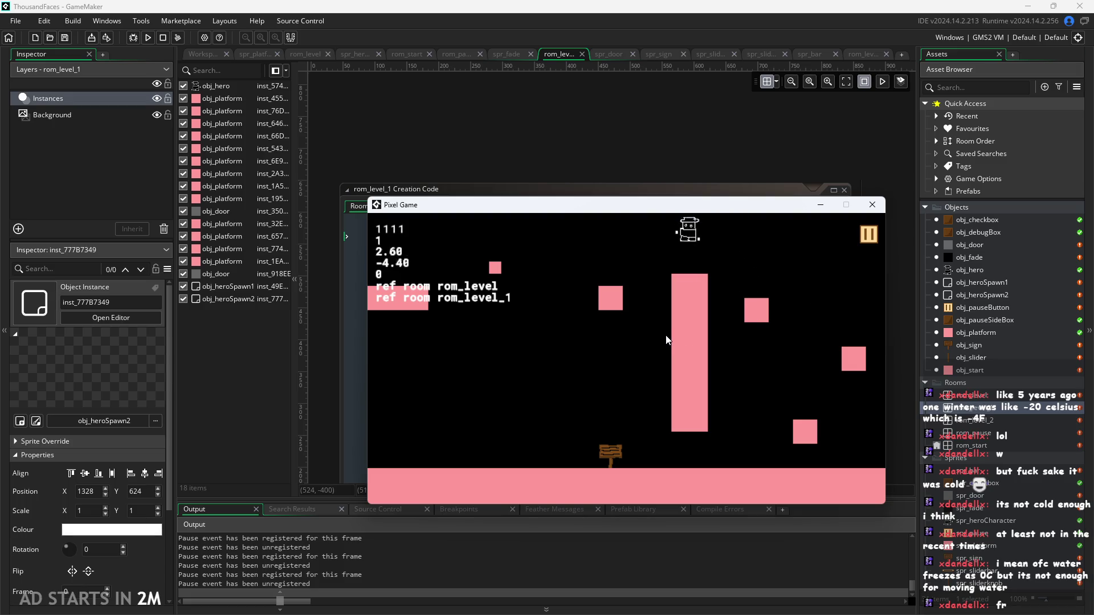
key(Left)
key(Up)
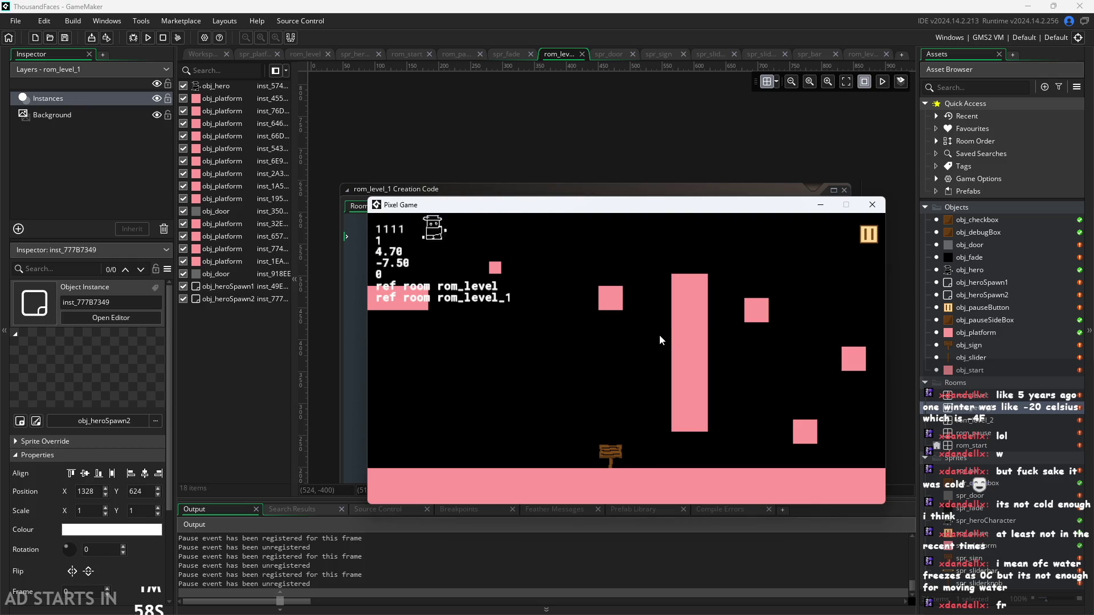
key(Right)
key(Up)
key(Up)
key(Left)
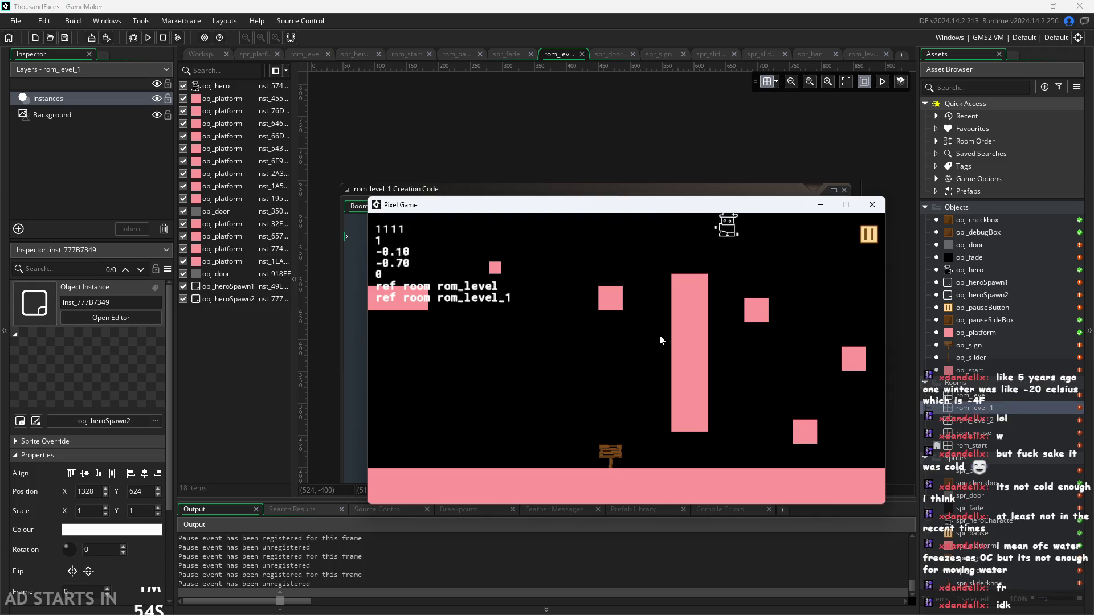
key(Up)
key(Right)
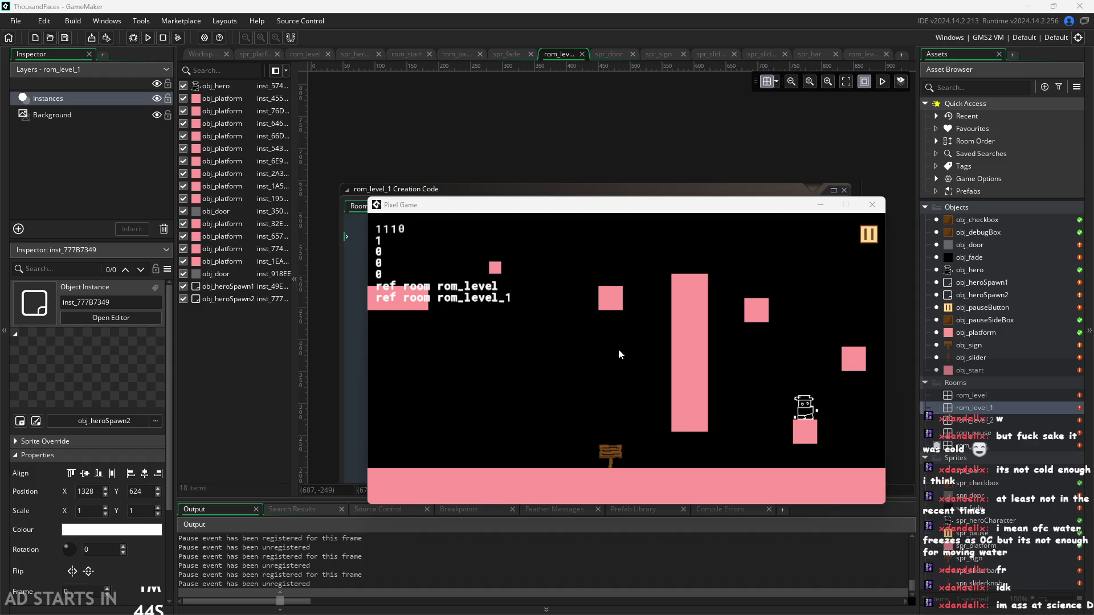
Jump with the space bar off the platform, land on a pink block and leap up again.
key(space)
key(space)
key(Right)
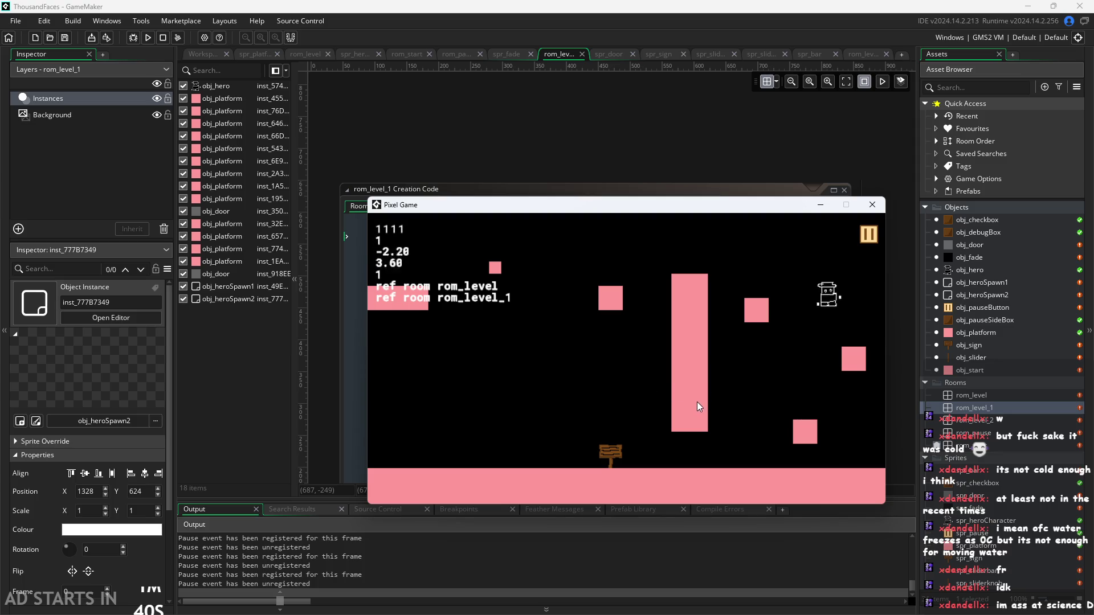
key(space)
key(Left)
key(space)
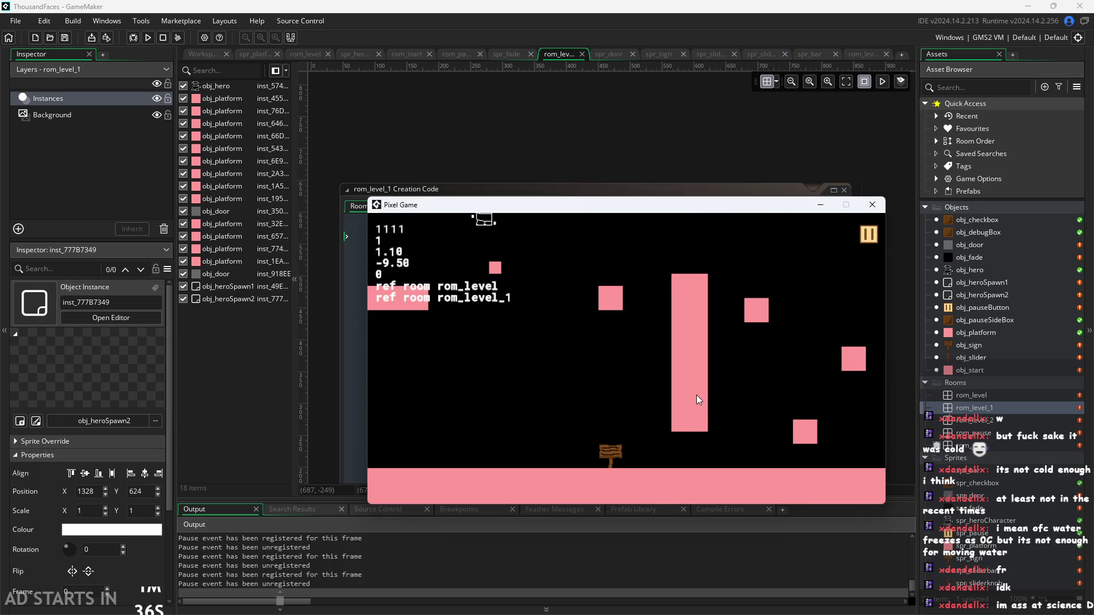
key(space)
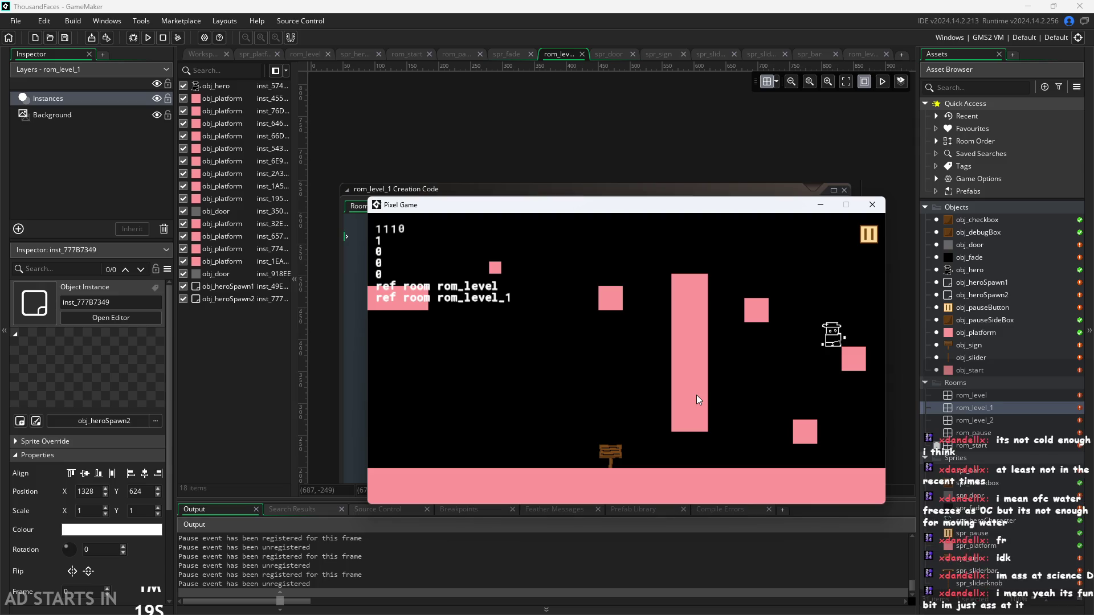
Double-jump the hero from the floor toward the upper block and back to the left.
key(Left)
key(space)
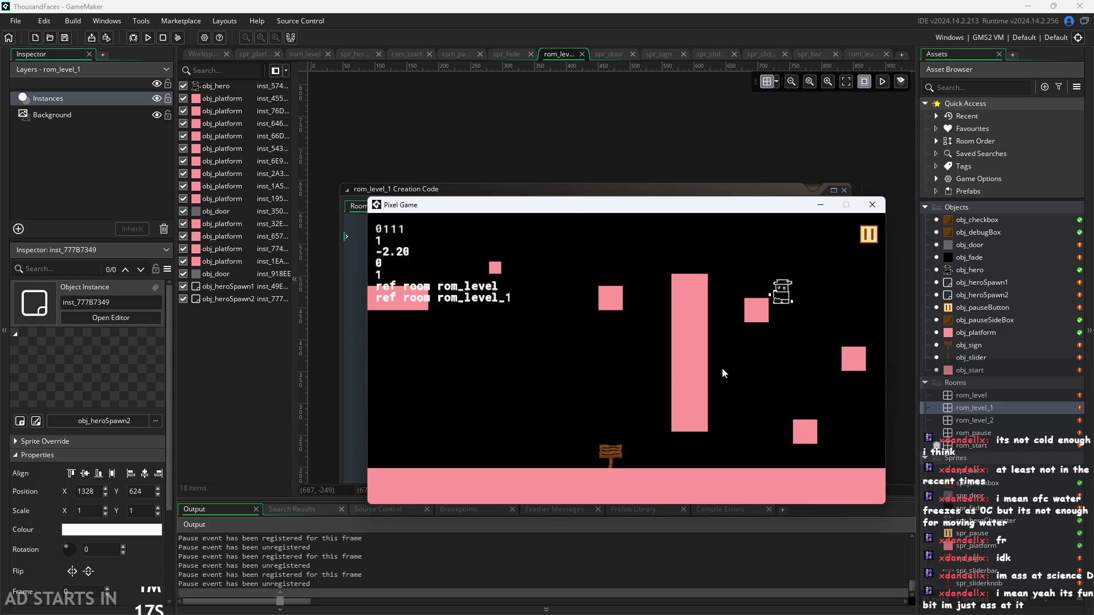
key(space)
key(space)
key(Right)
key(space)
key(Left)
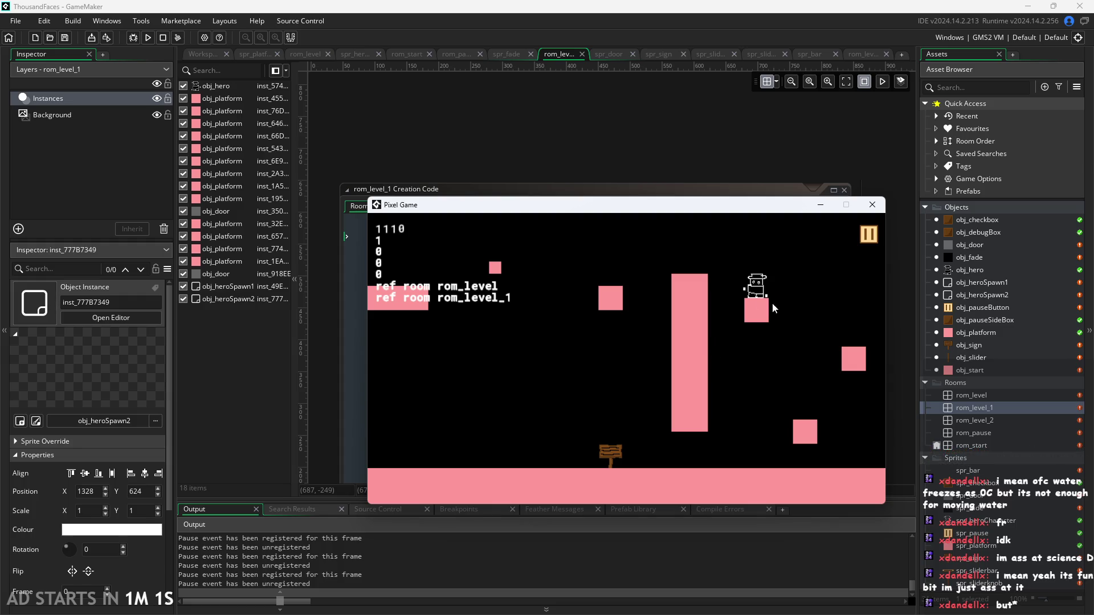
Refocus the game and jump the hero from the lower-right block onto the upper-middle block.
click(756, 296)
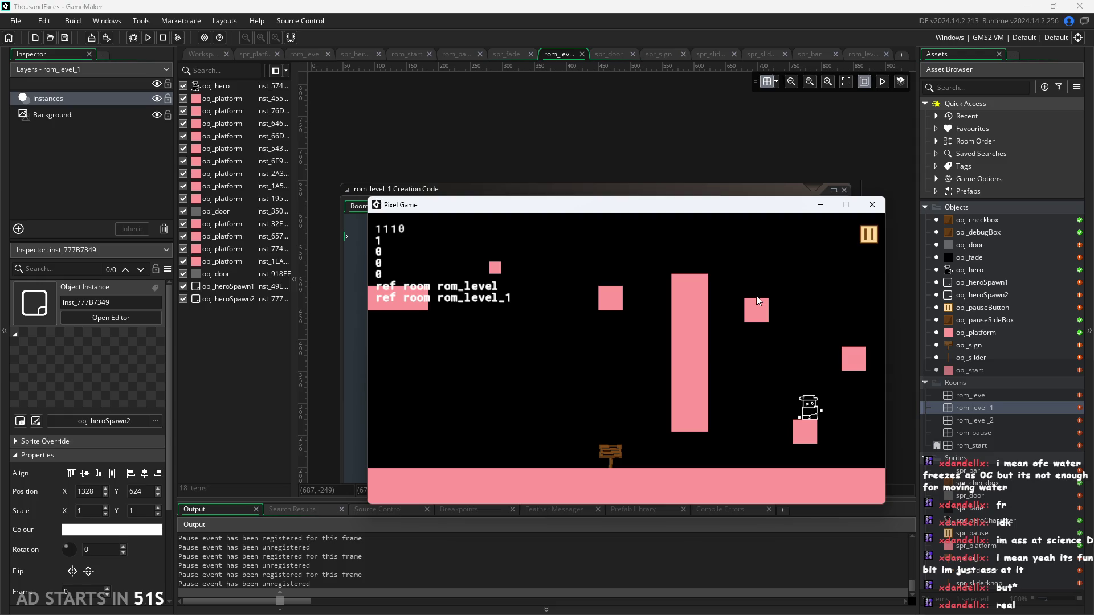
key(space)
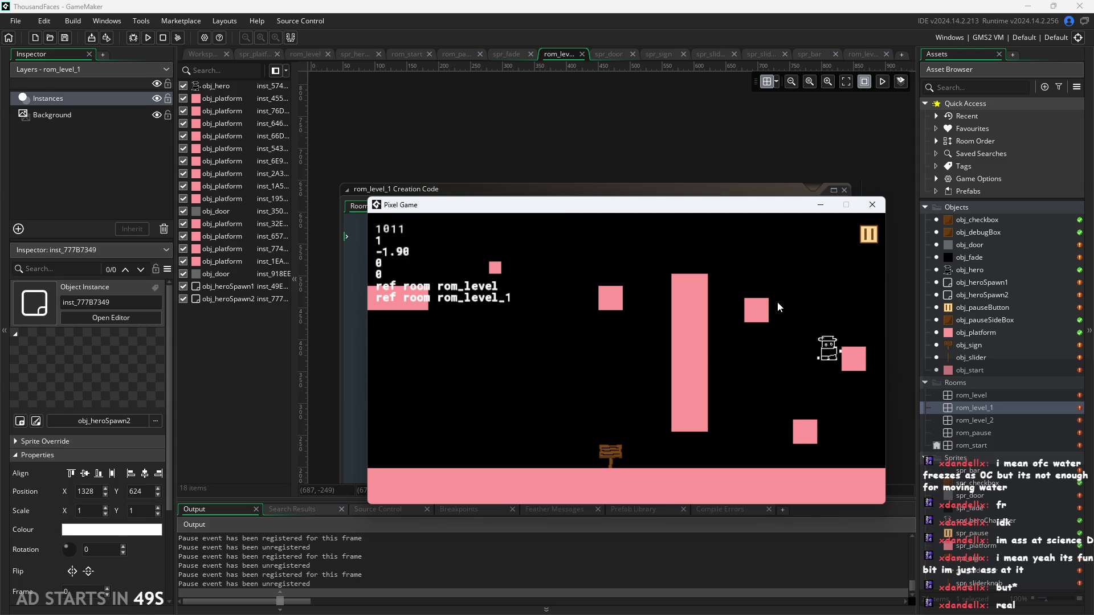
key(Left)
key(space)
key(Left)
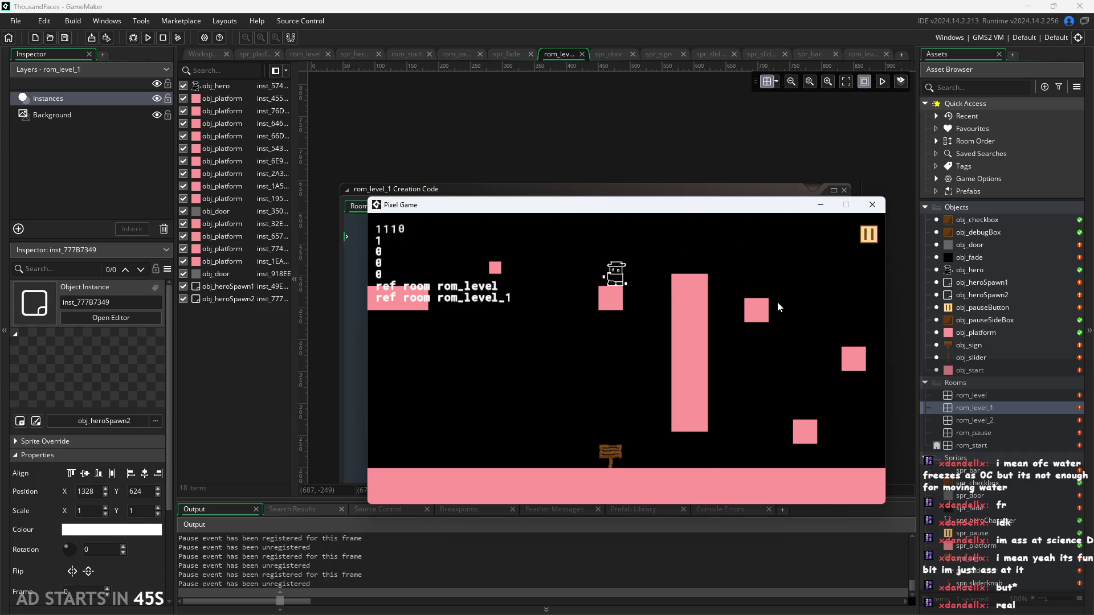
Jump up, run right along the floor onto the lower-right pink block, then alt+Tab away from the game.
key(Left)
key(space)
key(Right)
key(Left)
key(Left)
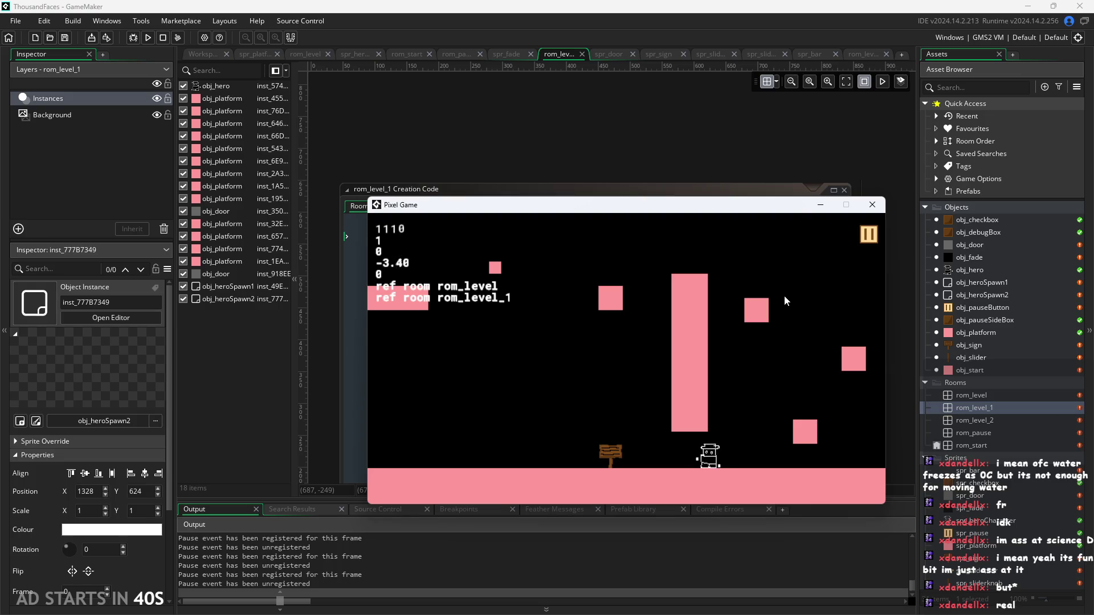
key(Right)
key(space)
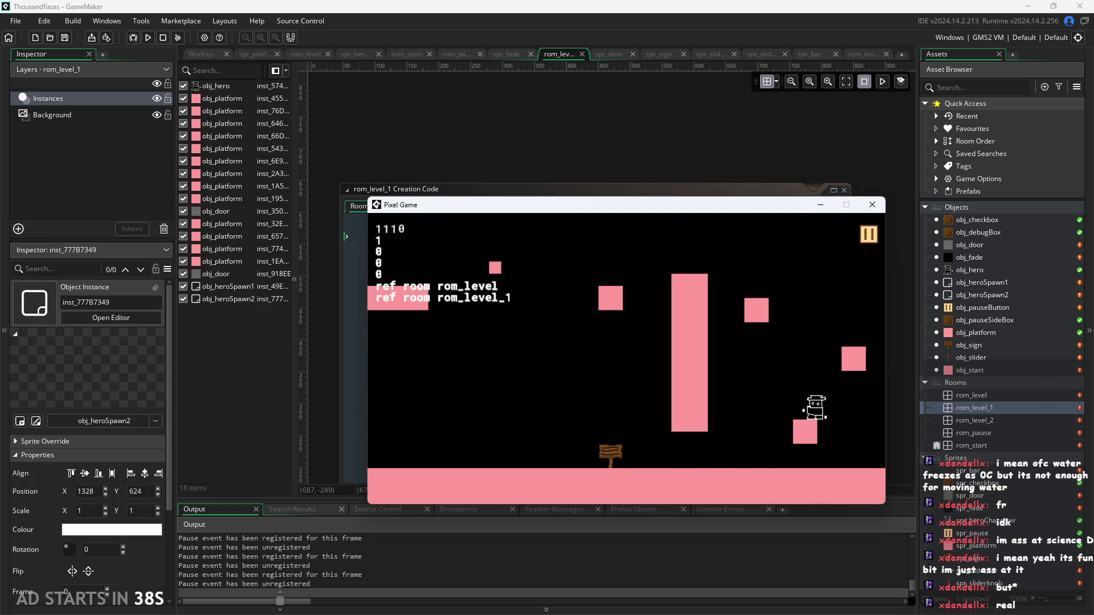
key(alt+Tab)
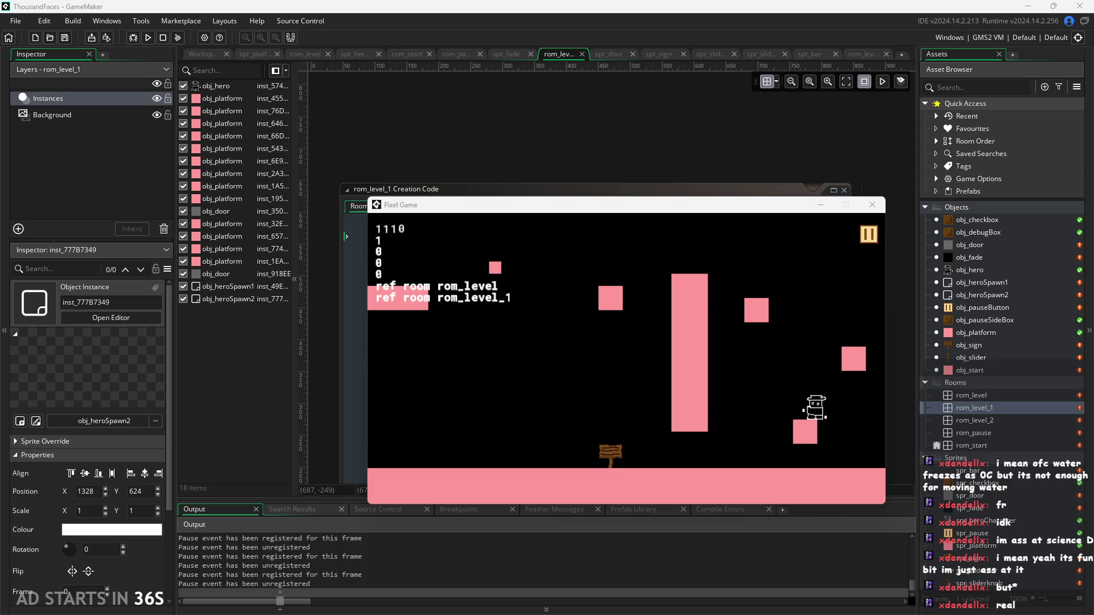